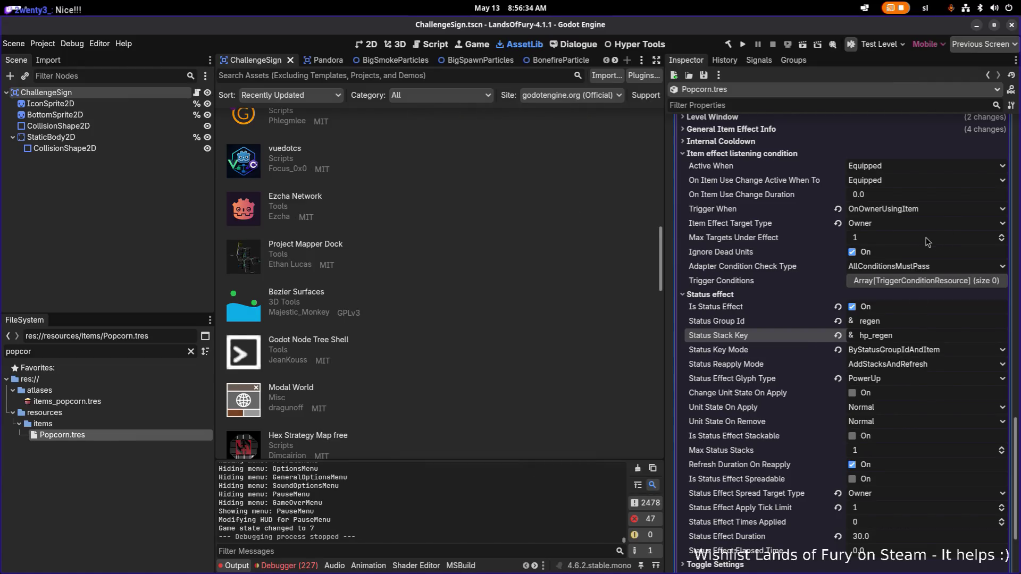
Change Popcorn.tres's status effect glyph type from PowerUp to Healing, save it, then switch to Aseprite
{"action": "left_click", "coordinate": [899, 378]}
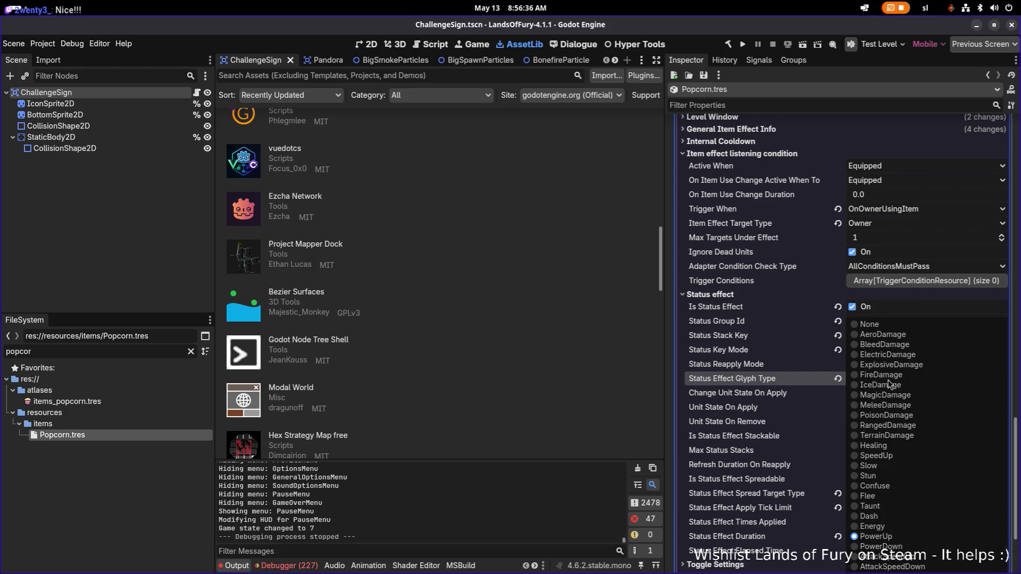
{"action": "left_click", "coordinate": [912, 448]}
{"action": "key", "text": "ctrl+s"}
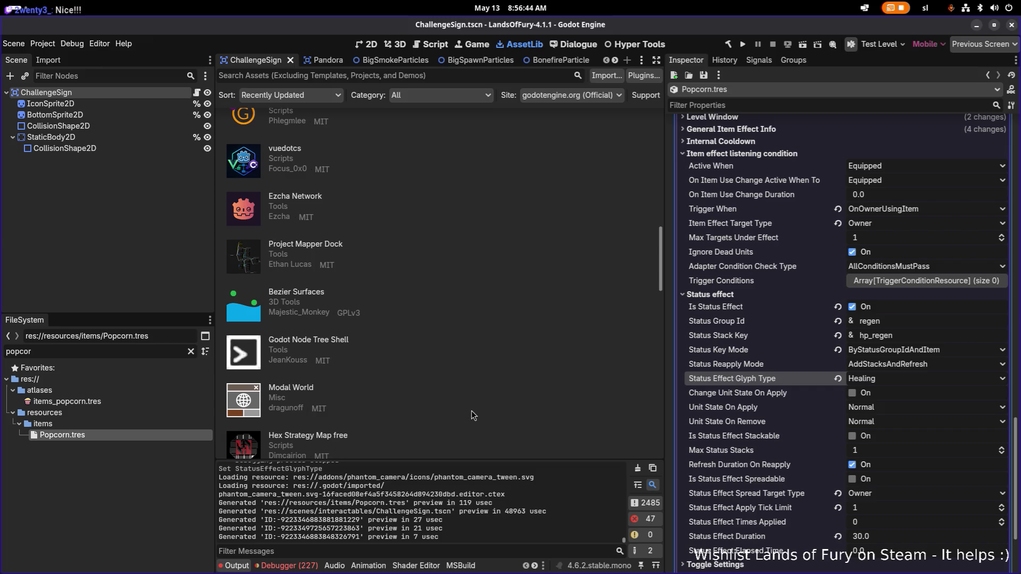
{"action": "key", "text": "alt+Tab"}
{"action": "key", "text": "alt+Tab"}
{"action": "key", "text": "alt+Tab"}
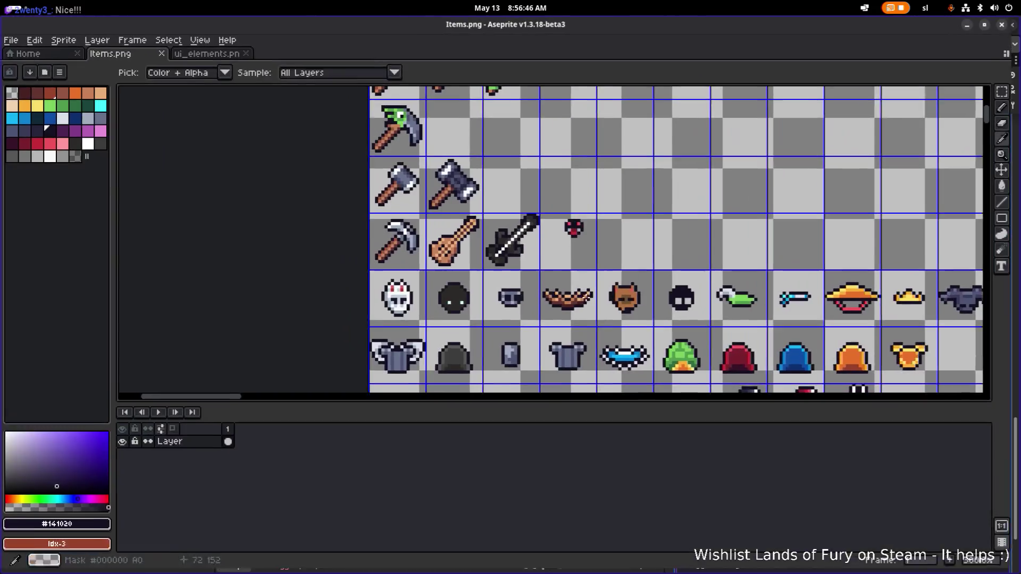
Zoom into the Items.png sheet and marquee-select the grey horned ring's cell, then return to Godot
{"action": "scroll", "coordinate": [529, 294], "scroll_direction": "down", "scroll_amount": 3}
{"action": "scroll", "coordinate": [529, 293], "scroll_direction": "up", "scroll_amount": 1}
{"action": "scroll", "coordinate": [529, 293], "scroll_direction": "down", "scroll_amount": 5}
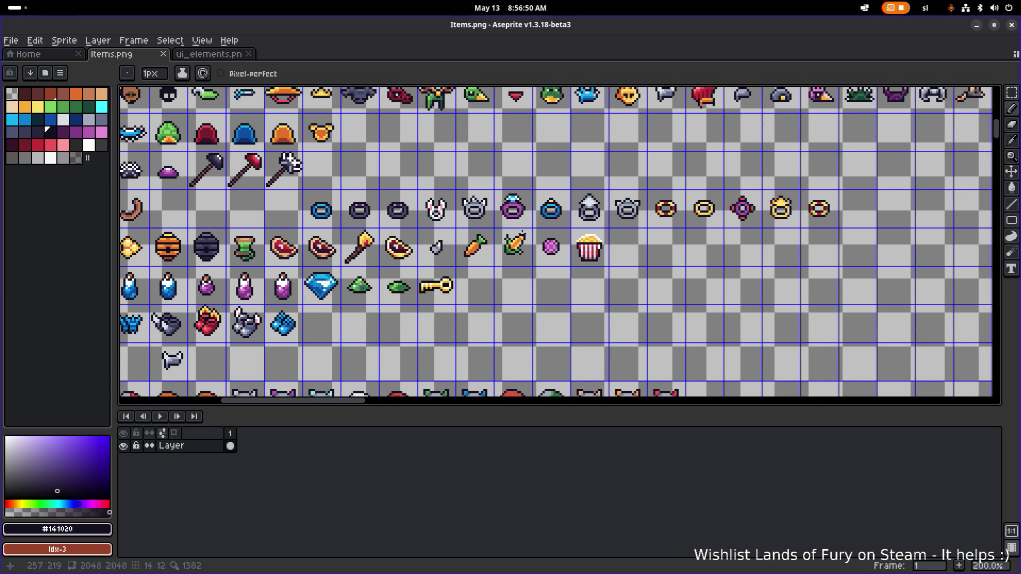
{"action": "scroll", "coordinate": [579, 242], "scroll_direction": "up", "scroll_amount": 1}
{"action": "scroll", "coordinate": [654, 223], "scroll_direction": "up", "scroll_amount": 1}
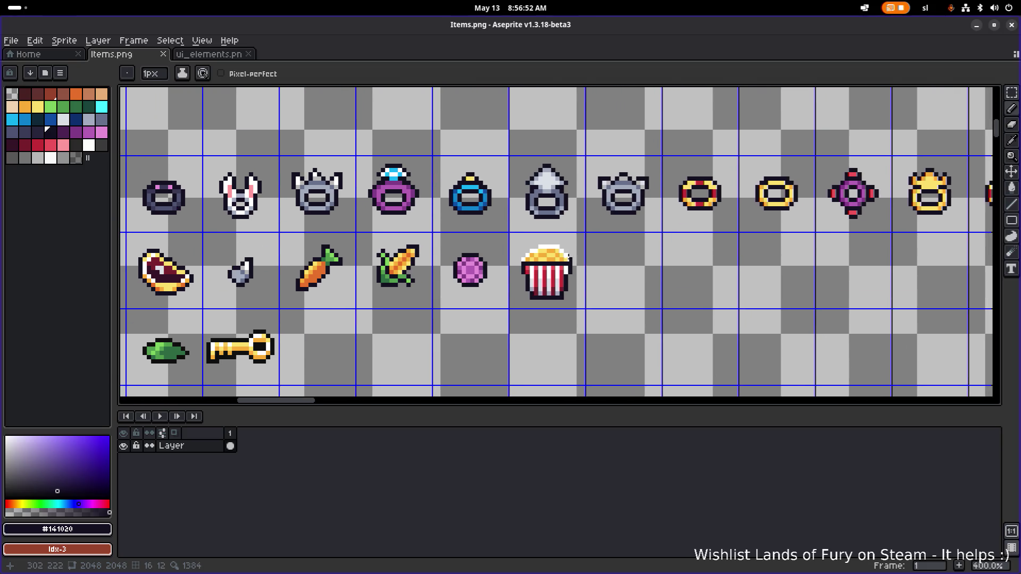
{"action": "scroll", "coordinate": [523, 243], "scroll_direction": "down", "scroll_amount": 1}
{"action": "scroll", "coordinate": [496, 290], "scroll_direction": "up", "scroll_amount": 1}
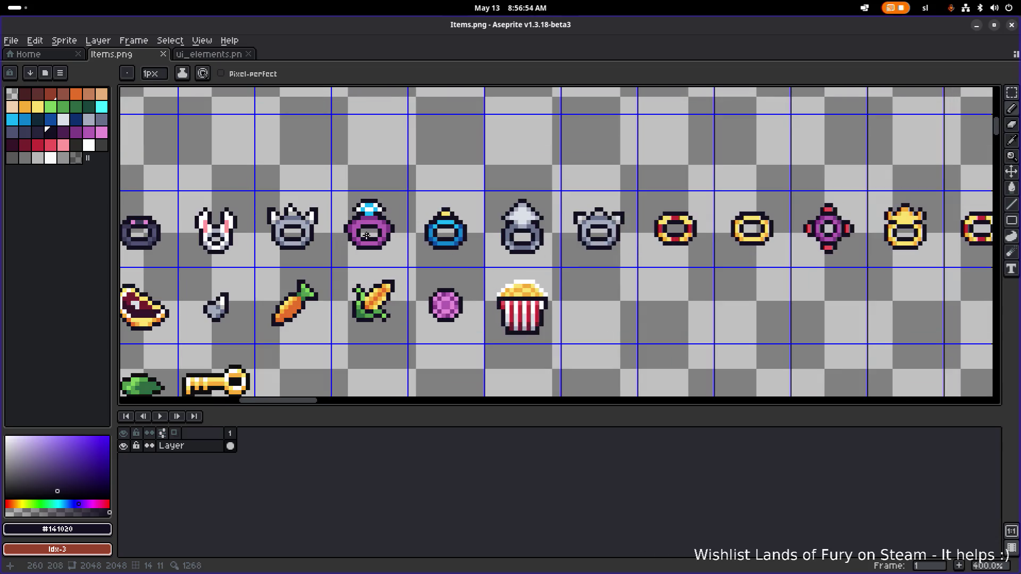
{"action": "left_click_drag", "start_coordinate": [400, 148], "coordinate": [437, 149]}
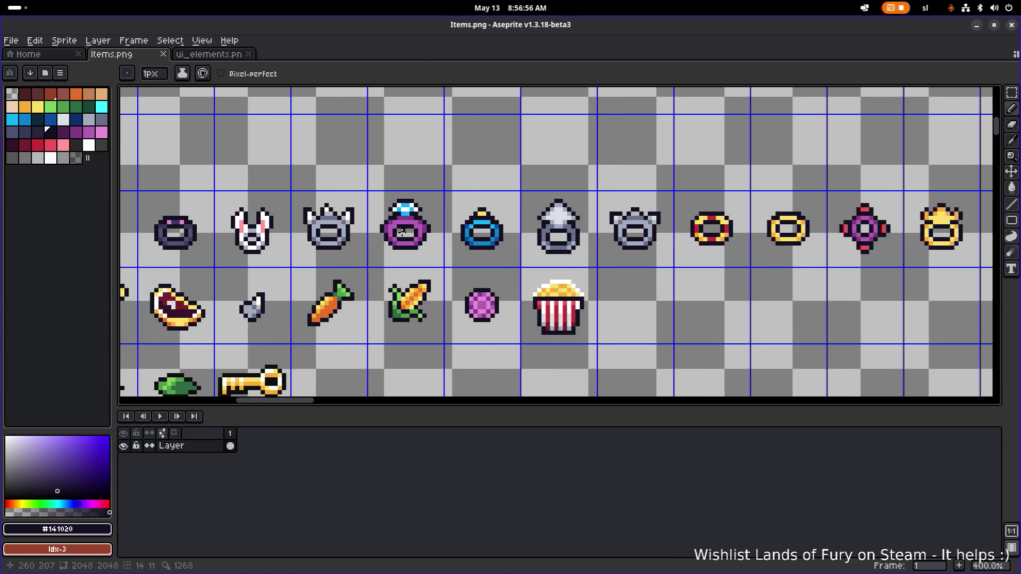
{"action": "key", "text": "m"}
{"action": "scroll", "coordinate": [591, 240], "scroll_direction": "right", "scroll_amount": 2}
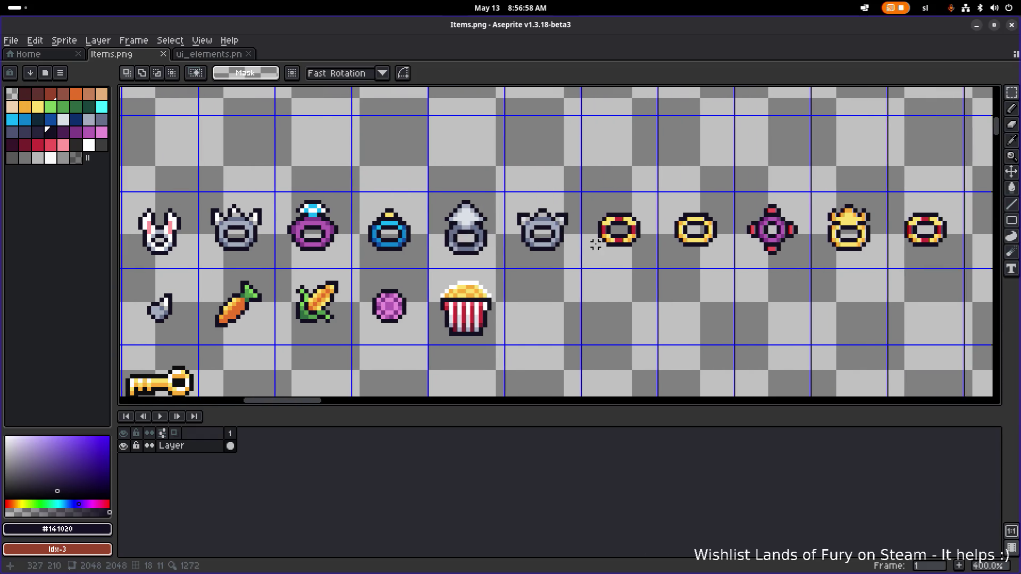
{"action": "left_click_drag", "start_coordinate": [542, 255], "coordinate": [584, 239]}
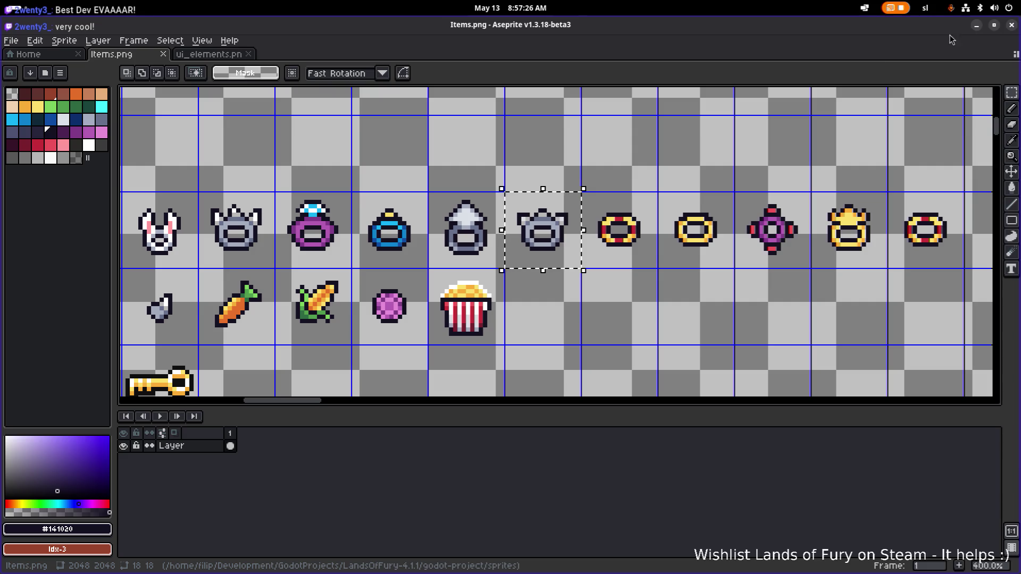
{"action": "left_click", "coordinate": [975, 27]}
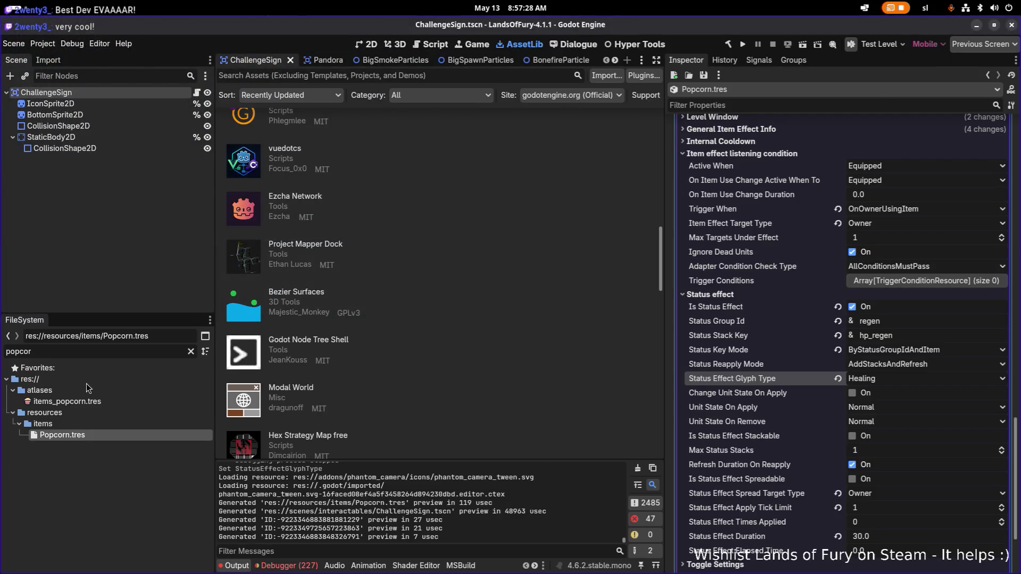
Duplicate items_popcorn.tres with the new name items_spike_ring.tres, then switch to VS Code
{"action": "left_click", "coordinate": [88, 401]}
{"action": "key", "text": "ctrl+d"}
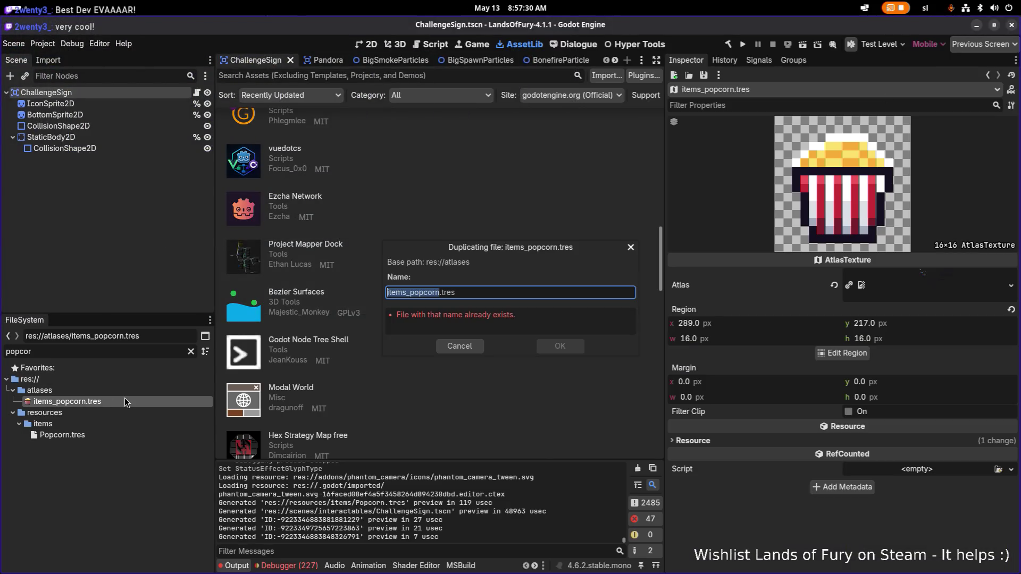
{"action": "key", "text": "Left"}
{"action": "key", "text": "Left"}
{"action": "key", "text": "shift+Home"}
{"action": "key", "text": "Right"}
{"action": "key", "text": "ctrl+shift+Right"}
{"action": "type", "text": "spike_"}
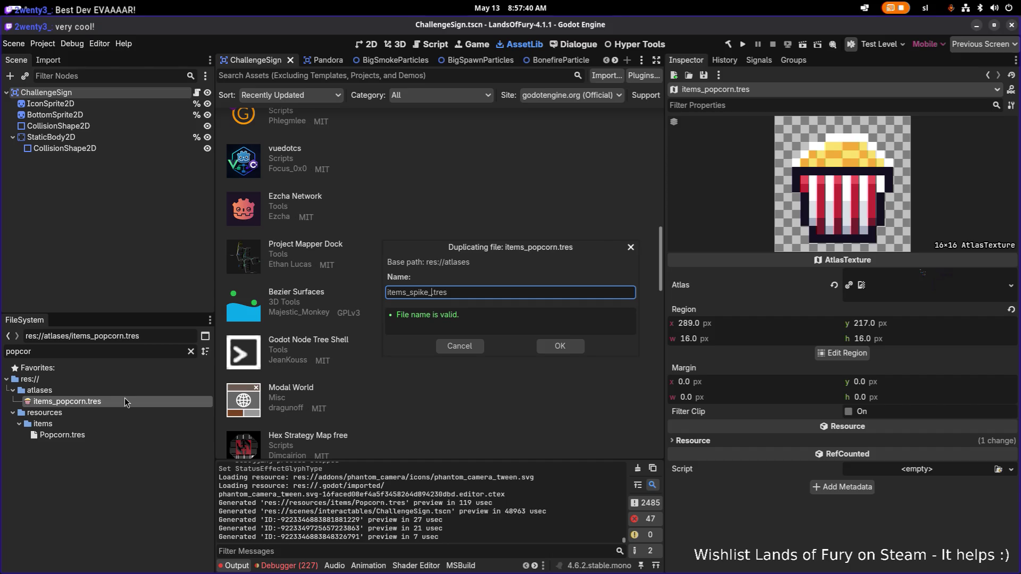
{"action": "type", "text": "ring"}
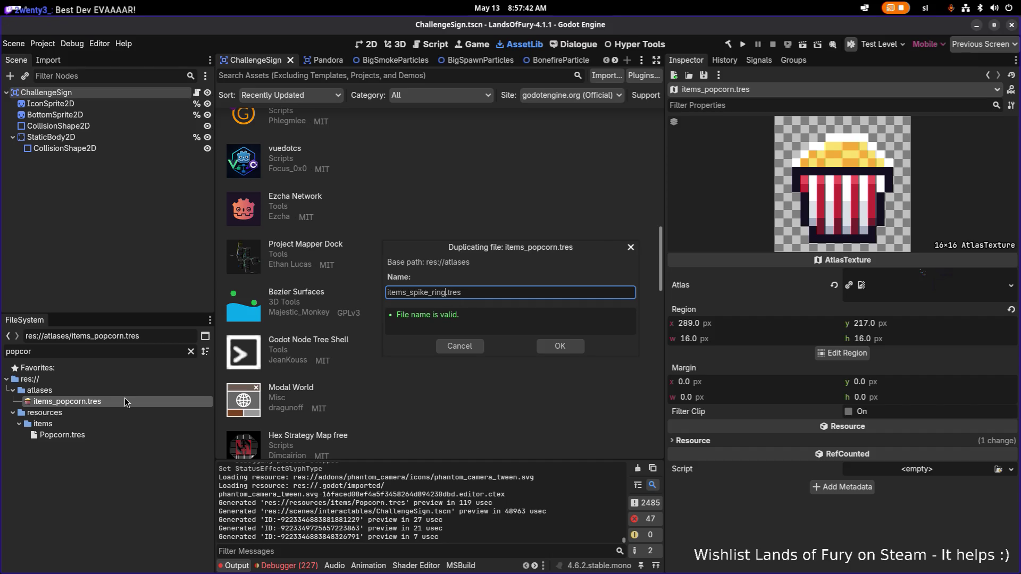
{"action": "key", "text": "Left"}
{"action": "key", "text": "Left"}
{"action": "key", "text": "Left"}
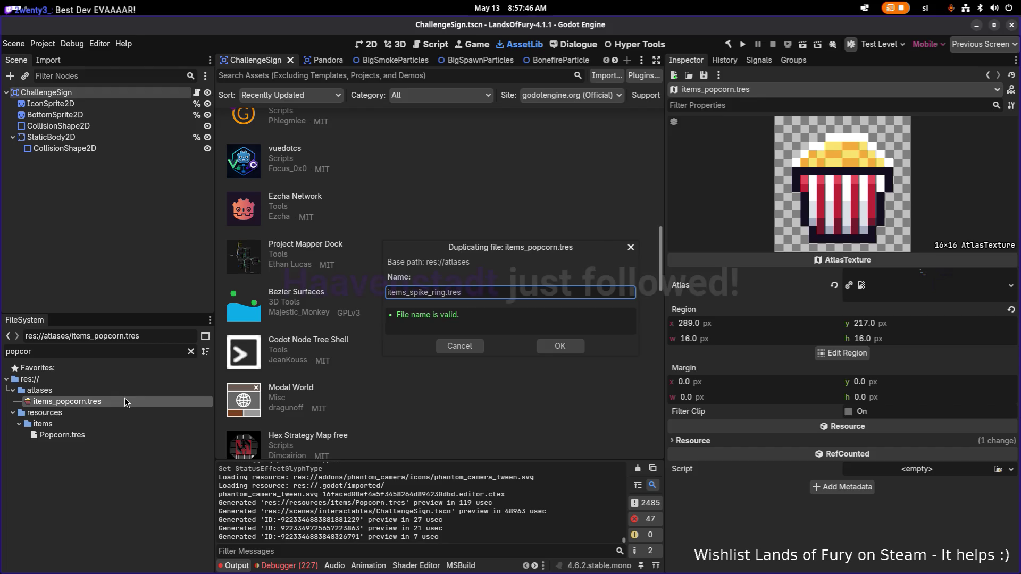
{"action": "key", "text": "alt+Tab"}
{"action": "key", "text": "alt+Tab"}
{"action": "key", "text": "alt+Tab"}
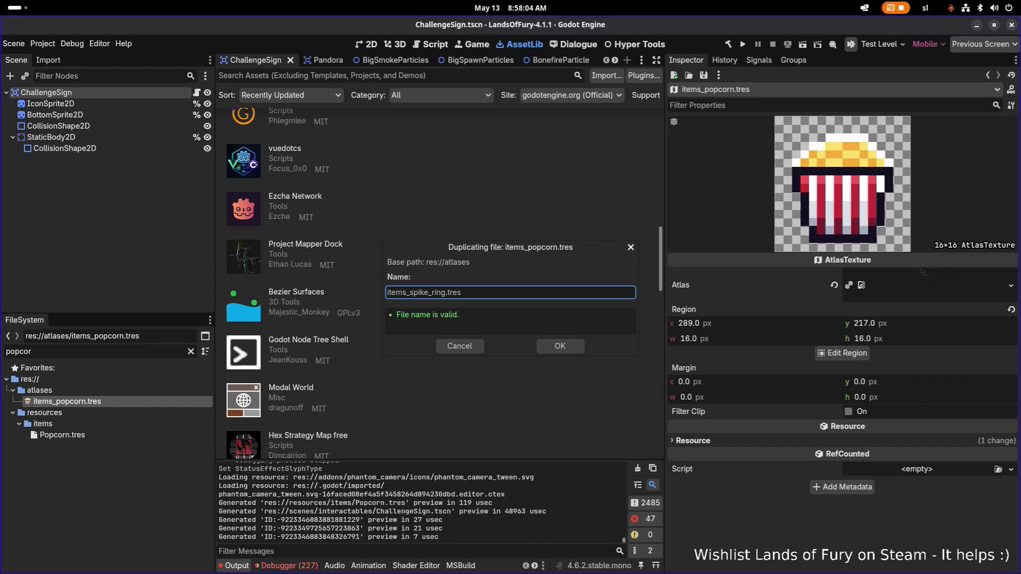
{"action": "double_click", "coordinate": [422, 293]}
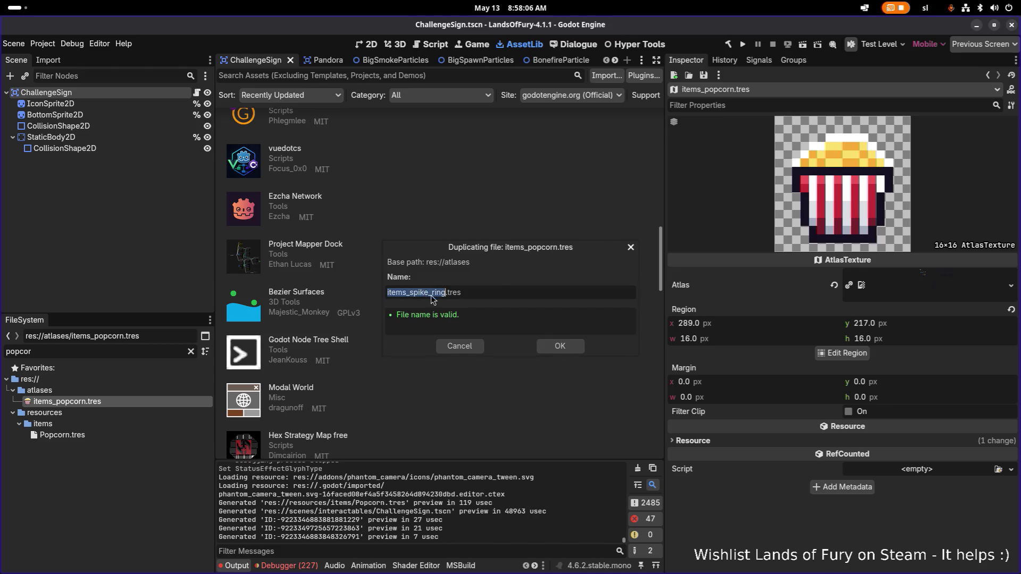
{"action": "key", "text": "alt+Tab"}
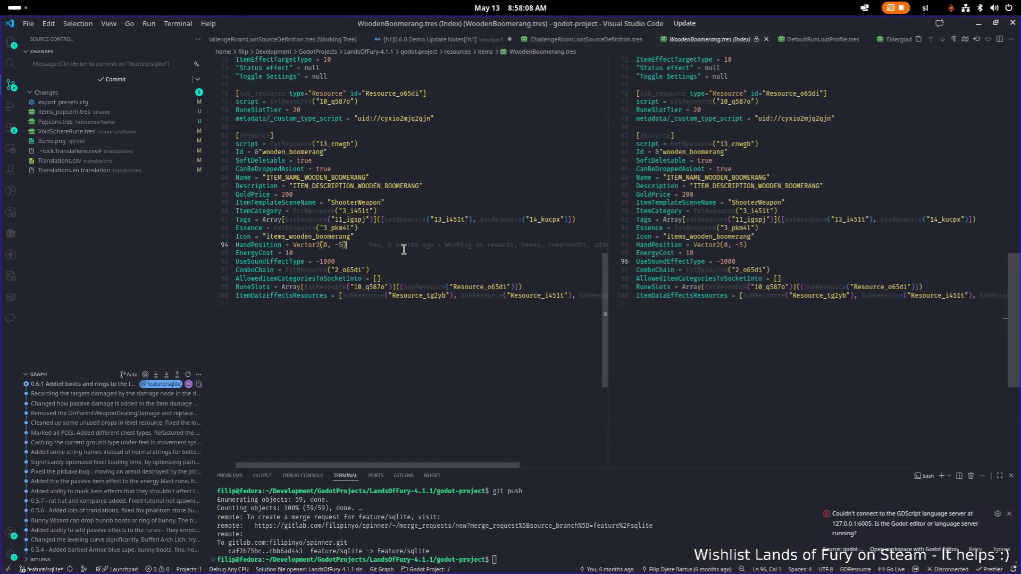
Search the project for 'spike', then 'spiked', then 'horned', browsing the 41 results
{"action": "key", "text": "ctrl+shift+f"}
{"action": "type", "text": "spike"}
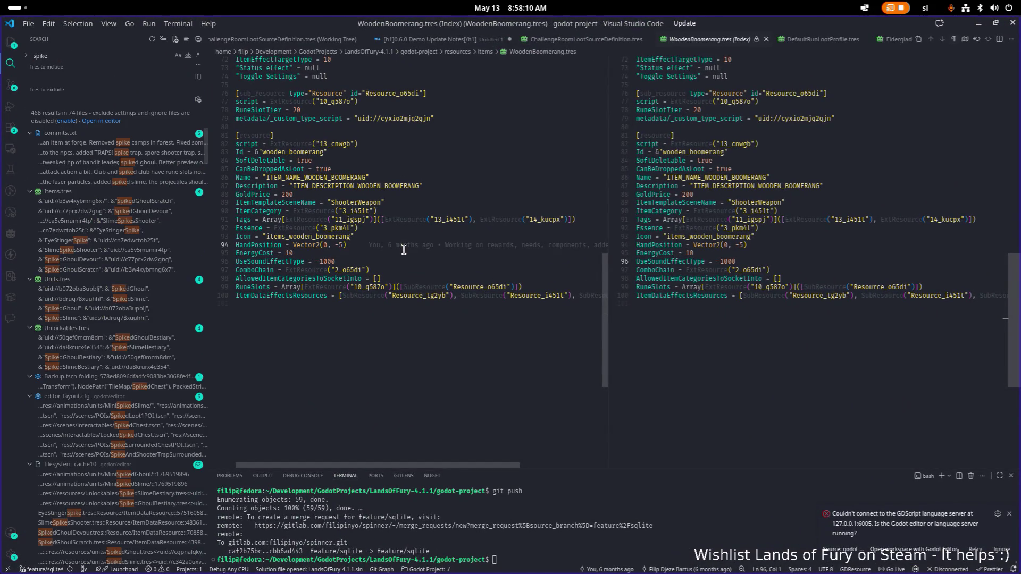
{"action": "scroll", "coordinate": [142, 376], "scroll_direction": "down", "scroll_amount": 4}
{"action": "type", "text": "d"}
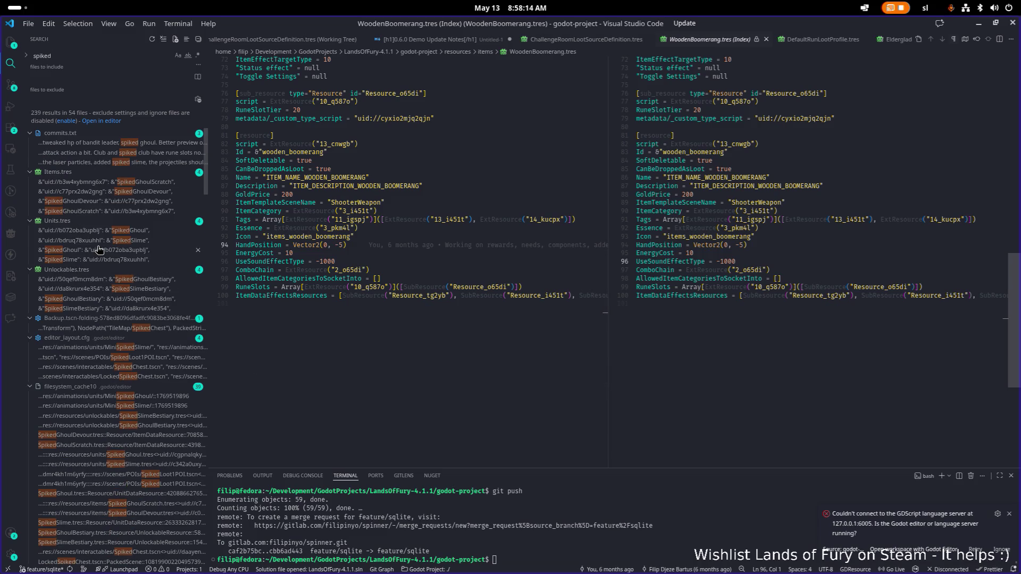
{"action": "scroll", "coordinate": [101, 242], "scroll_direction": "down", "scroll_amount": 15}
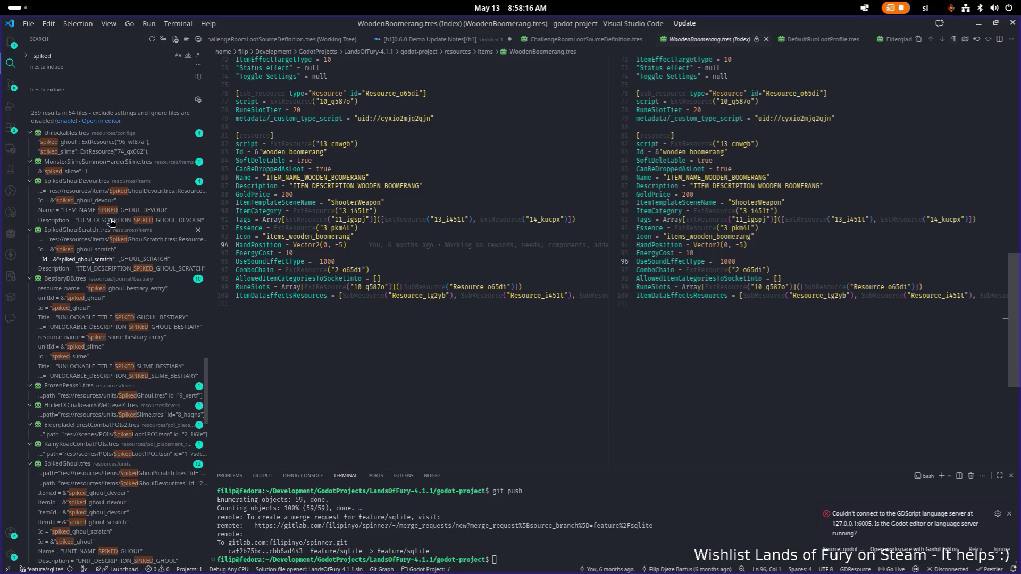
{"action": "key", "text": "ctrl+a"}
{"action": "type", "text": "horned"}
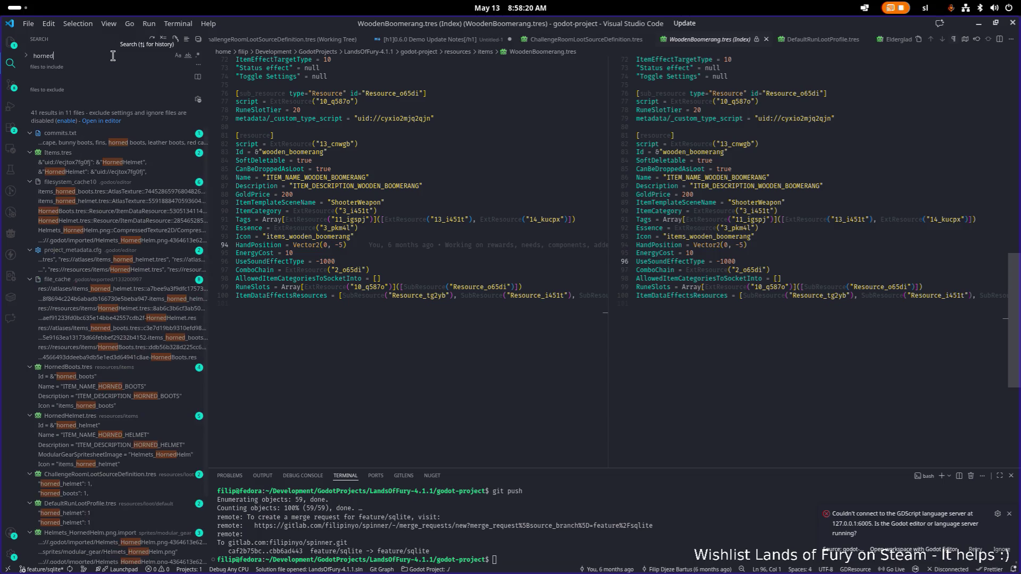
{"action": "scroll", "coordinate": [87, 202], "scroll_direction": "down", "scroll_amount": 3}
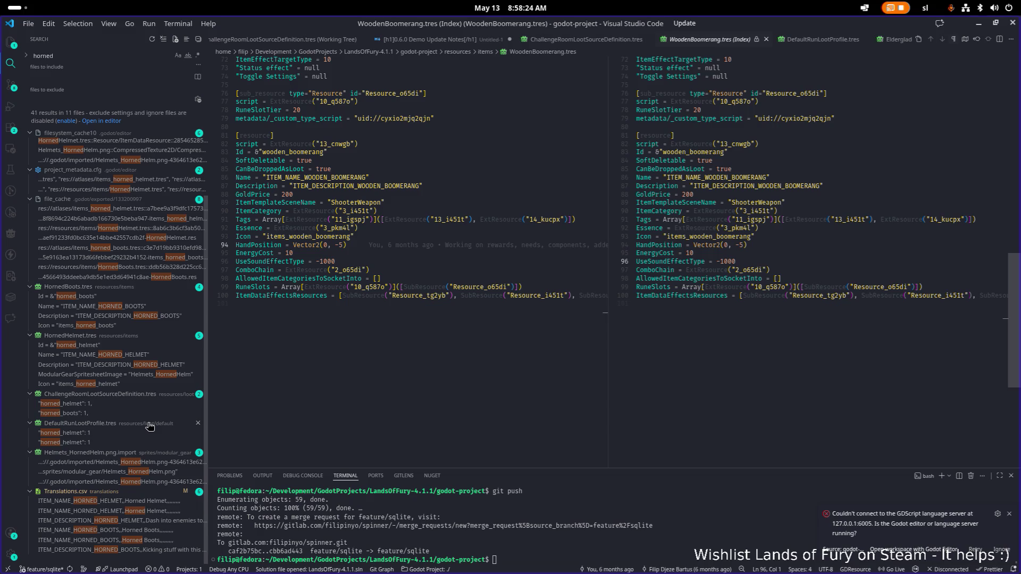
{"action": "scroll", "coordinate": [507, 224], "scroll_direction": "up", "scroll_amount": 1}
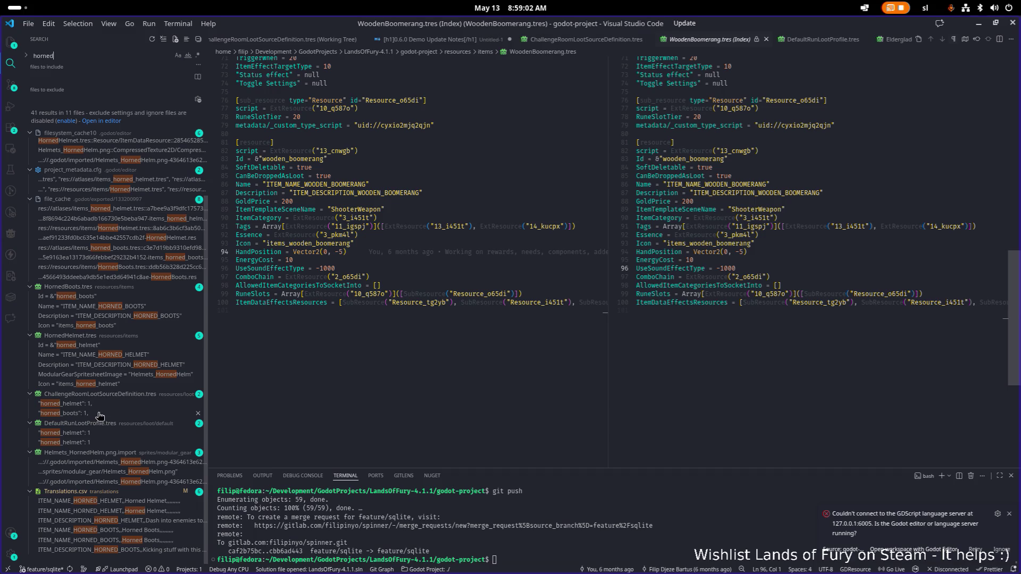
{"action": "key", "text": "alt+Tab"}
Back in Godot, rename the popcorn duplicate to items_horned_ring.tres and confirm it
{"action": "left_click", "coordinate": [657, 282]}
{"action": "key", "text": "alt+Tab"}
{"action": "left_click", "coordinate": [393, 290]}
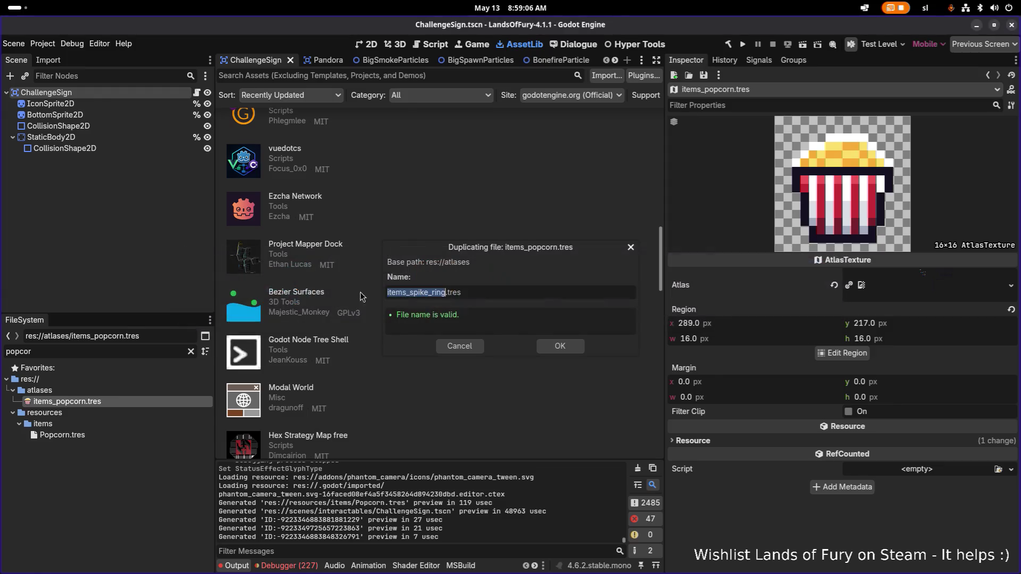
{"action": "key", "text": "Right"}
{"action": "left_click", "coordinate": [409, 293]}
{"action": "key", "text": "shift+Right"}
{"action": "key", "text": "shift+Right"}
{"action": "key", "text": "shift+Right"}
{"action": "type", "text": "horned"}
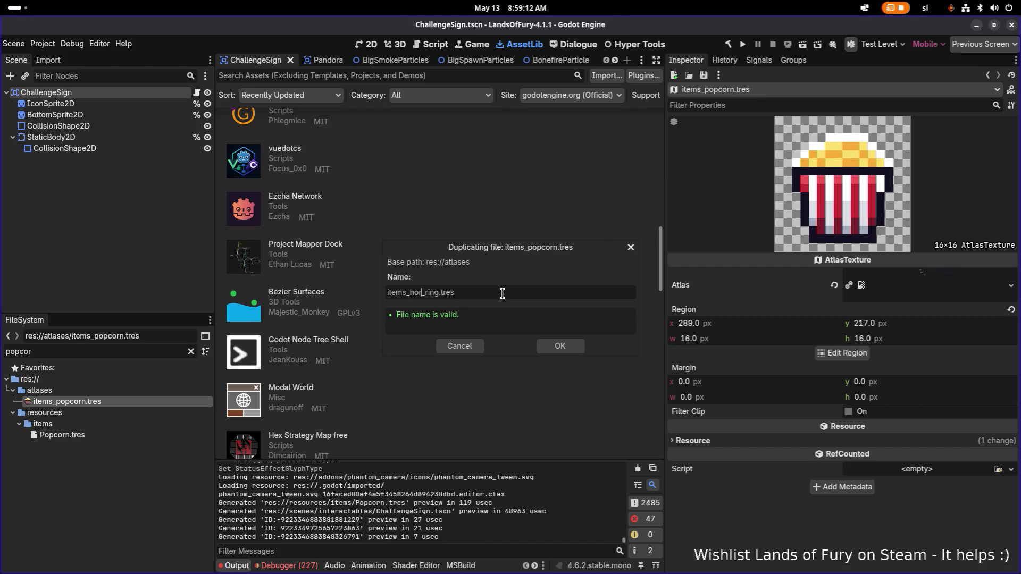
{"action": "left_click", "coordinate": [561, 347]}
Filter FileSystem by 'horned_' and open items_horned_ring.tres in the inspector
{"action": "double_click", "coordinate": [145, 350]}
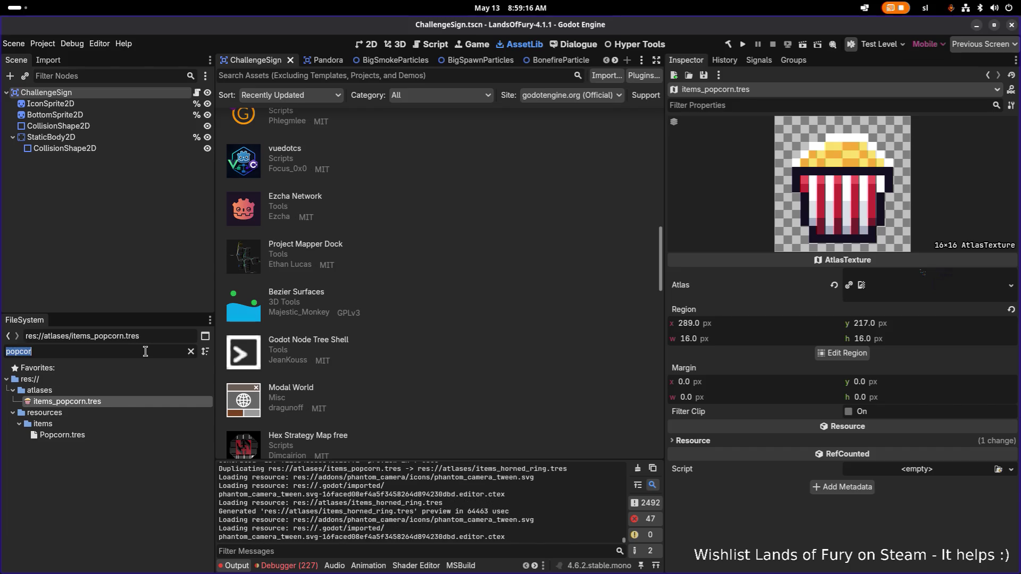
{"action": "type", "text": "horned_"}
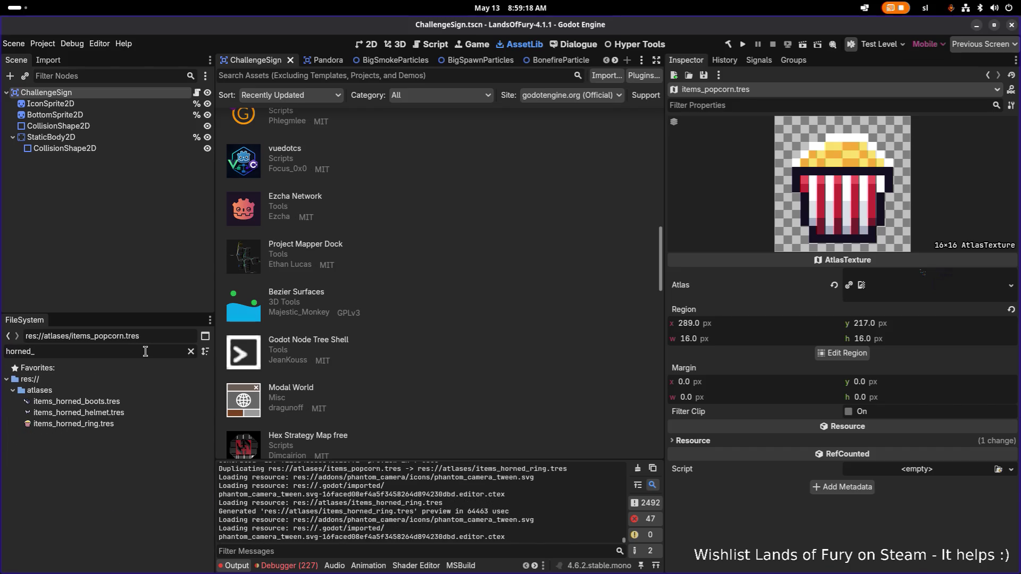
{"action": "left_click", "coordinate": [139, 423]}
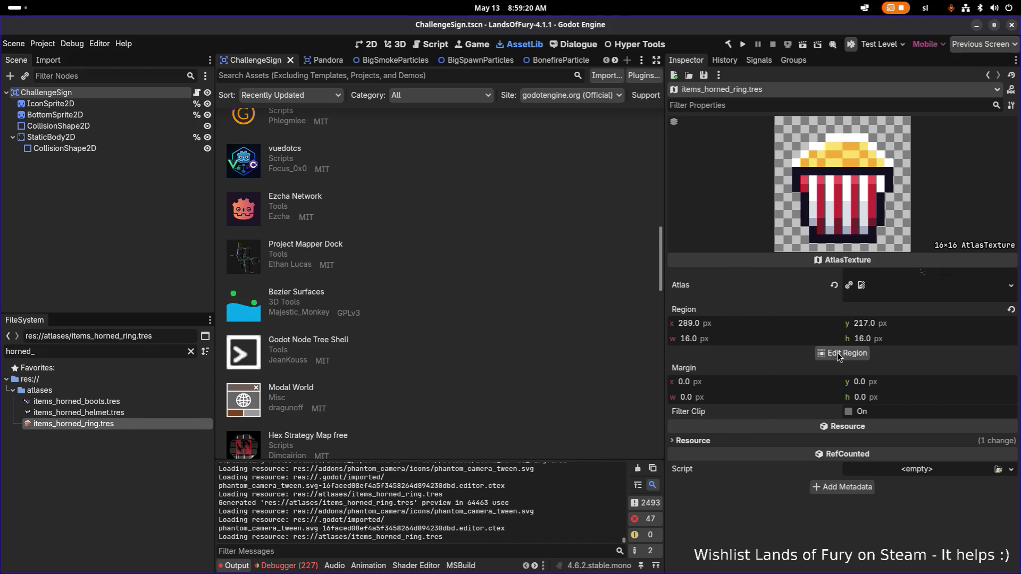
Set items_horned_ring's atlas region to the grey horned ring (x 307, y 199, 16×16) and save
{"action": "left_click", "coordinate": [839, 352]}
{"action": "scroll", "coordinate": [436, 323], "scroll_direction": "down", "scroll_amount": 8}
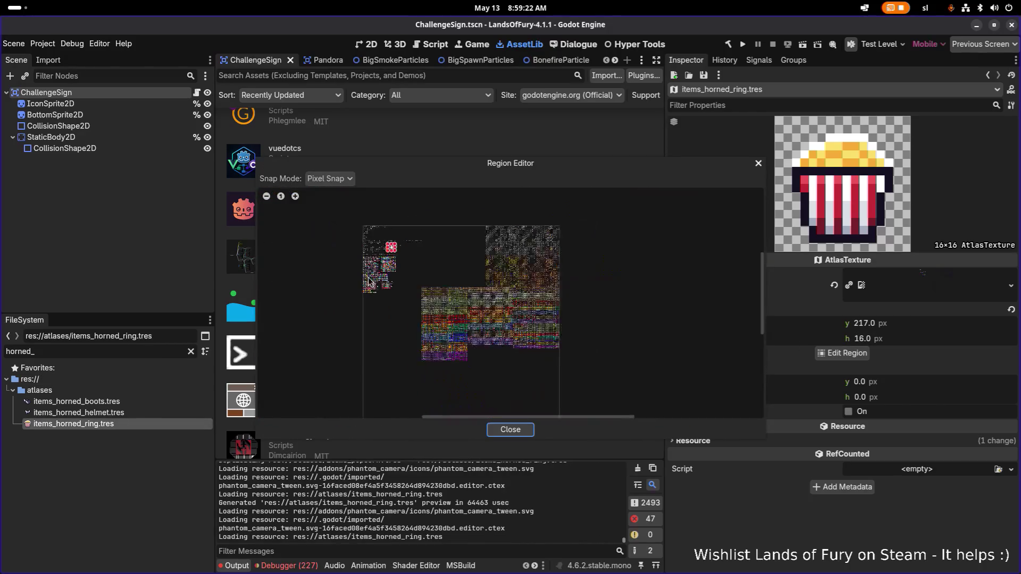
{"action": "scroll", "coordinate": [479, 291], "scroll_direction": "up", "scroll_amount": 5}
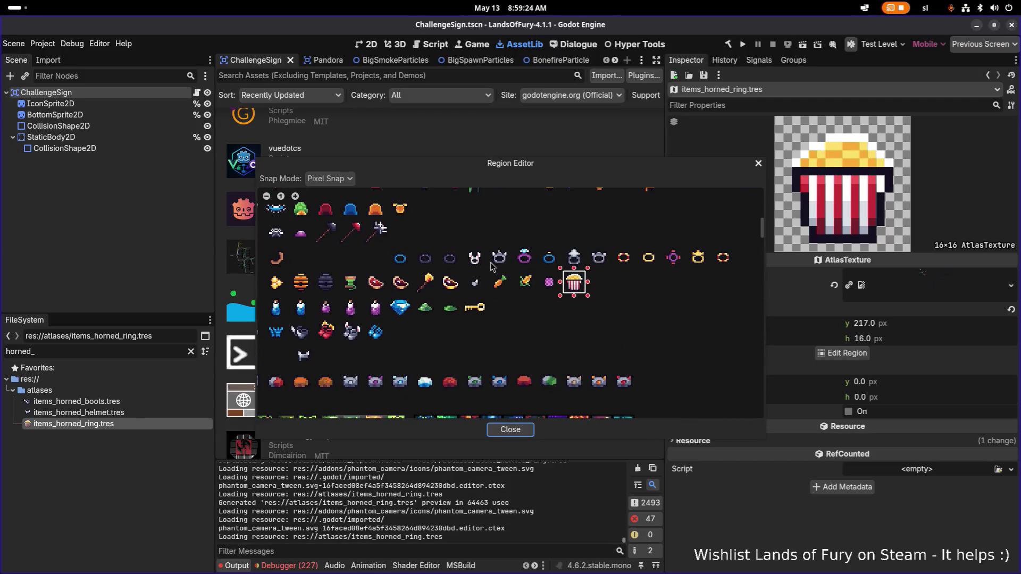
{"action": "scroll", "coordinate": [639, 259], "scroll_direction": "up", "scroll_amount": 2}
{"action": "scroll", "coordinate": [595, 258], "scroll_direction": "right", "scroll_amount": 3}
{"action": "scroll", "coordinate": [497, 245], "scroll_direction": "up", "scroll_amount": 1}
{"action": "mouse_move", "coordinate": [494, 242]}
{"action": "left_mouse_down"}
{"action": "mouse_move", "coordinate": [570, 313]}
{"action": "mouse_move", "coordinate": [565, 319]}
{"action": "left_mouse_up"}
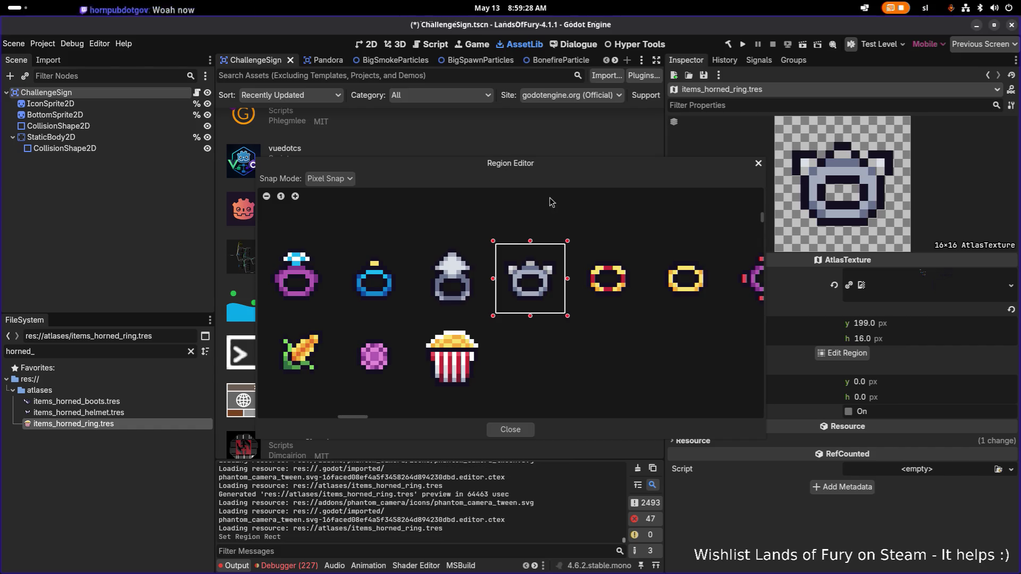
{"action": "left_click_drag", "start_coordinate": [559, 168], "coordinate": [385, 129]}
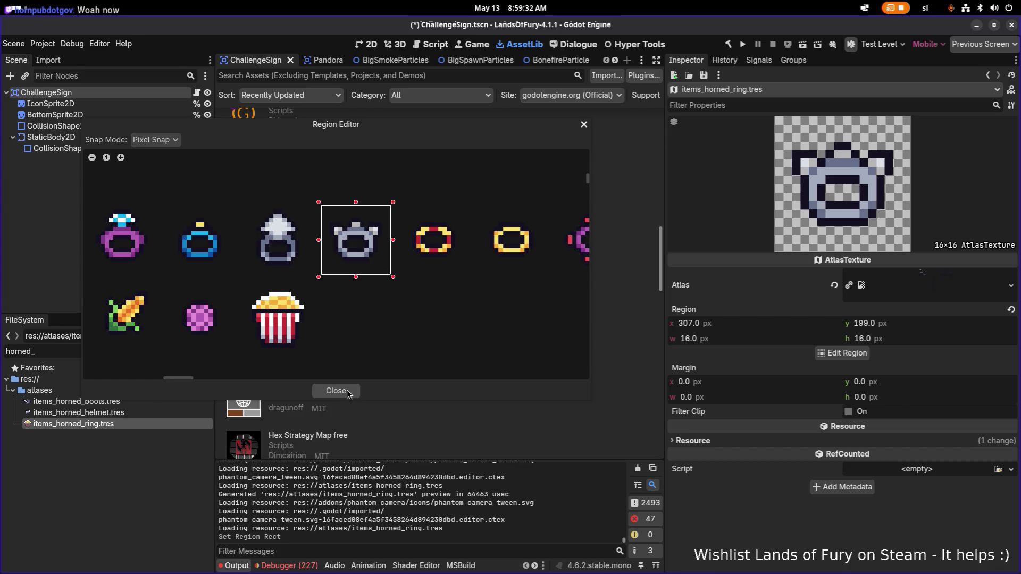
{"action": "left_click", "coordinate": [346, 390]}
{"action": "key", "text": "ctrl+s"}
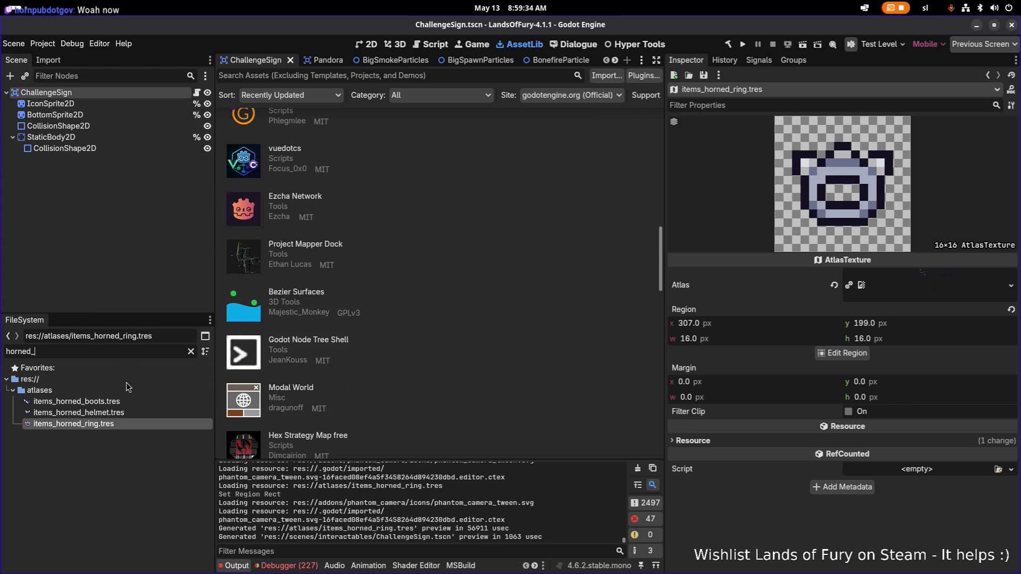
{"action": "key", "text": "ctrl+a"}
Filter FileSystem by 'ring' and select RingOfBunny.tres
{"action": "type", "text": "rind"}
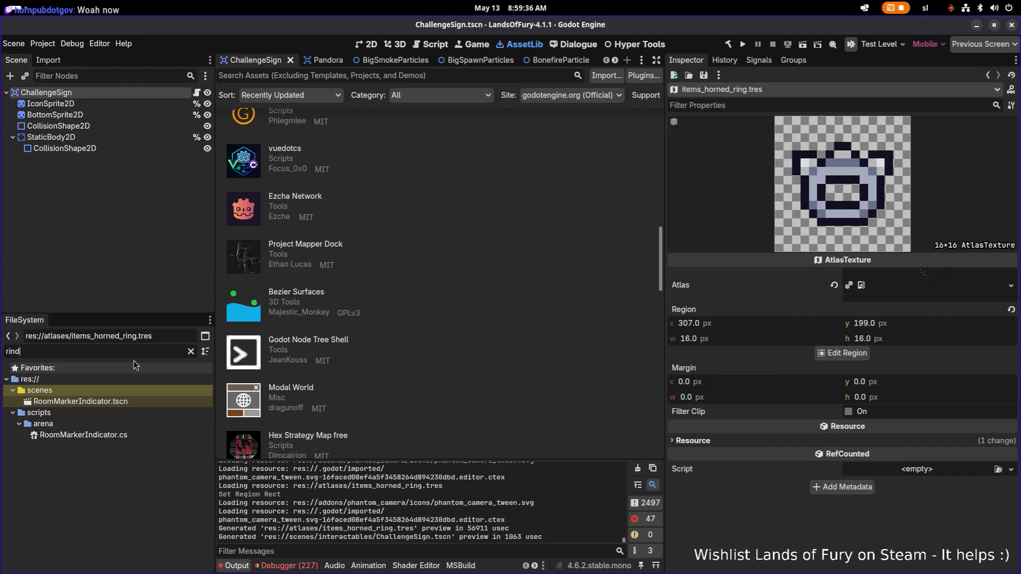
{"action": "key", "text": "BackSpace"}
{"action": "type", "text": "g"}
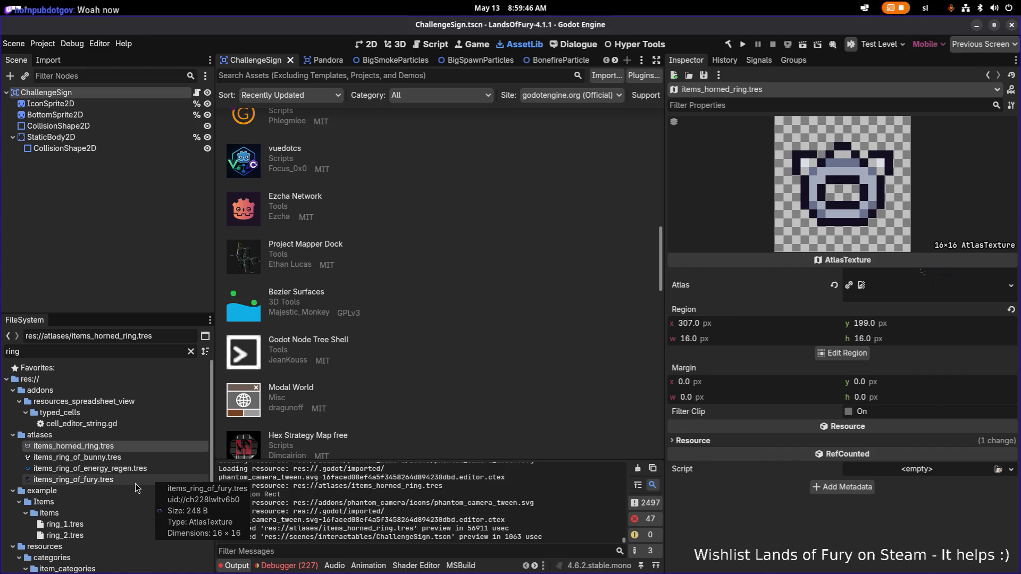
{"action": "scroll", "coordinate": [135, 483], "scroll_direction": "down", "scroll_amount": 2}
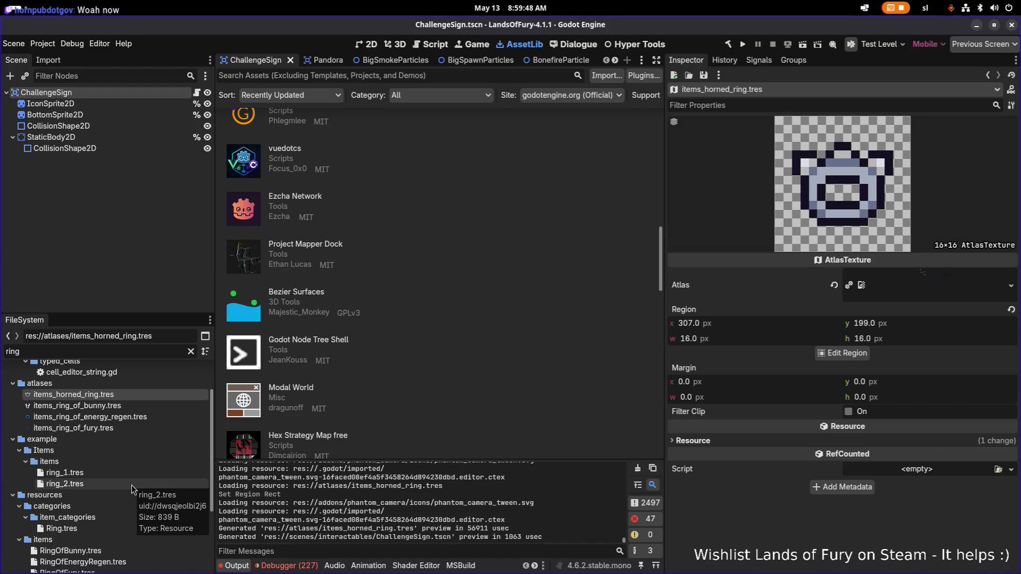
{"action": "scroll", "coordinate": [131, 484], "scroll_direction": "down", "scroll_amount": 3}
{"action": "left_click", "coordinate": [153, 474]}
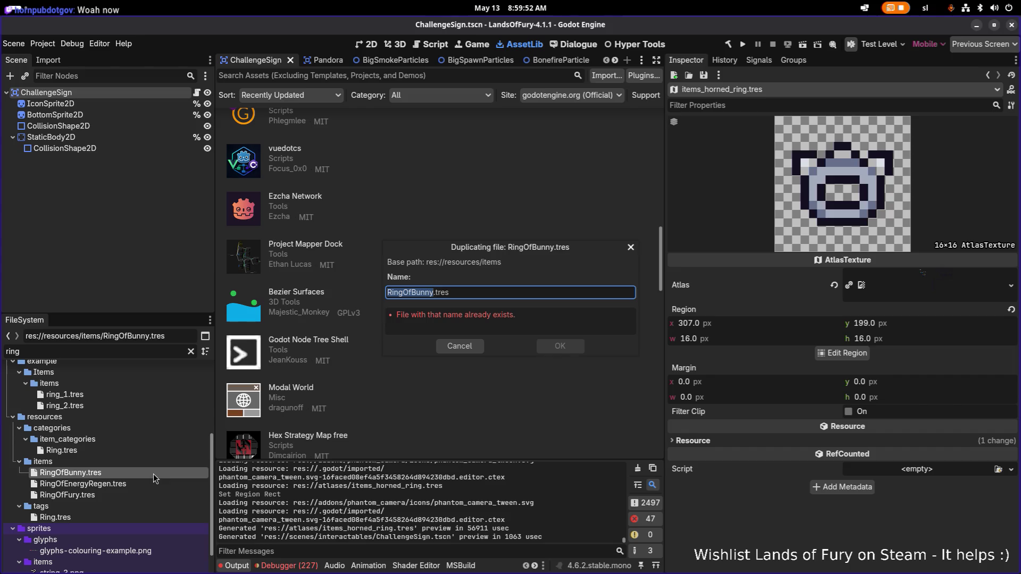
{"action": "key", "text": "Escape"}
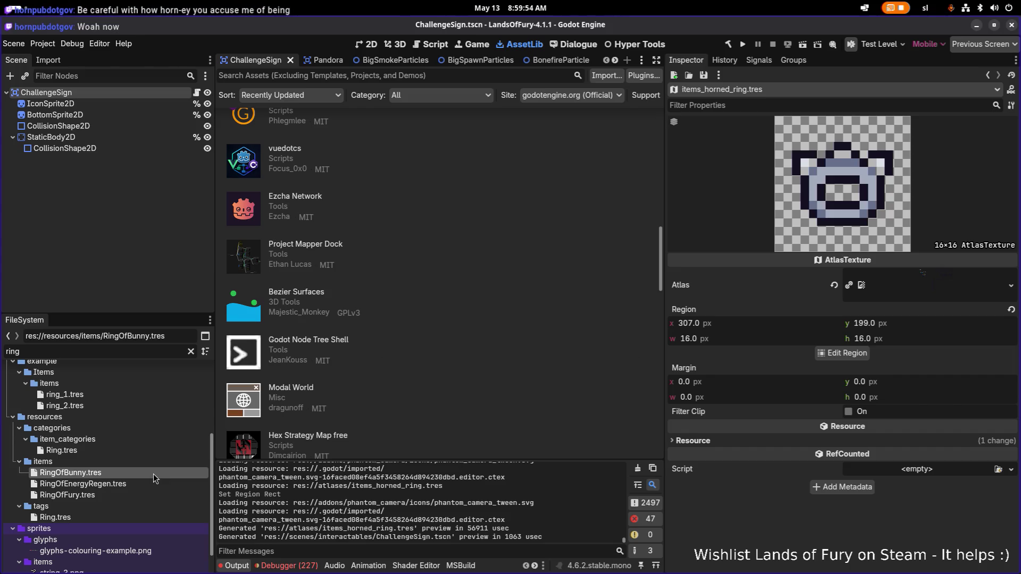
{"action": "left_click", "coordinate": [126, 485]}
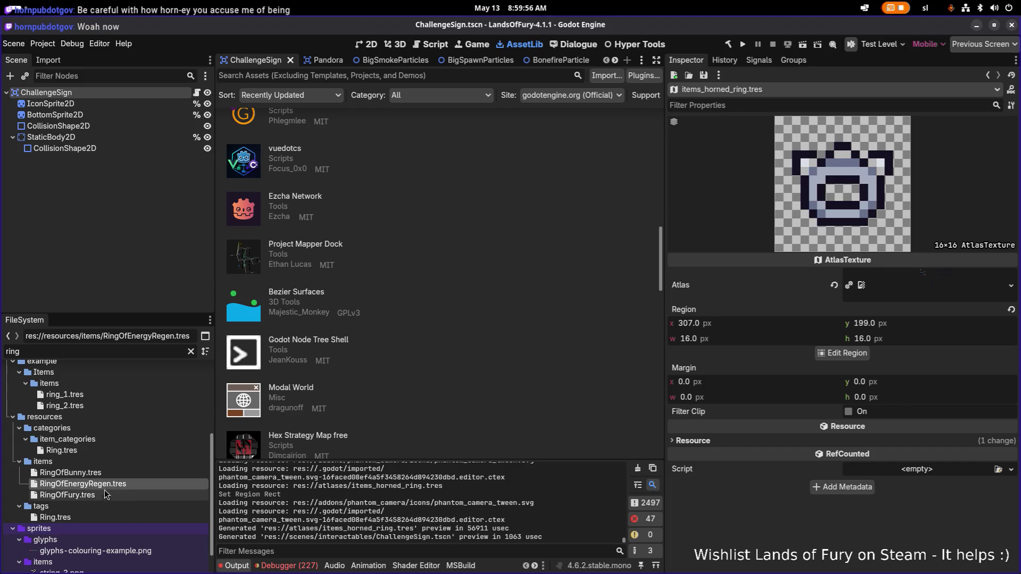
{"action": "left_click", "coordinate": [128, 473]}
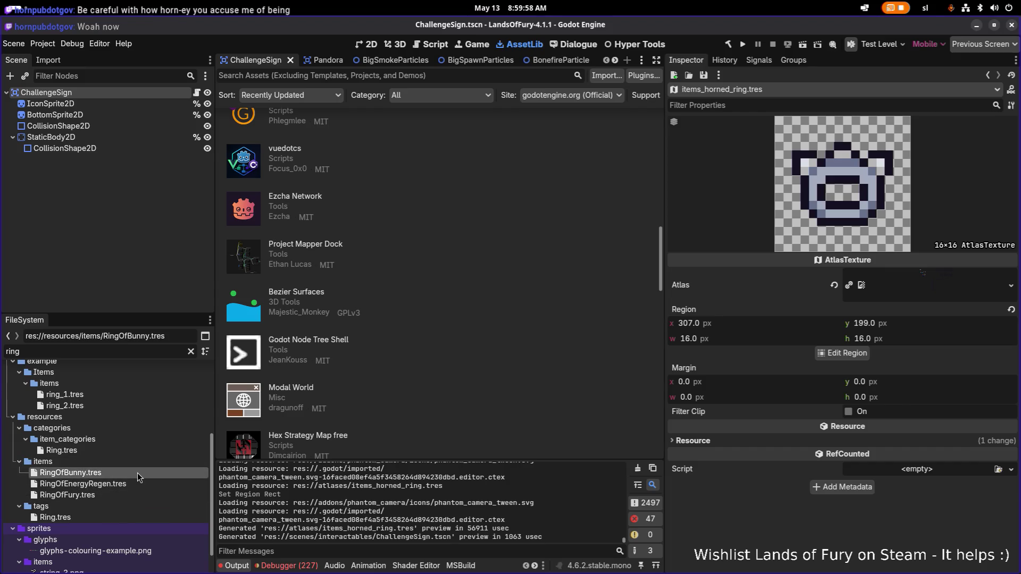
Duplicate RingOfBunny.tres as HornedRing.tres and open the copy in the inspector
{"action": "key", "text": "ctrl+d"}
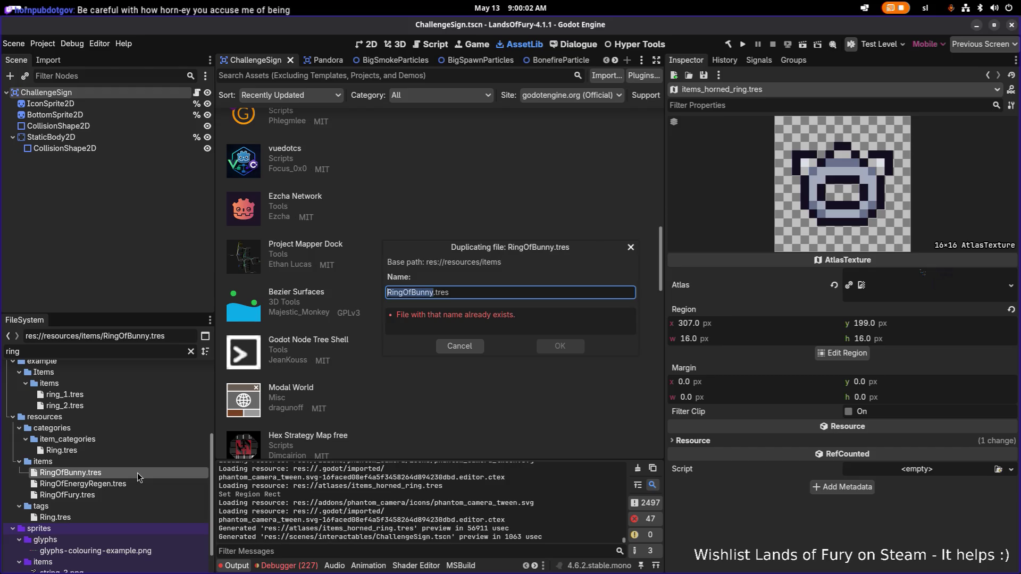
{"action": "type", "text": "HornedRing"}
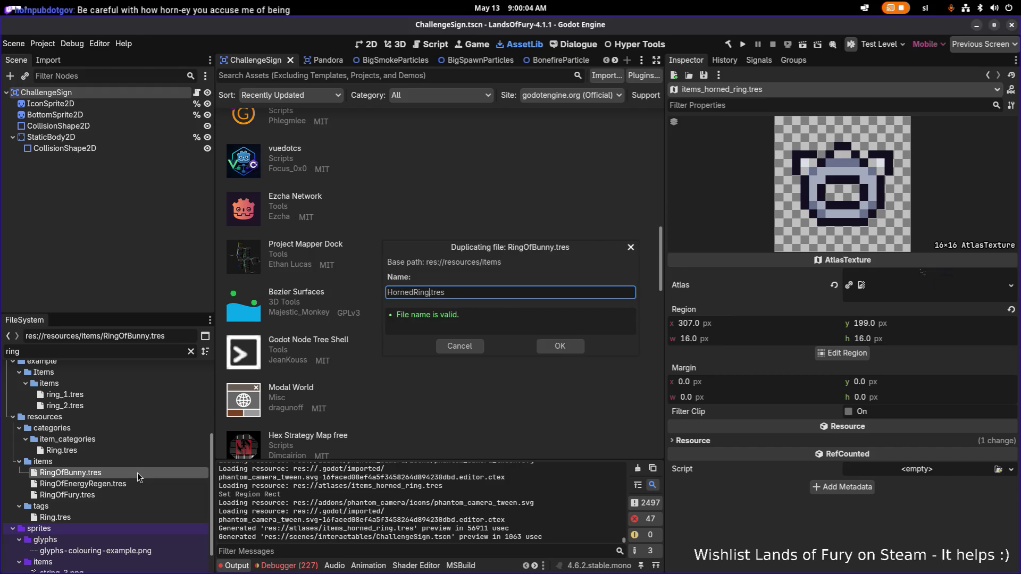
{"action": "key", "text": "Return"}
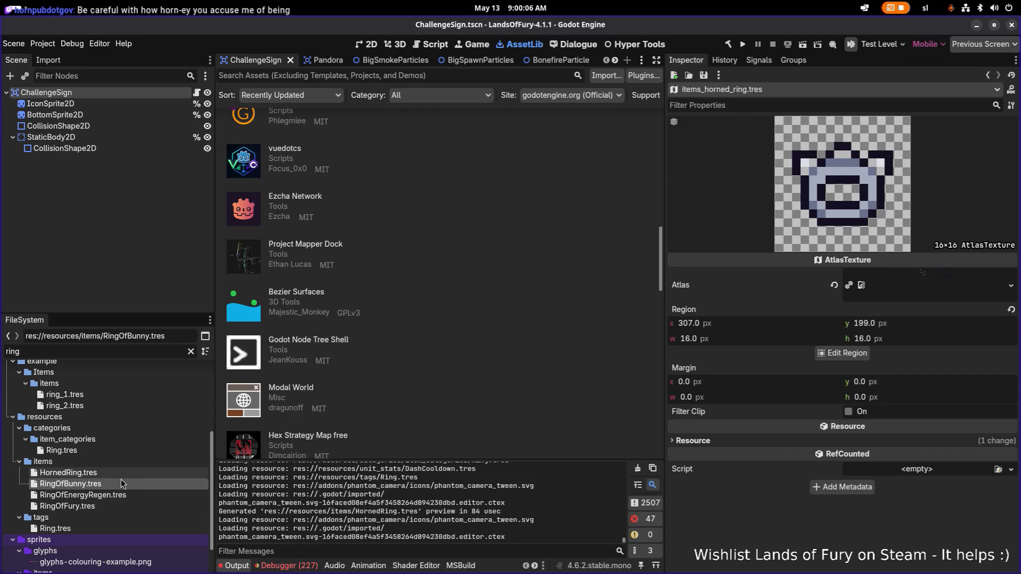
{"action": "left_click", "coordinate": [126, 474]}
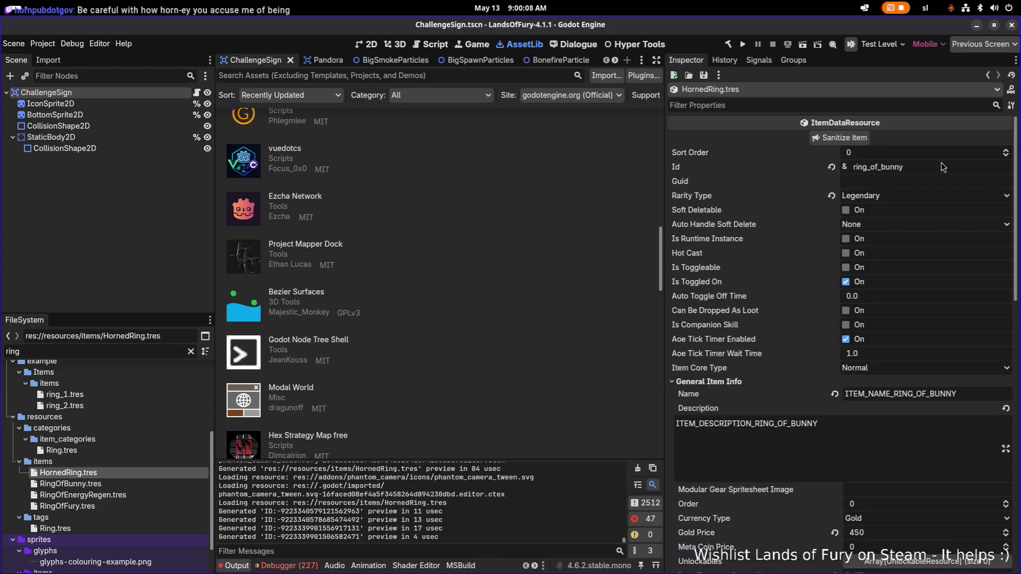
Give HornedRing the id horned_ring, Rare rarity and a 350 gold price, then save
{"action": "double_click", "coordinate": [938, 165]}
{"action": "type", "text": "horned_ring"}
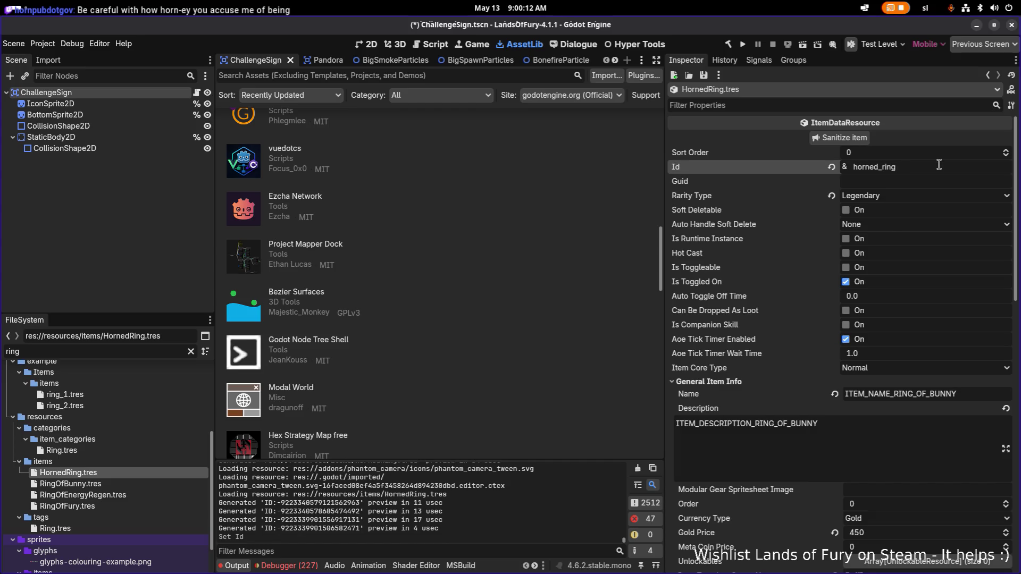
{"action": "left_click", "coordinate": [903, 196]}
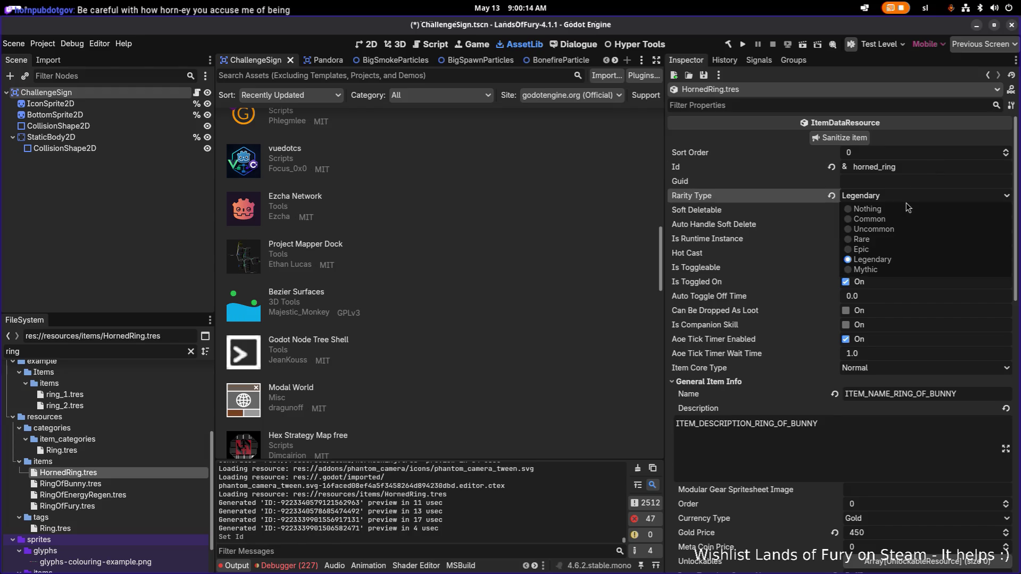
{"action": "left_click", "coordinate": [895, 240]}
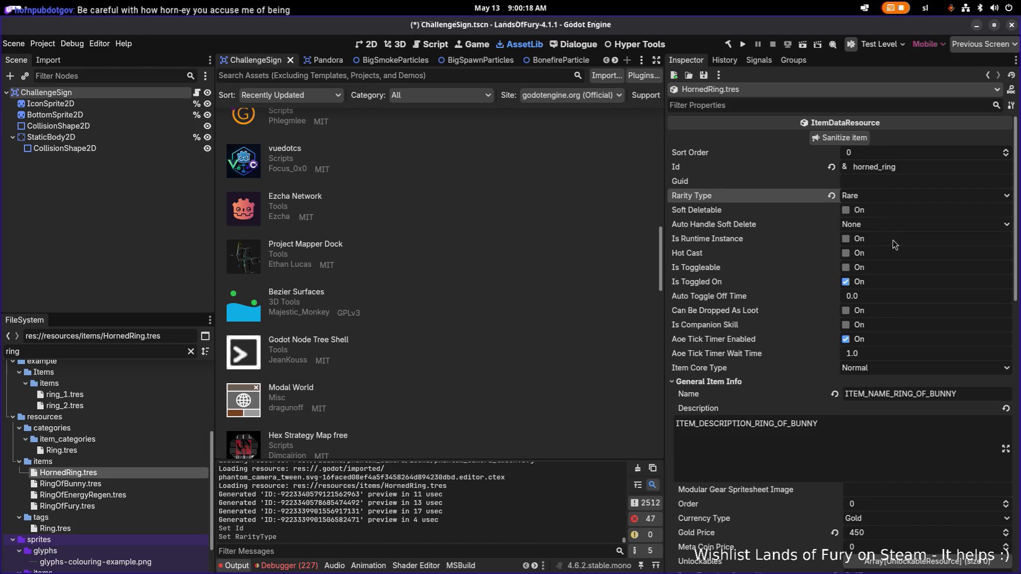
{"action": "scroll", "coordinate": [892, 279], "scroll_direction": "down", "scroll_amount": 1}
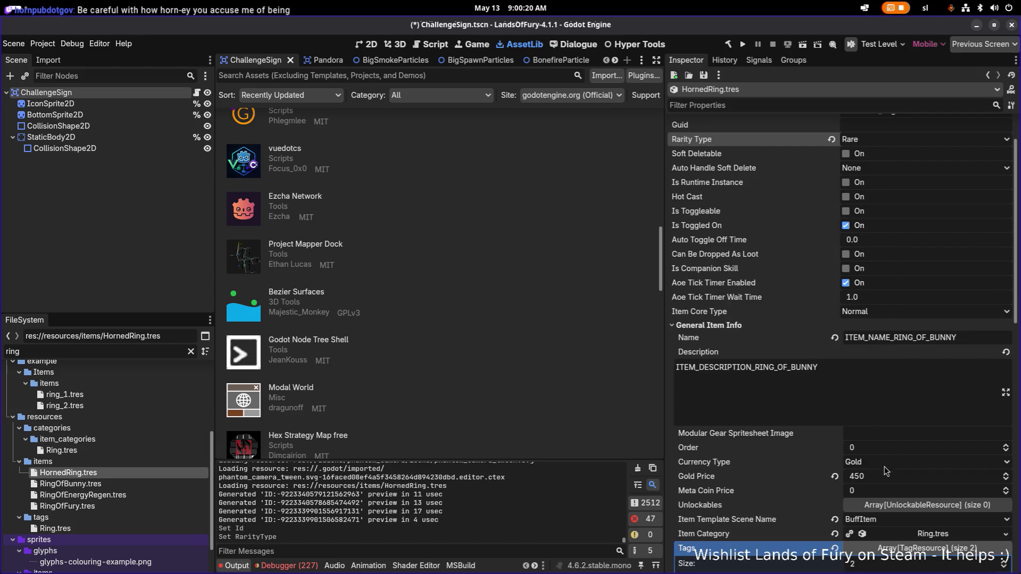
{"action": "left_click", "coordinate": [888, 484]}
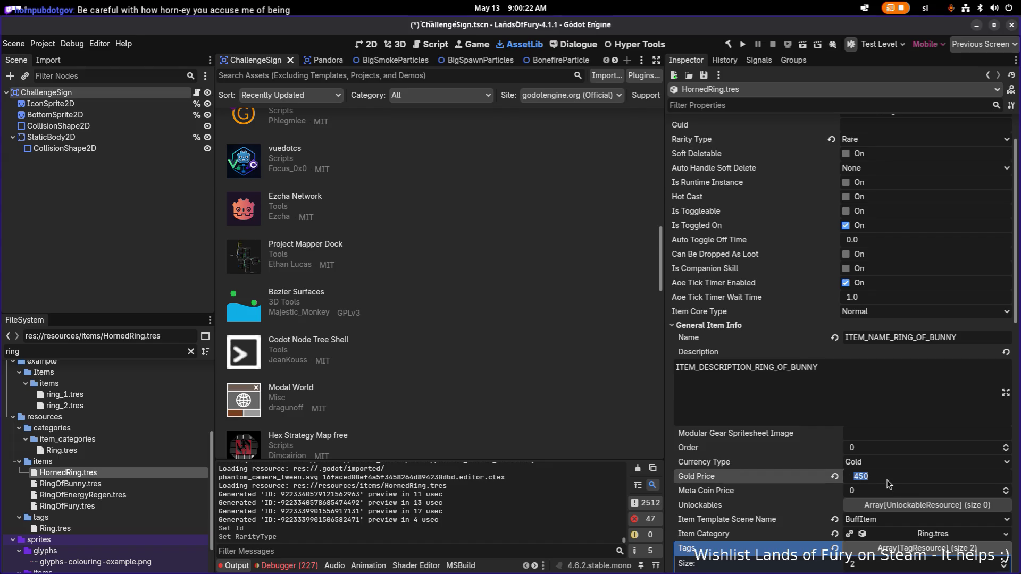
{"action": "type", "text": "350"}
{"action": "key", "text": "Return"}
{"action": "key", "text": "ctrl+s"}
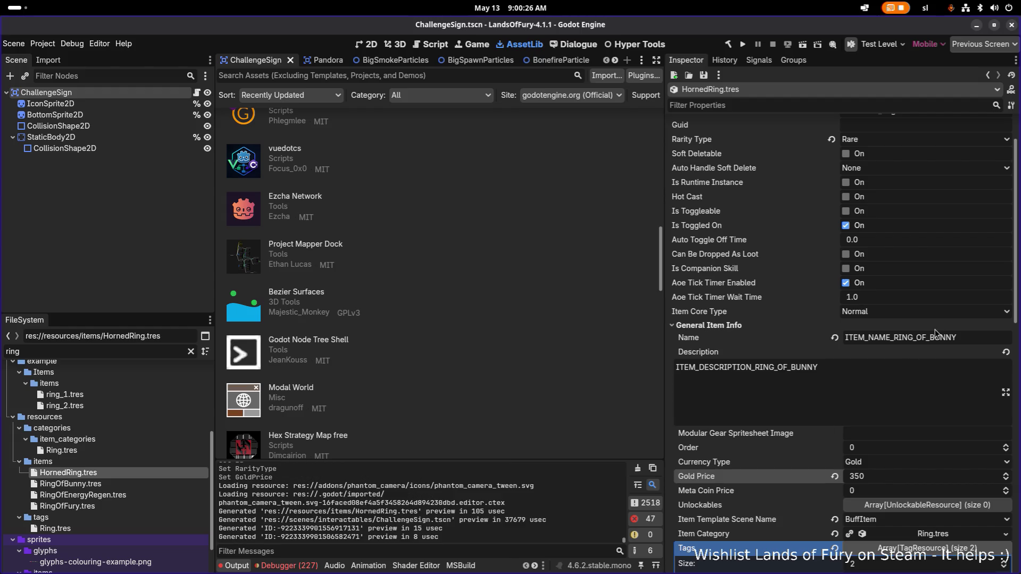
Set the name and description keys to ITEM_NAME_HORNED_RING and ITEM_DESCRIPTION_HORNED_RING, and save
{"action": "left_click_drag", "start_coordinate": [893, 338], "coordinate": [1019, 340]}
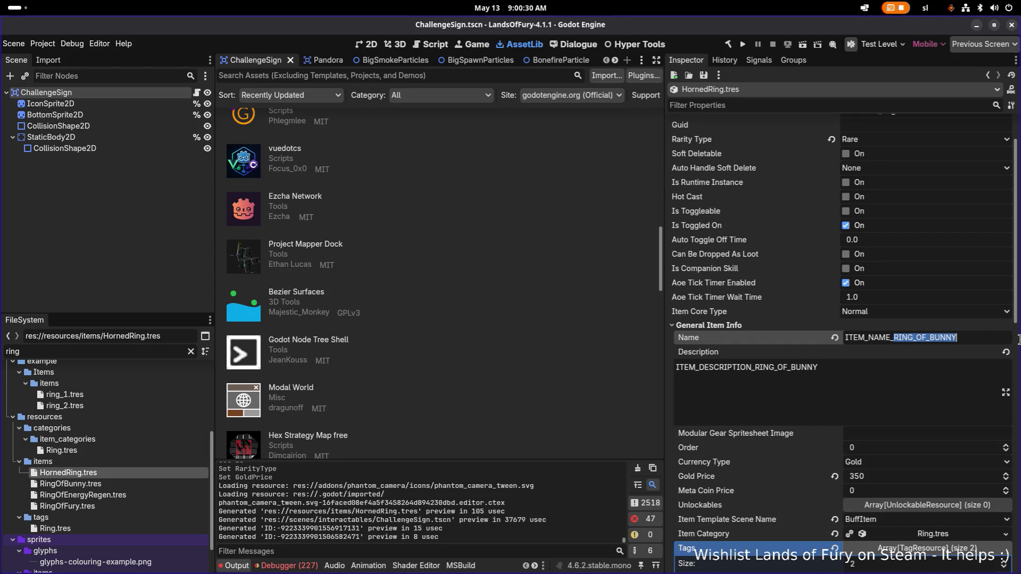
{"action": "type", "text": "HORNED_"}
{"action": "type", "text": "RION"}
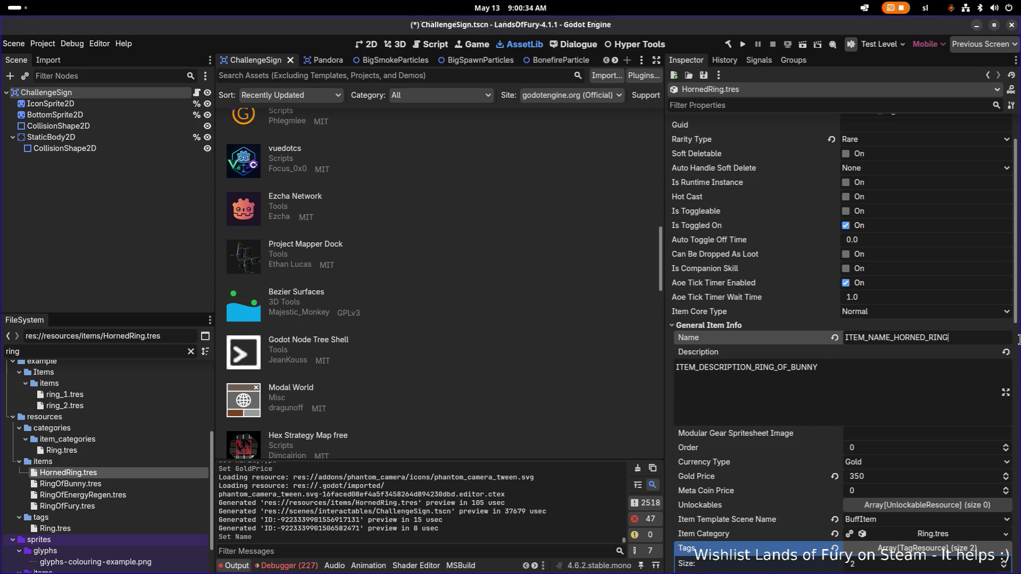
{"action": "left_click", "coordinate": [751, 367]}
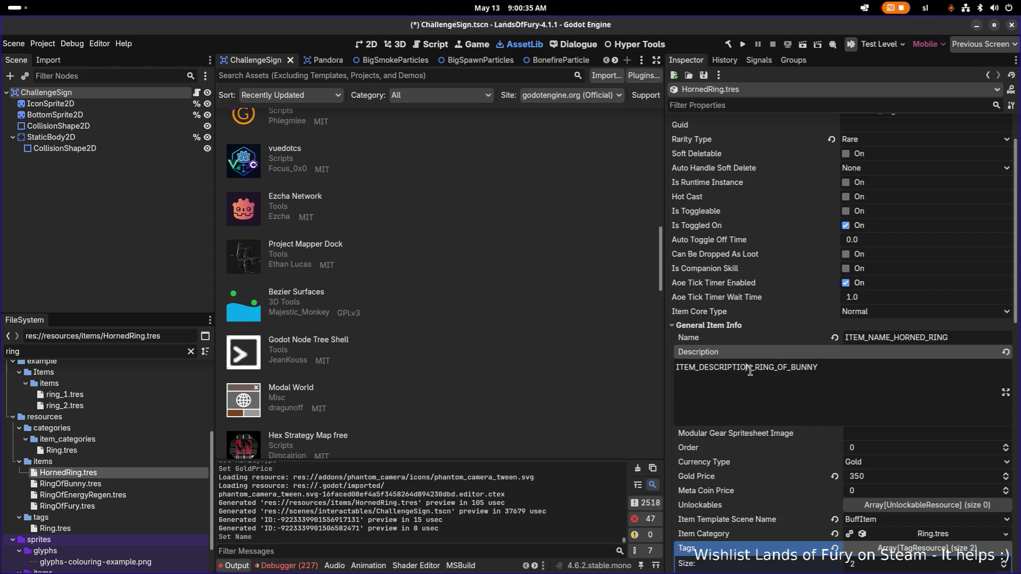
{"action": "left_click", "coordinate": [813, 366], "text": "shift"}
{"action": "type", "text": "HORNED_"}
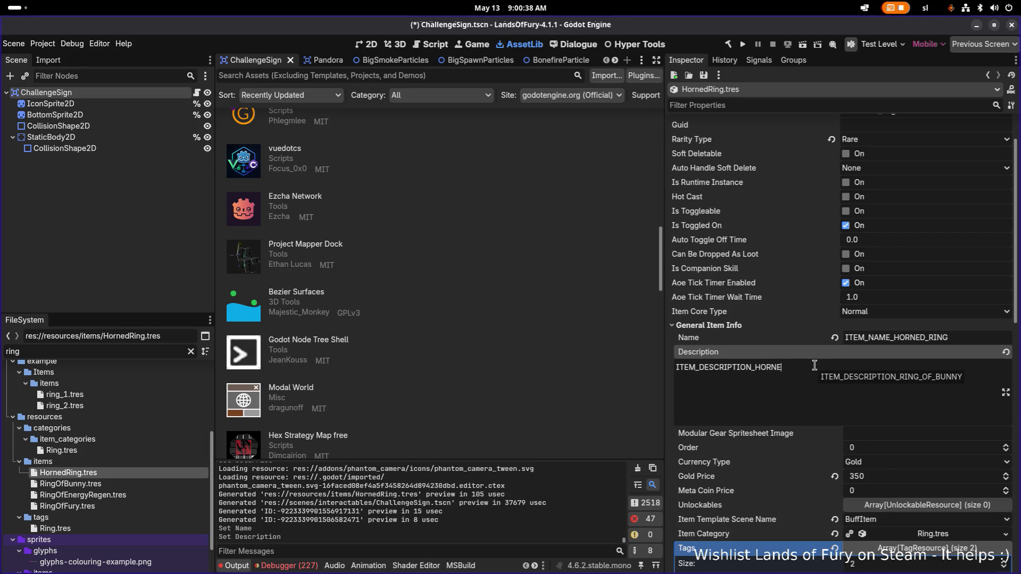
{"action": "type", "text": "RING"}
{"action": "double_click", "coordinate": [898, 341]}
{"action": "left_click", "coordinate": [832, 376]}
{"action": "key", "text": "ctrl+s"}
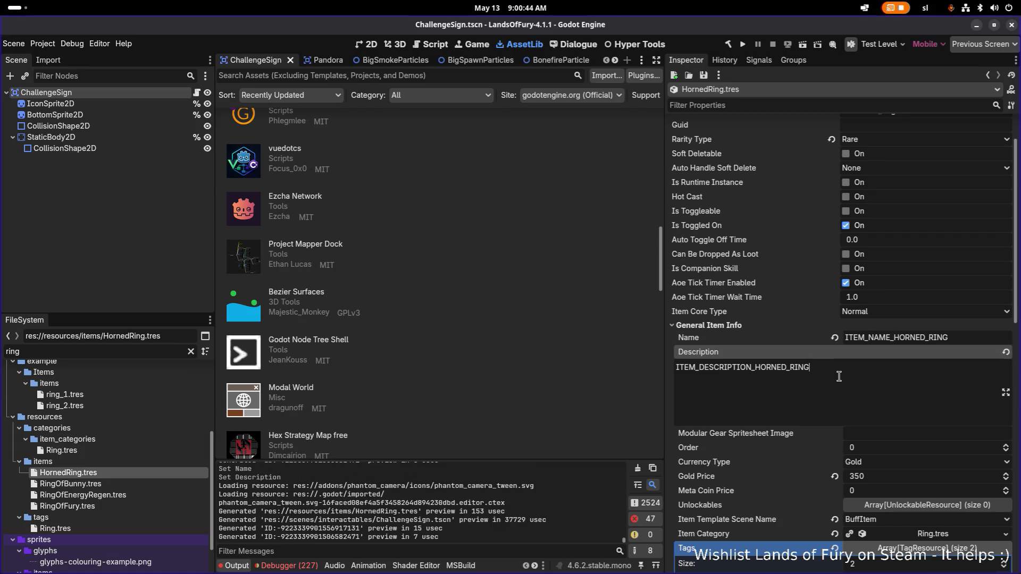
{"action": "key", "text": "alt+Tab"}
{"action": "key", "text": "Escape"}
Change HornedRing's icon to items_horned_ring and save
{"action": "scroll", "coordinate": [926, 387], "scroll_direction": "down", "scroll_amount": 10}
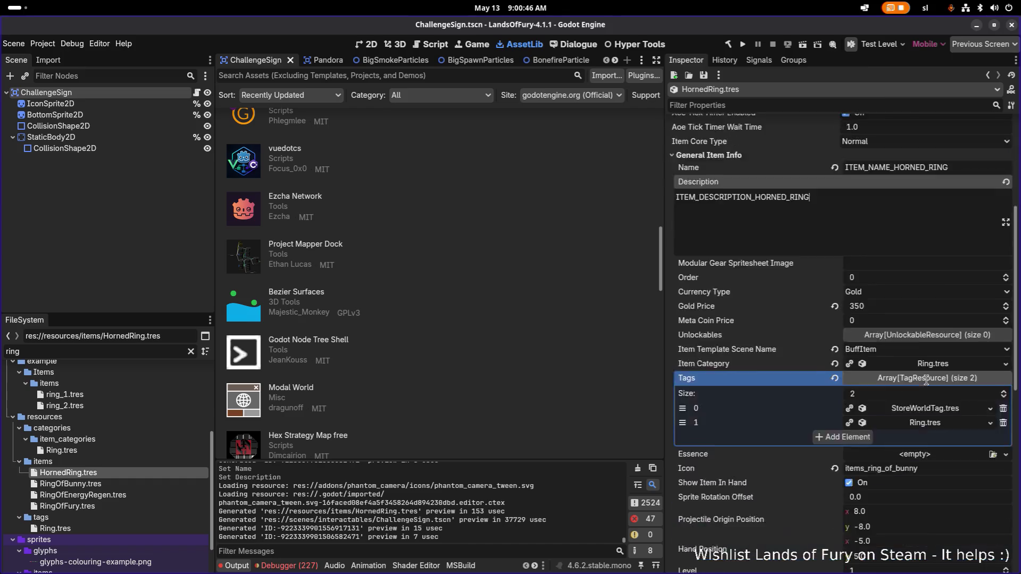
{"action": "double_click", "coordinate": [872, 184]}
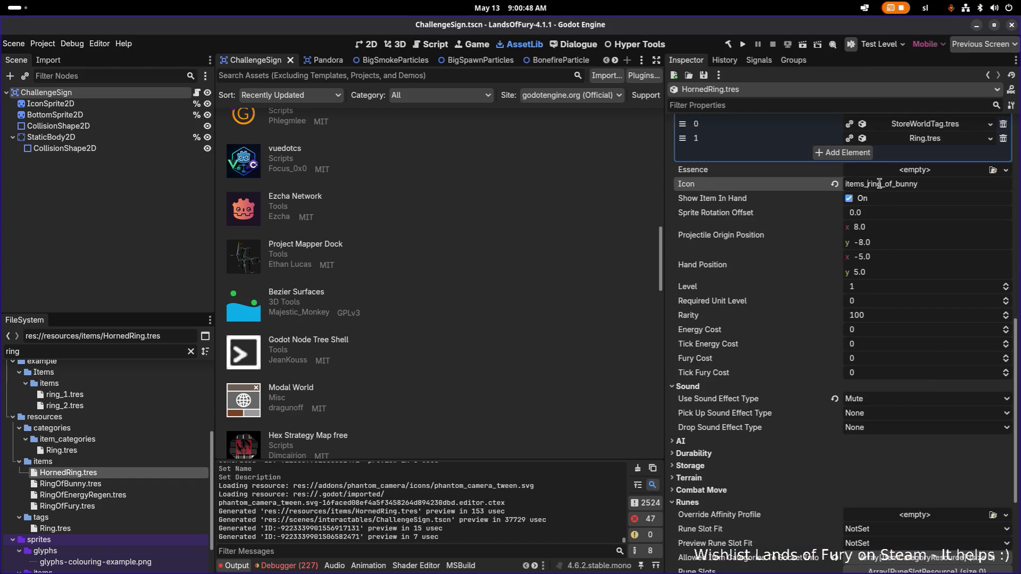
{"action": "type", "text": "items_h"}
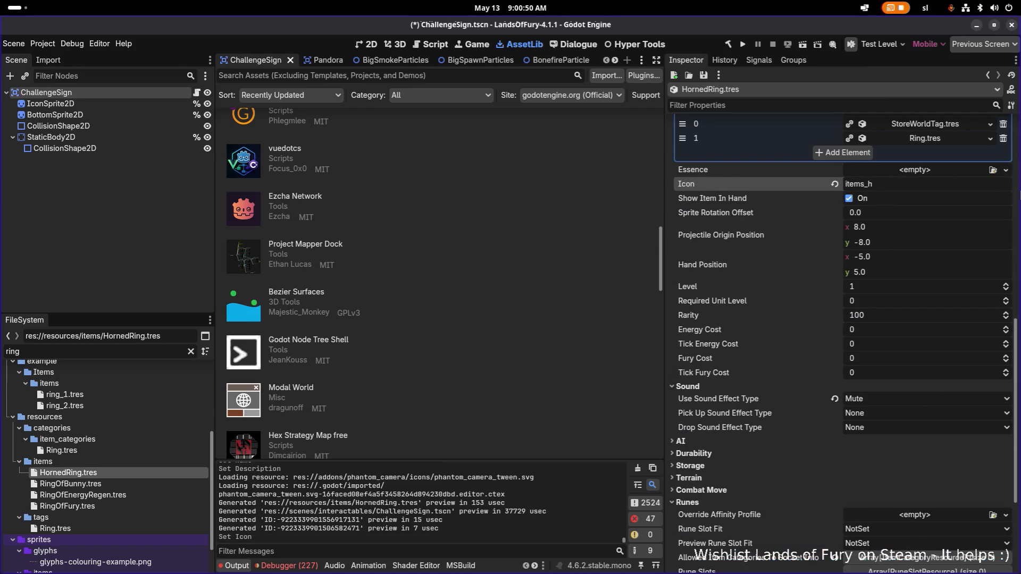
{"action": "type", "text": "orned_ring"}
{"action": "key", "text": "ctrl+s"}
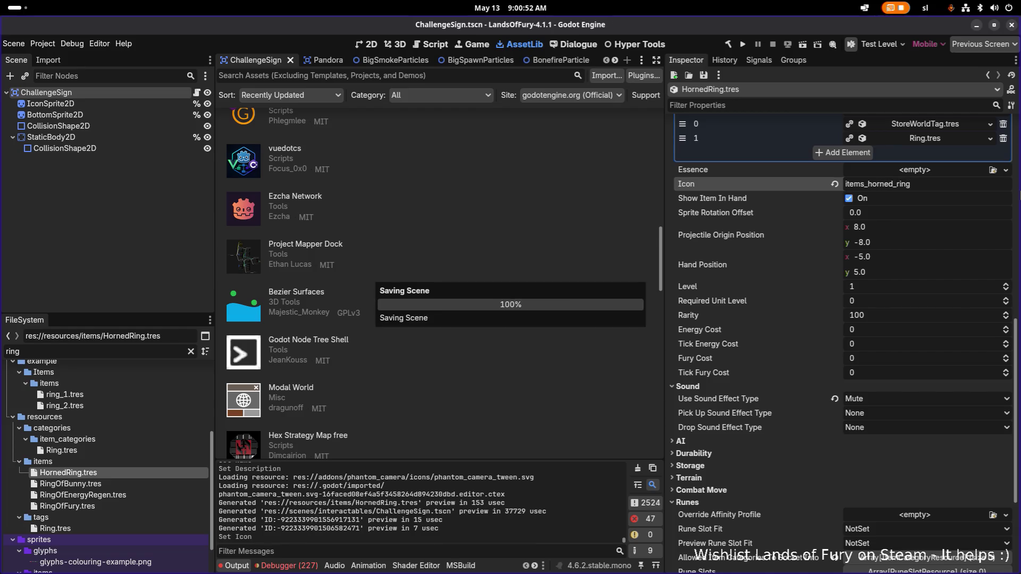
{"action": "scroll", "coordinate": [898, 449], "scroll_direction": "down", "scroll_amount": 5}
{"action": "right_click", "coordinate": [900, 467]}
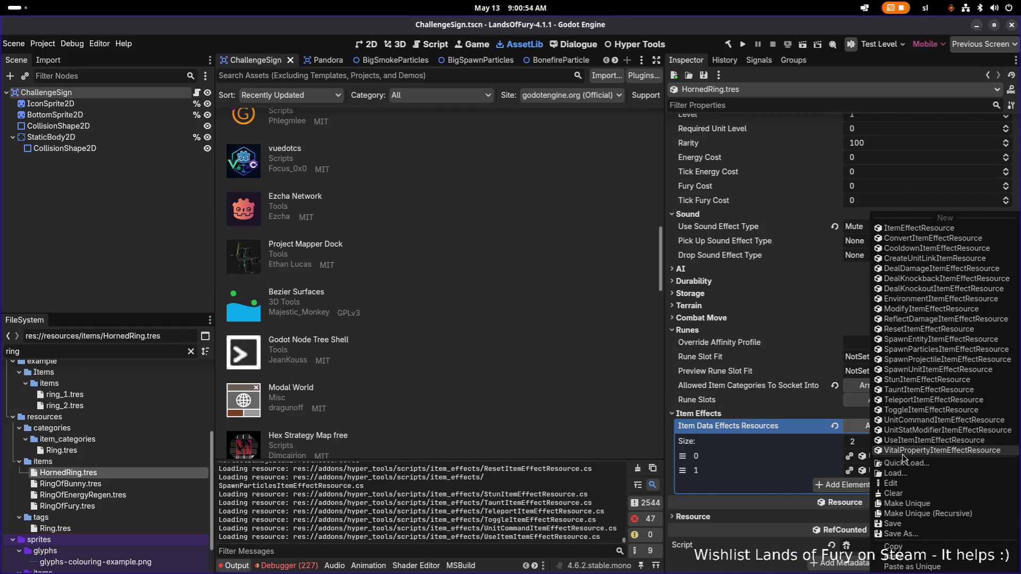
Make the item effects unique without UnitStatResource, delete the second effect, save, and filter by 'horned'
{"action": "left_click", "coordinate": [925, 516]}
{"action": "left_click", "coordinate": [399, 245]}
{"action": "left_click", "coordinate": [562, 401]}
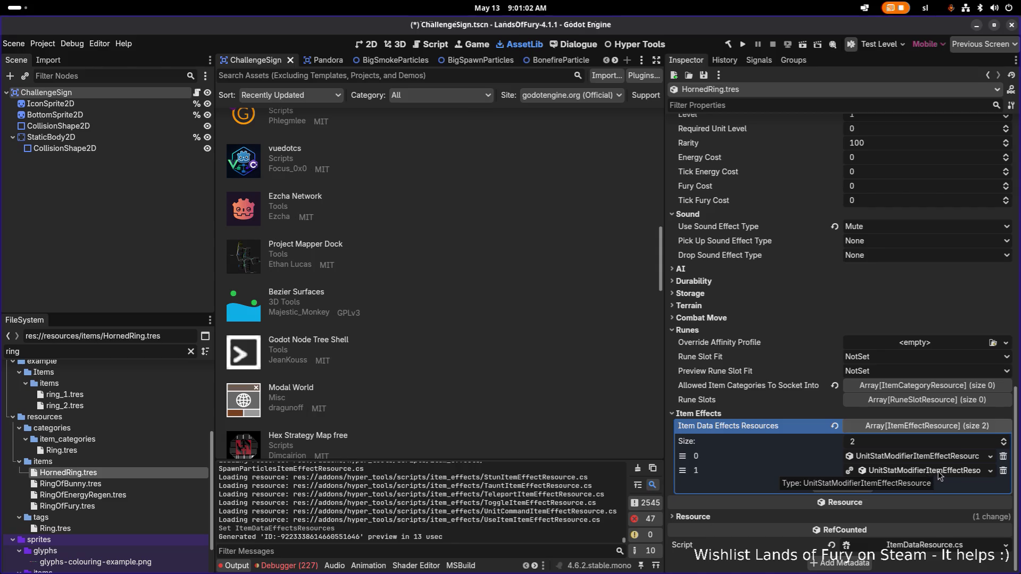
{"action": "left_click", "coordinate": [1002, 470]}
{"action": "key", "text": "ctrl+s"}
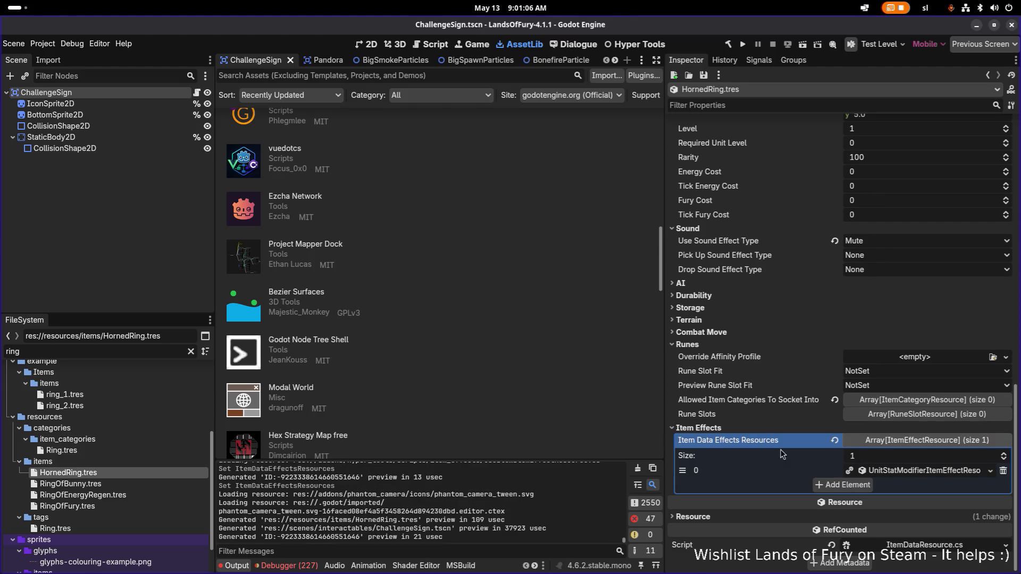
{"action": "double_click", "coordinate": [57, 352]}
{"action": "type", "text": "horned"}
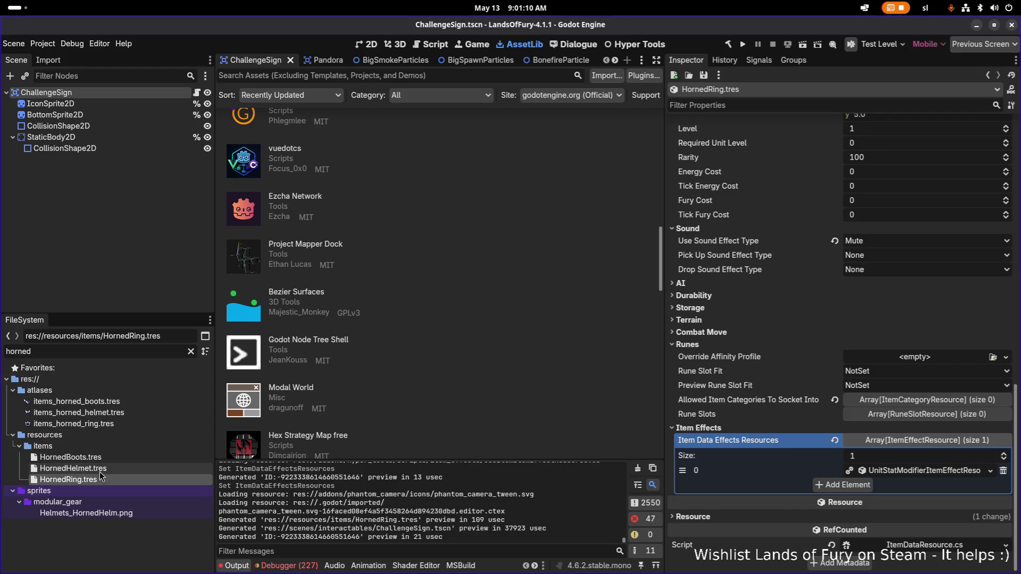
Copy HornedHelmet's DealDamageItemEffectResource pierce damage effect
{"action": "left_click", "coordinate": [73, 468]}
{"action": "scroll", "coordinate": [839, 418], "scroll_direction": "down", "scroll_amount": 10}
{"action": "left_click", "coordinate": [915, 429]}
{"action": "left_click", "coordinate": [924, 428]}
{"action": "left_click", "coordinate": [928, 475]}
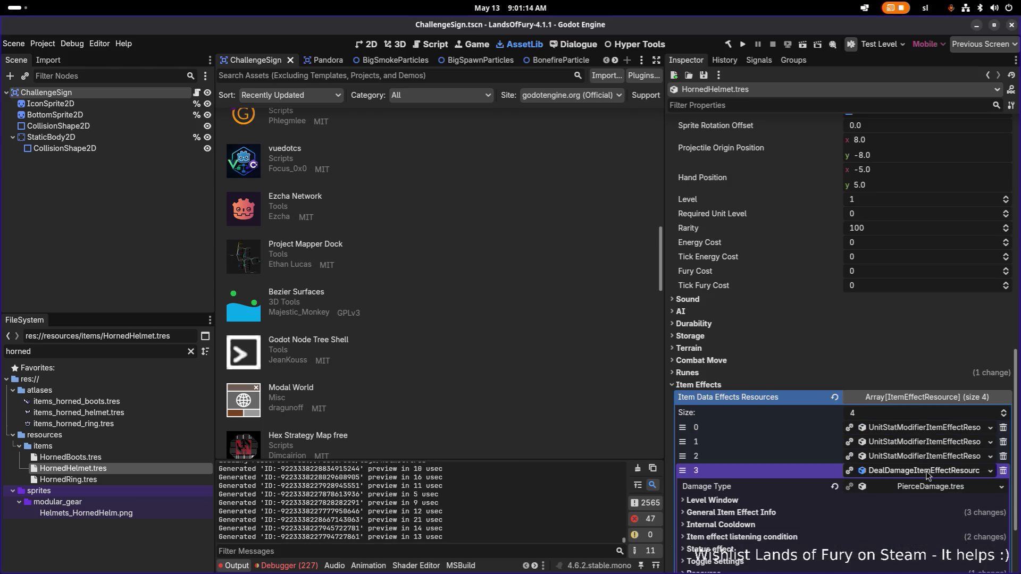
{"action": "left_click", "coordinate": [928, 475]}
{"action": "right_click", "coordinate": [923, 477]}
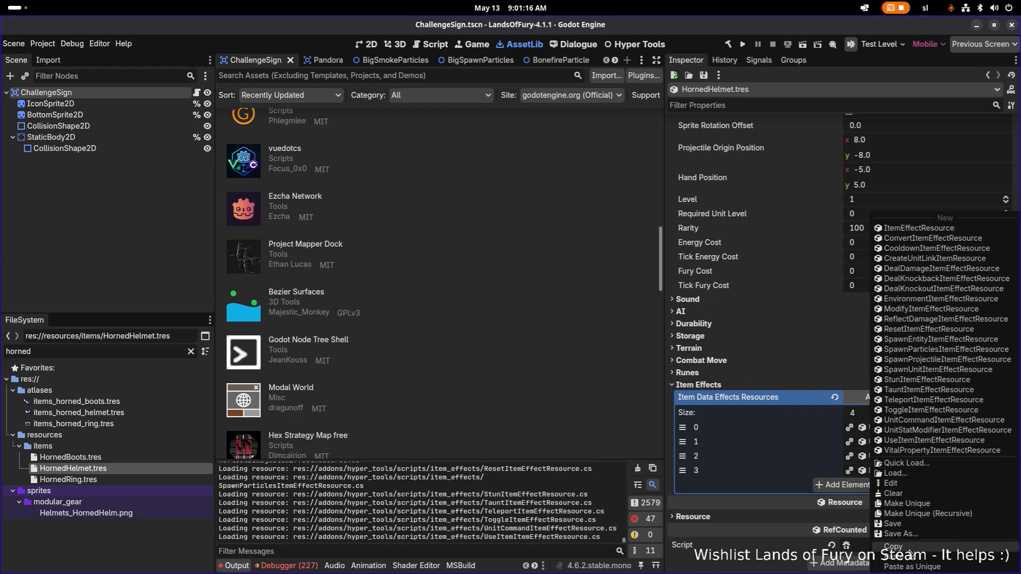
{"action": "left_click", "coordinate": [916, 546]}
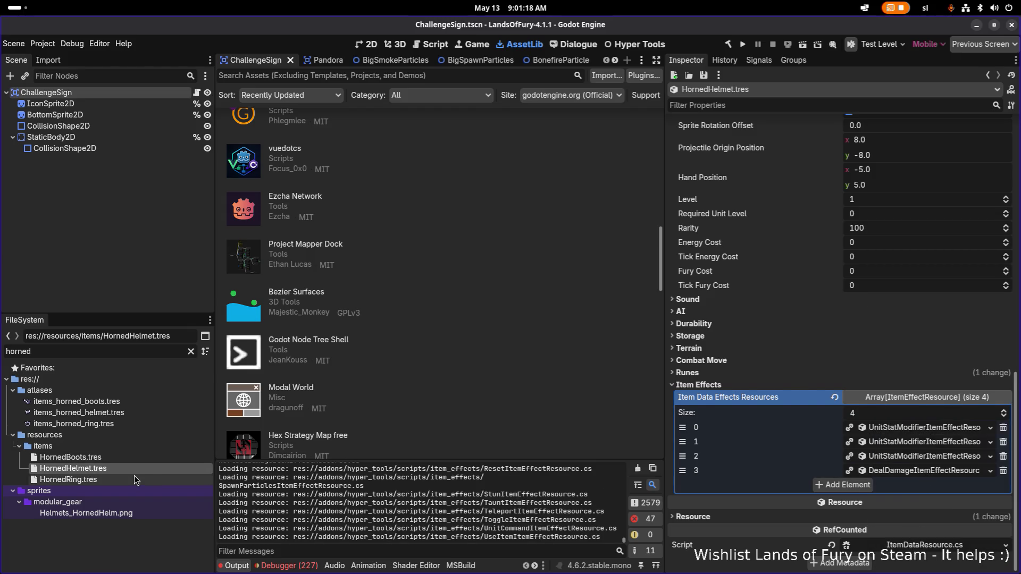
Paste it into HornedRing's effects as a unique copy and remove the old stat-modifier effect
{"action": "left_click", "coordinate": [69, 479]}
{"action": "left_click", "coordinate": [833, 484]}
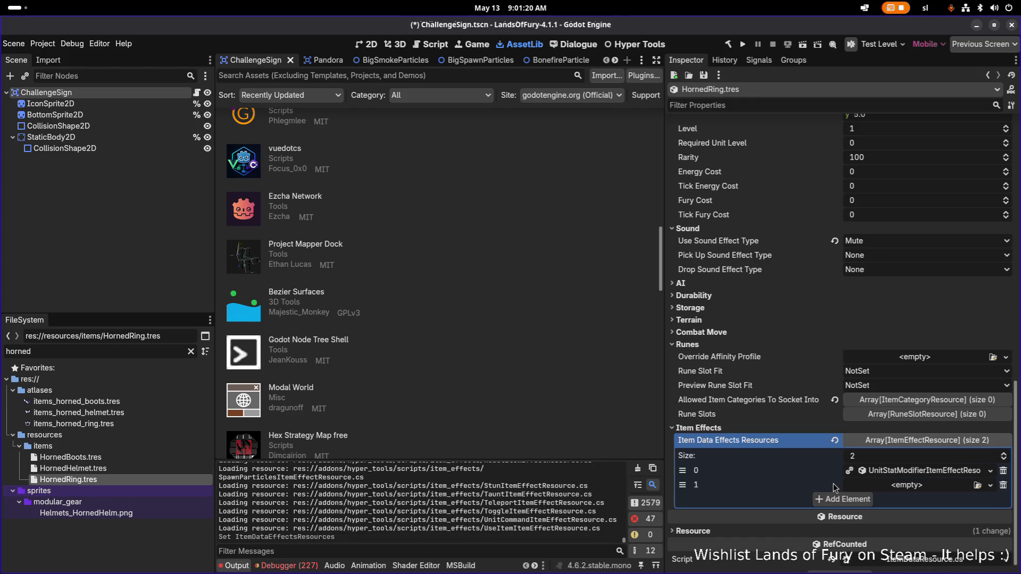
{"action": "left_click", "coordinate": [922, 487]}
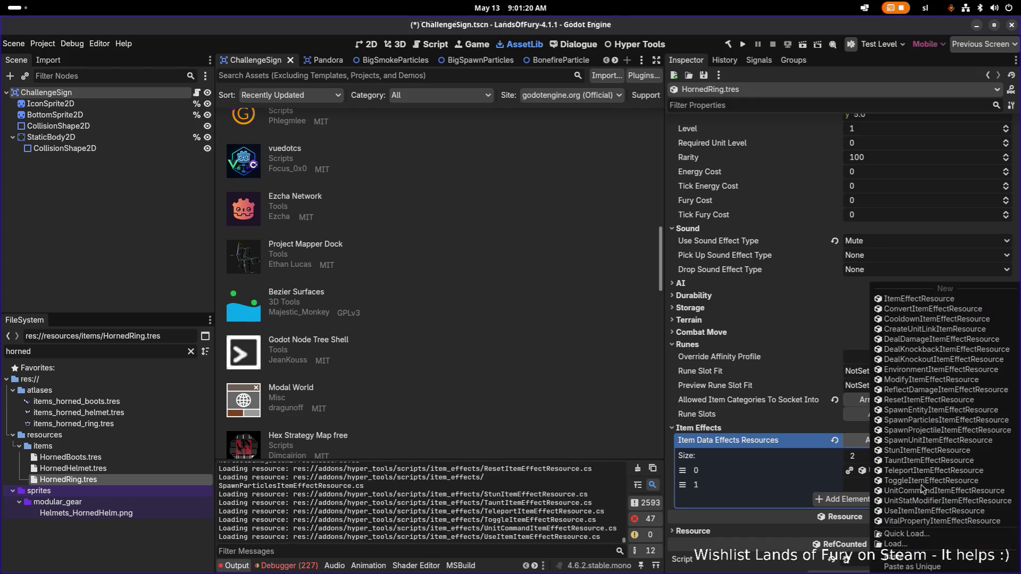
{"action": "left_click", "coordinate": [935, 567]}
{"action": "left_click", "coordinate": [573, 402]}
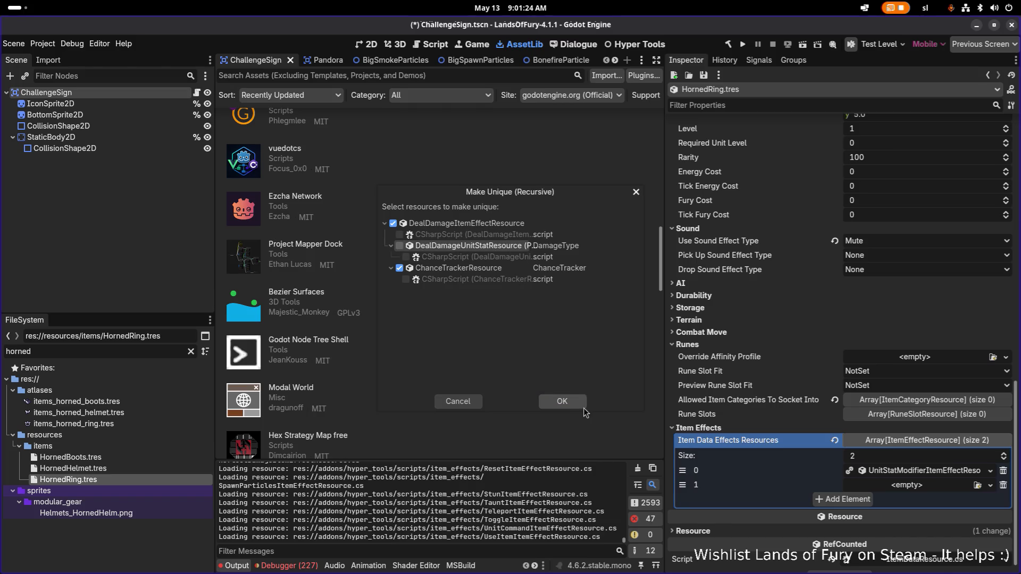
{"action": "left_click", "coordinate": [1003, 470]}
{"action": "left_click", "coordinate": [930, 475]}
{"action": "scroll", "coordinate": [930, 476], "scroll_direction": "down", "scroll_amount": 3}
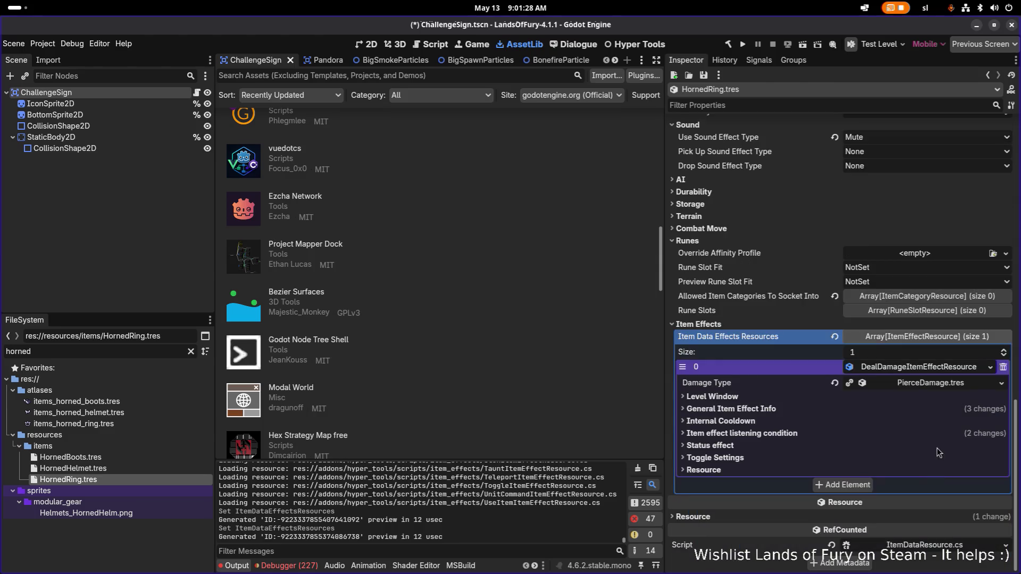
Expand the pierce damage effect's General Item Effect Info and listening condition settings
{"action": "left_click", "coordinate": [783, 433]}
{"action": "left_click", "coordinate": [783, 433]}
{"action": "left_click", "coordinate": [754, 409]}
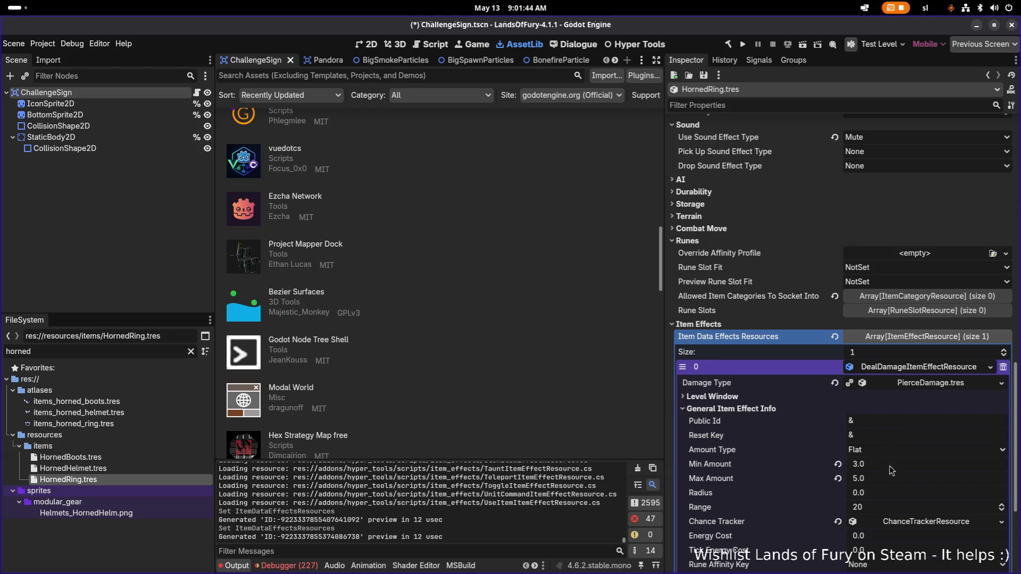
{"action": "scroll", "coordinate": [894, 469], "scroll_direction": "down", "scroll_amount": 2}
{"action": "scroll", "coordinate": [882, 478], "scroll_direction": "down", "scroll_amount": 2}
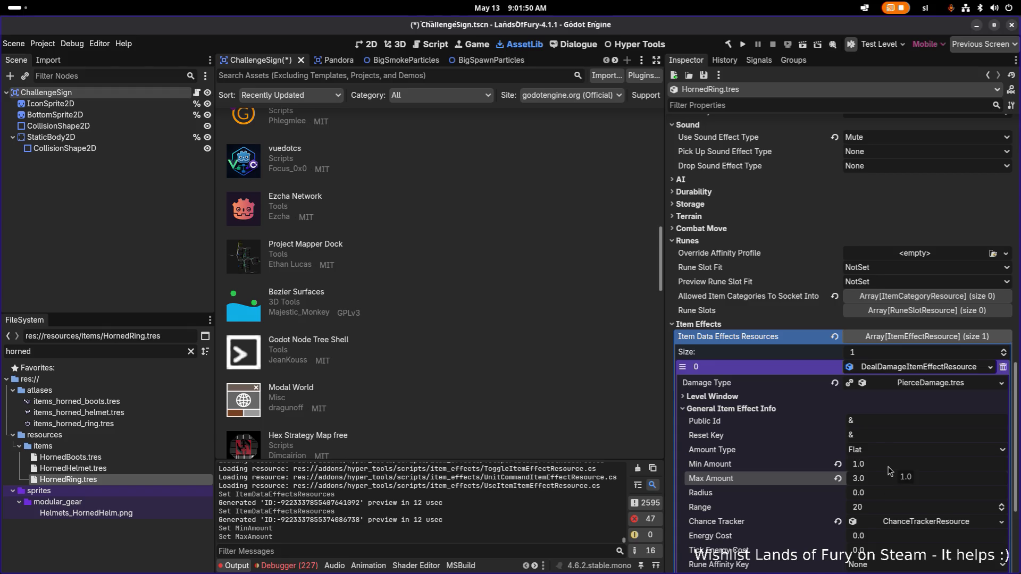
{"action": "scroll", "coordinate": [890, 471], "scroll_direction": "down", "scroll_amount": 3}
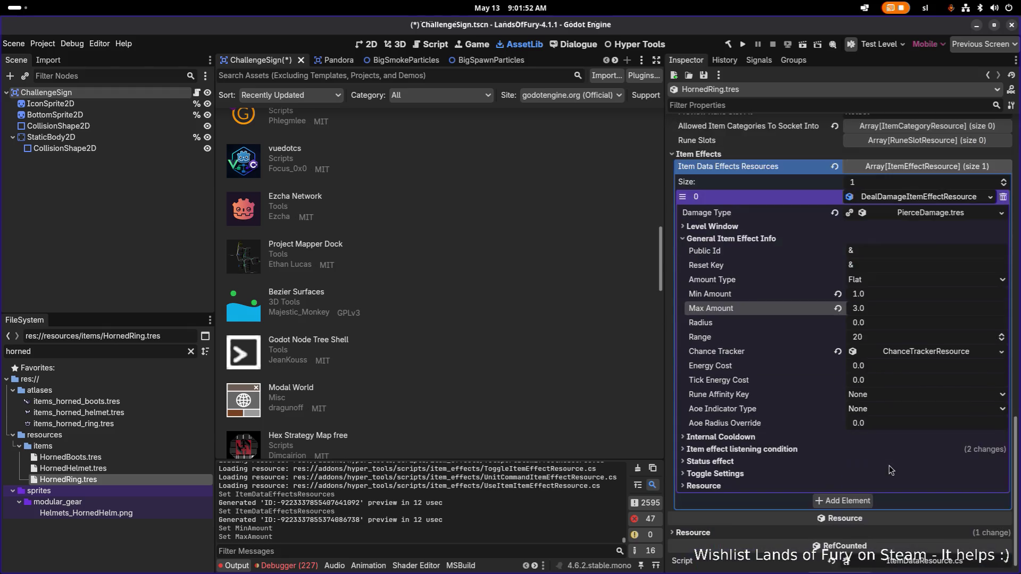
{"action": "left_click", "coordinate": [819, 451]}
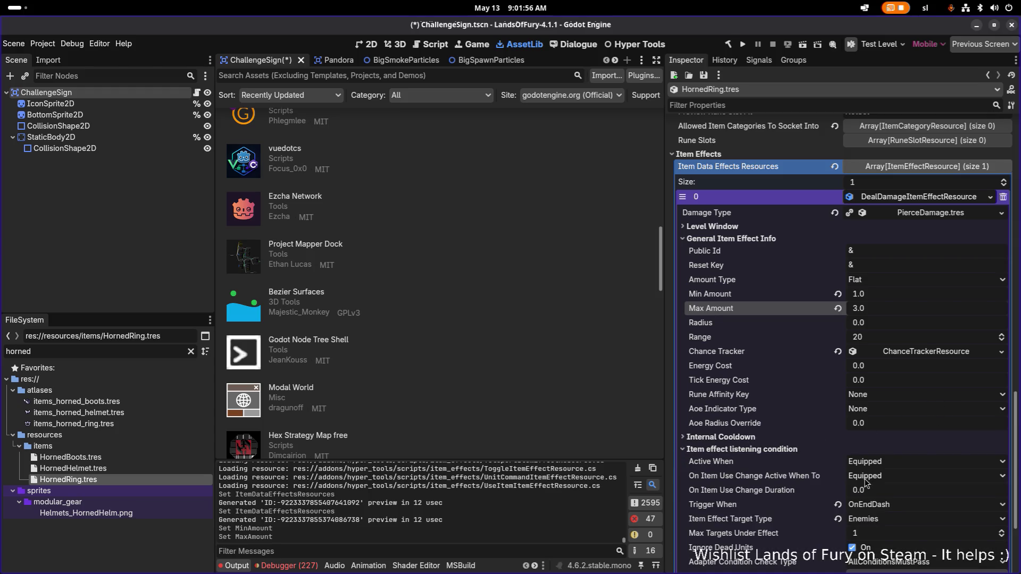
{"action": "scroll", "coordinate": [897, 506], "scroll_direction": "down", "scroll_amount": 2}
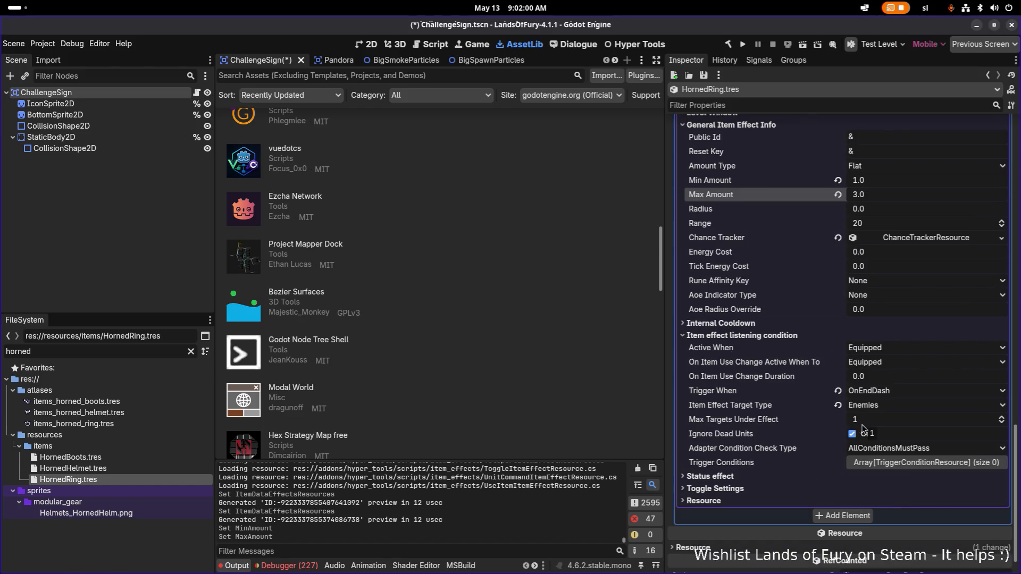
Save the Horned Ring effect changes, glancing at the Chance Tracker settings
{"action": "key", "text": "ctrl+s"}
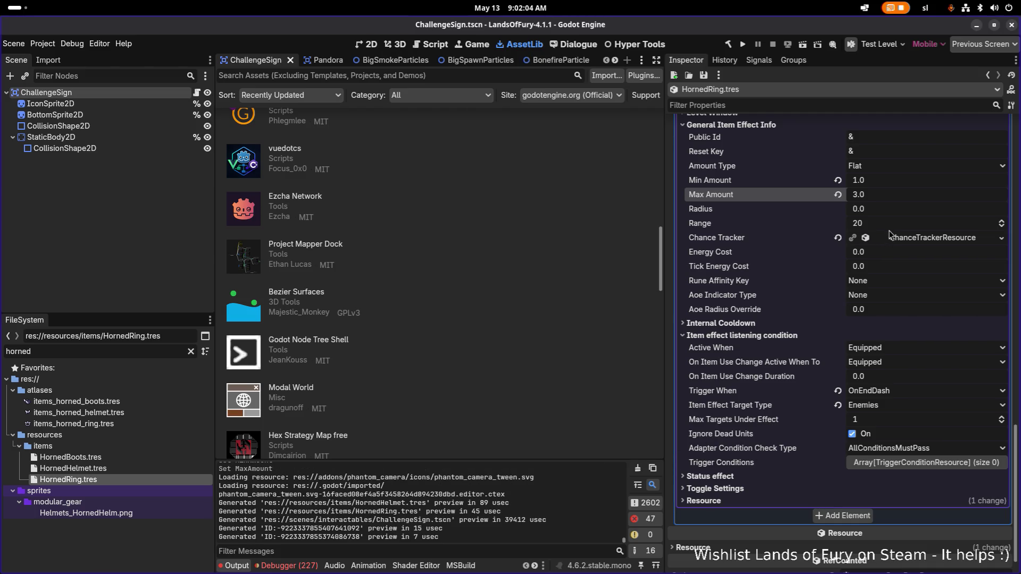
{"action": "left_click", "coordinate": [906, 240]}
{"action": "left_click", "coordinate": [906, 240]}
{"action": "key", "text": "ctrl+s"}
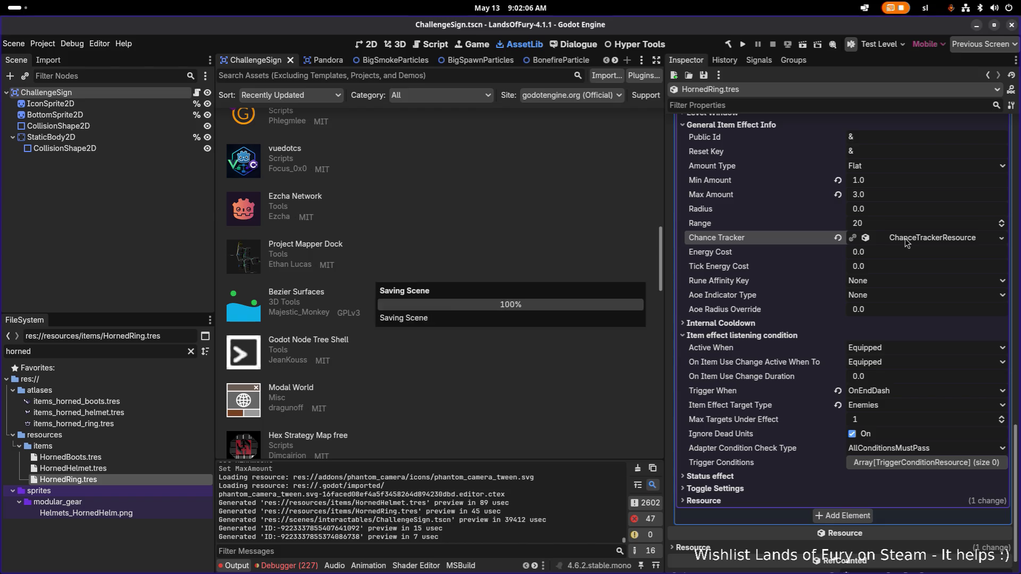
{"action": "scroll", "coordinate": [847, 286], "scroll_direction": "up", "scroll_amount": 2}
{"action": "scroll", "coordinate": [847, 285], "scroll_direction": "up", "scroll_amount": 10}
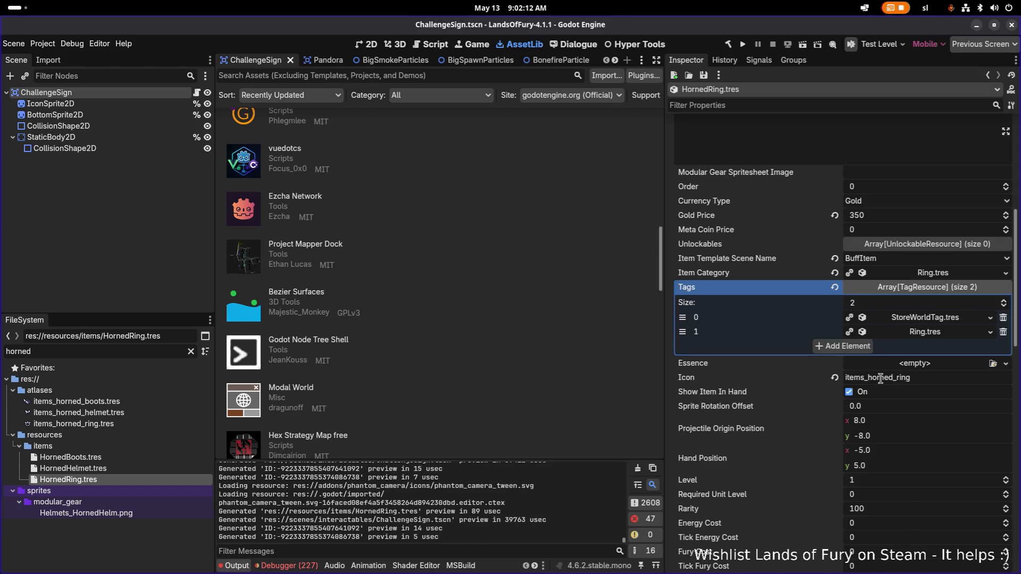
{"action": "scroll", "coordinate": [764, 356], "scroll_direction": "up", "scroll_amount": 6}
{"action": "scroll", "coordinate": [764, 359], "scroll_direction": "up", "scroll_amount": 4}
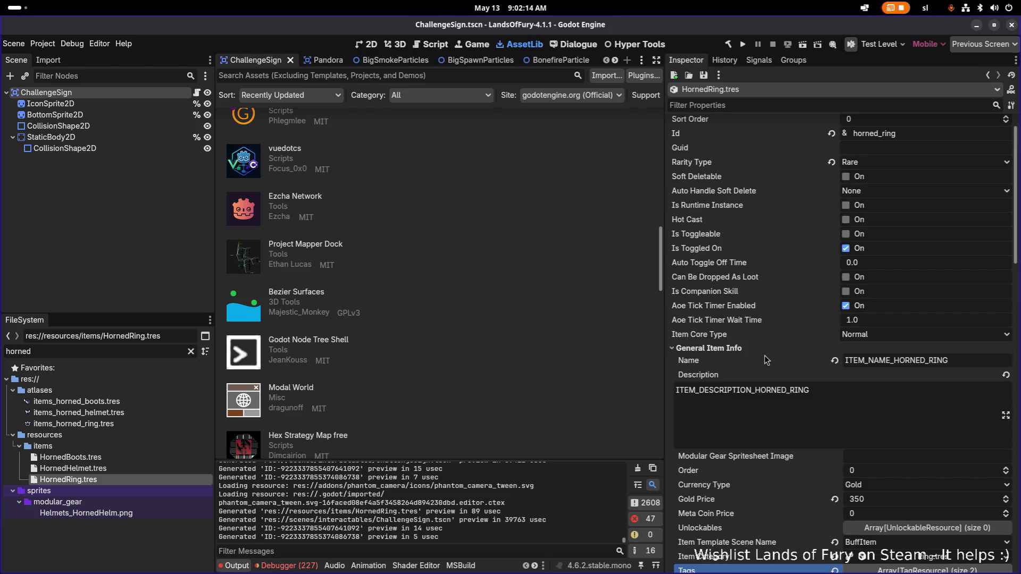
{"action": "scroll", "coordinate": [763, 359], "scroll_direction": "up", "scroll_amount": 2}
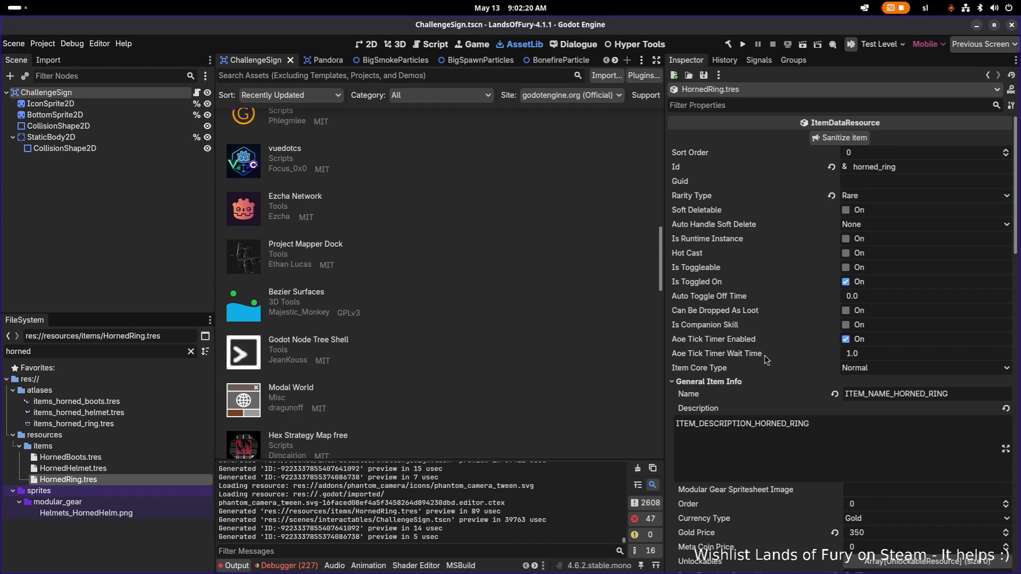
{"action": "scroll", "coordinate": [764, 355], "scroll_direction": "down", "scroll_amount": 15}
{"action": "scroll", "coordinate": [764, 355], "scroll_direction": "up", "scroll_amount": 13}
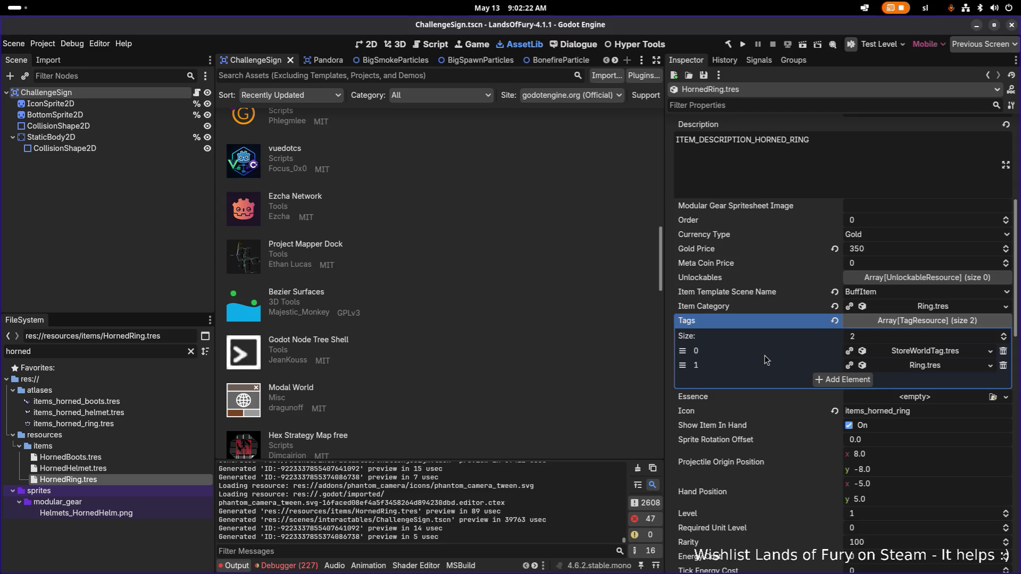
{"action": "scroll", "coordinate": [764, 355], "scroll_direction": "up", "scroll_amount": 3}
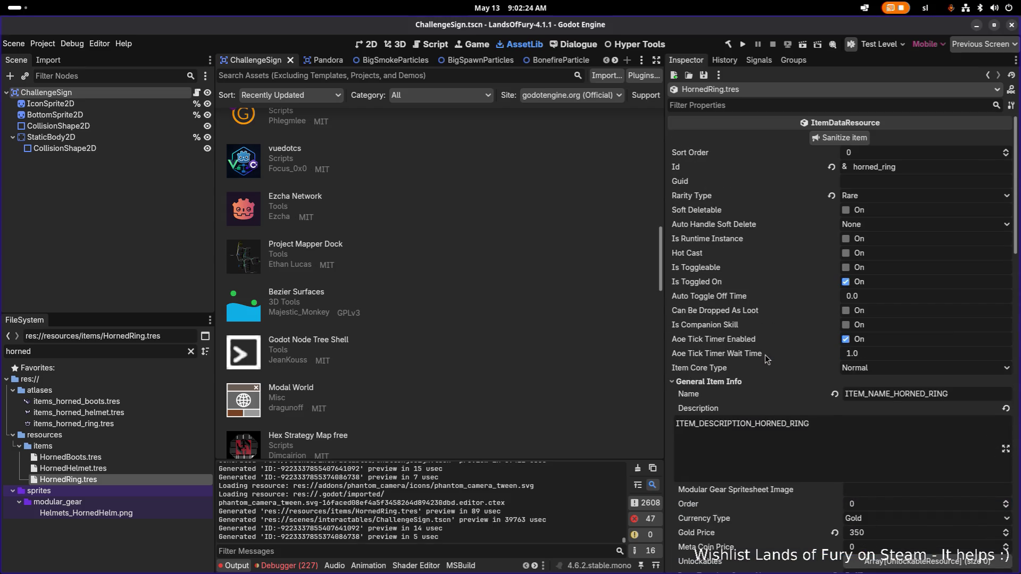
{"action": "scroll", "coordinate": [764, 355], "scroll_direction": "down", "scroll_amount": 15}
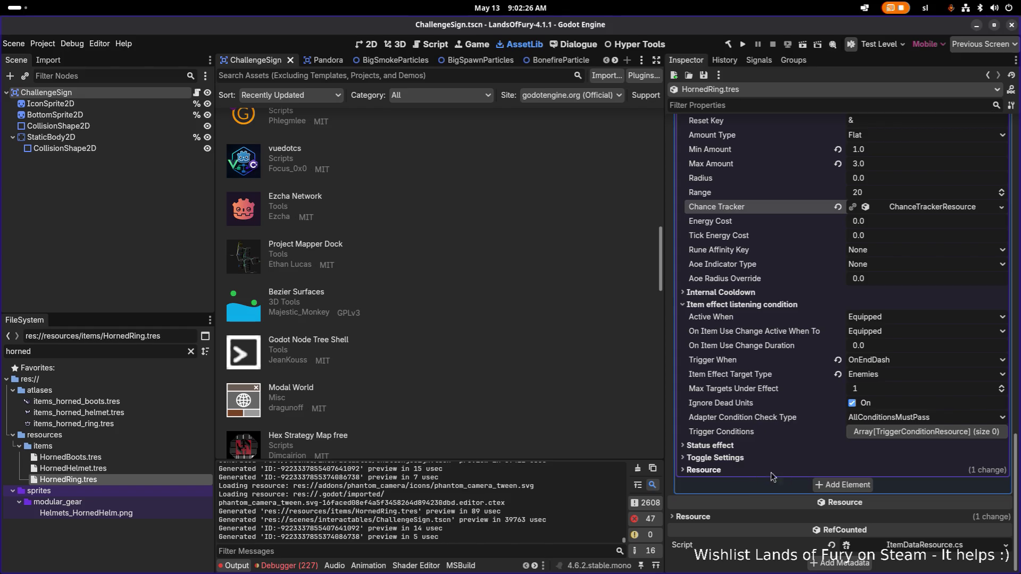
{"action": "scroll", "coordinate": [760, 490], "scroll_direction": "up", "scroll_amount": 5}
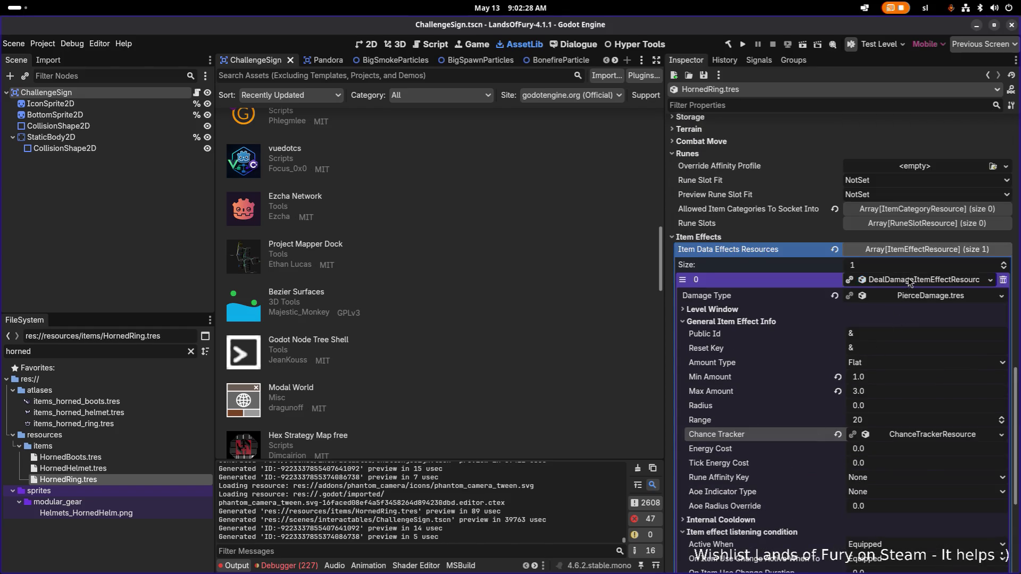
{"action": "left_click", "coordinate": [918, 303]}
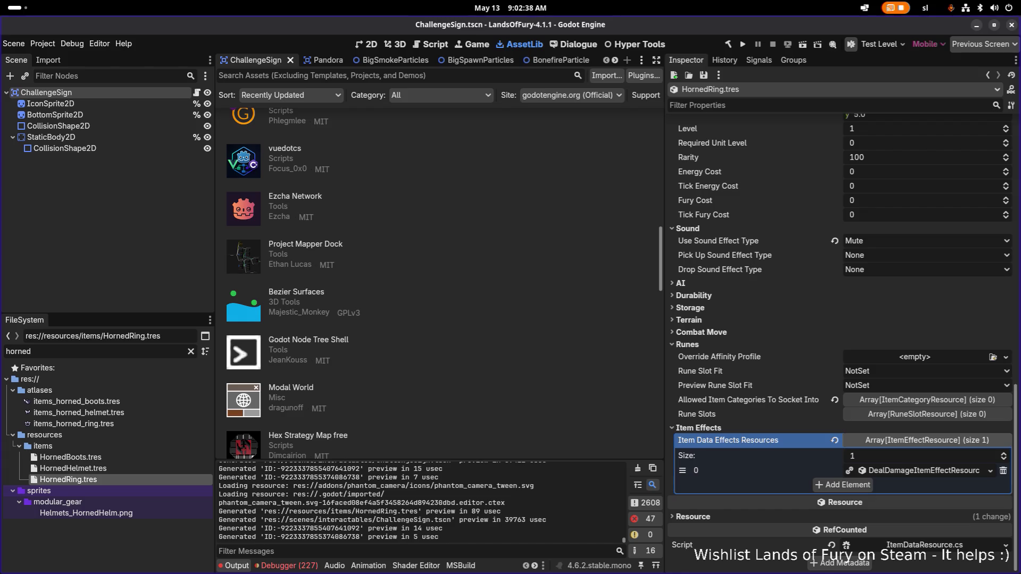
Add a second effect slot to HornedRing.tres and paste HornedHelmet's stat-modifier effect as a unique copy
{"action": "left_click", "coordinate": [845, 493]}
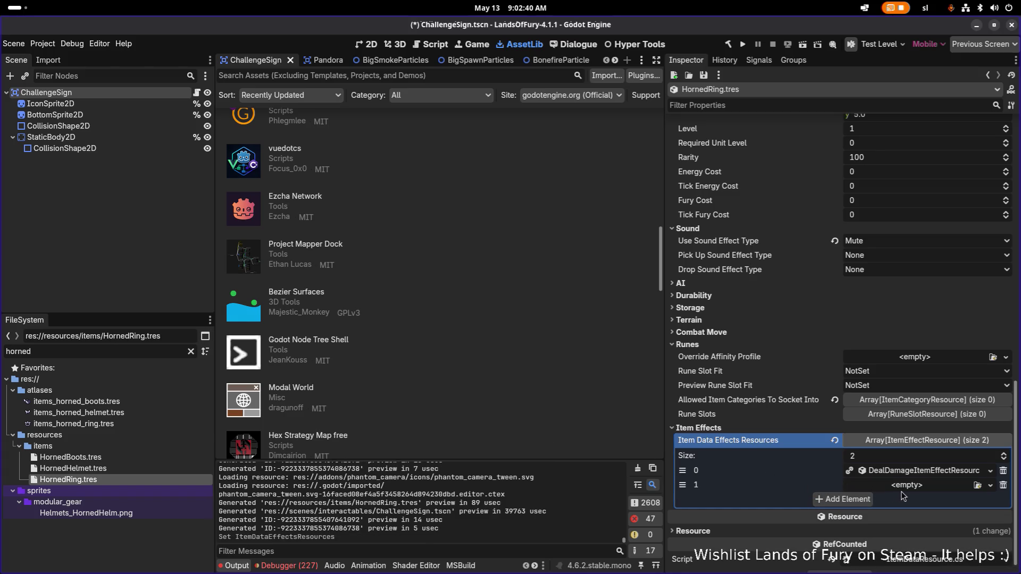
{"action": "left_click", "coordinate": [910, 489]}
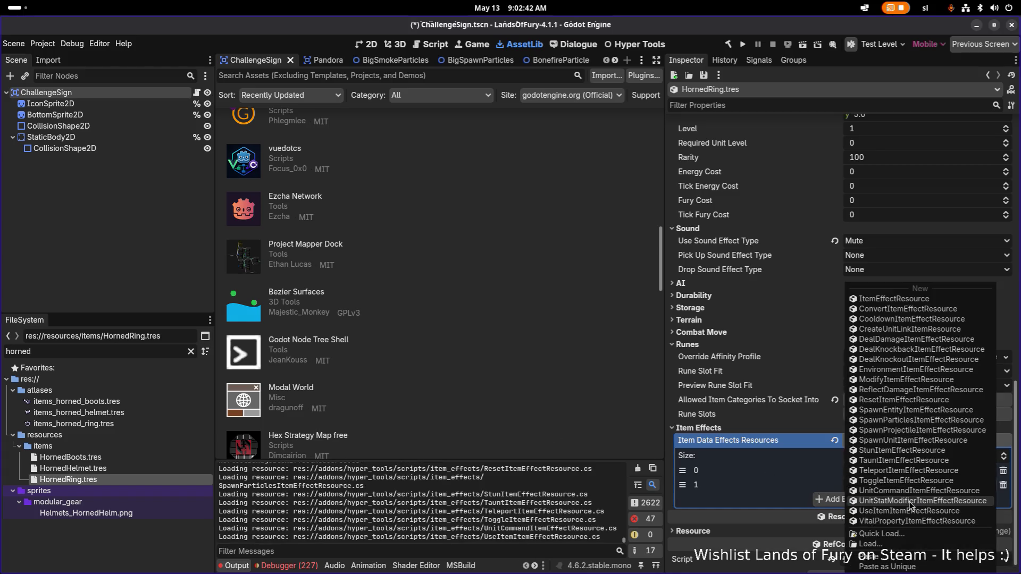
{"action": "left_click", "coordinate": [736, 502]}
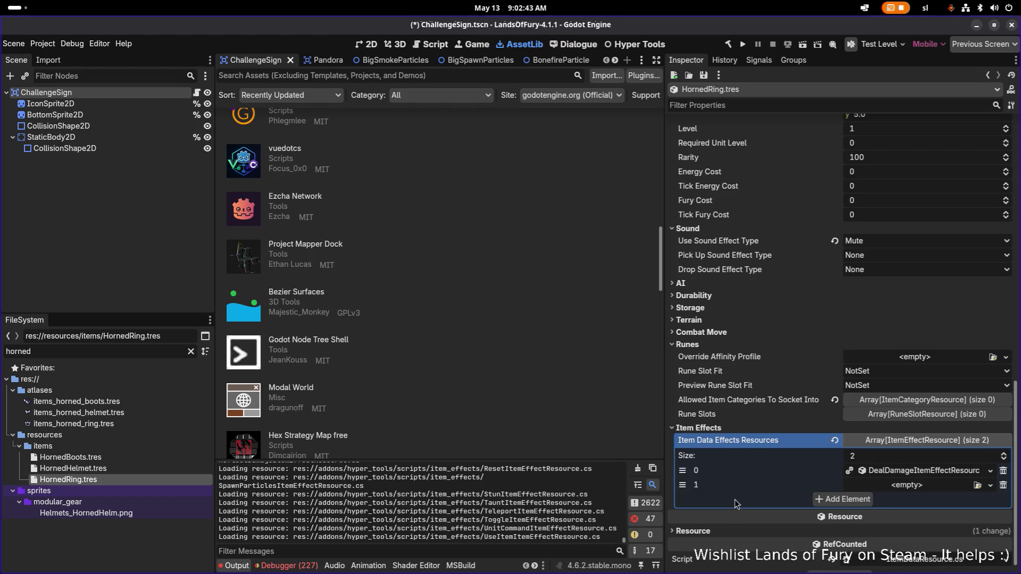
{"action": "left_click", "coordinate": [122, 470]}
{"action": "right_click", "coordinate": [885, 434]}
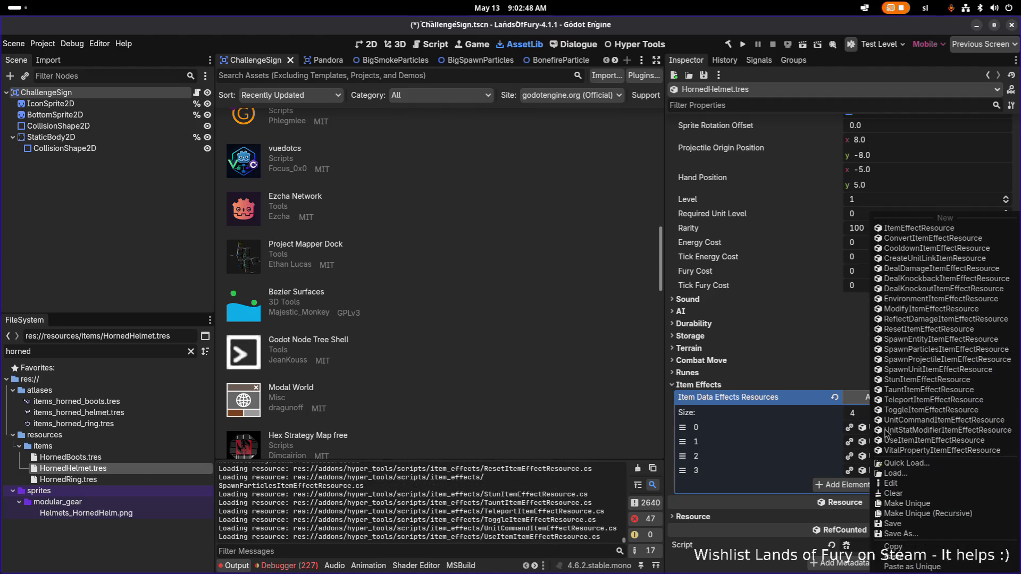
{"action": "key", "text": "Escape"}
{"action": "left_click", "coordinate": [121, 480]}
{"action": "left_click", "coordinate": [916, 546]}
{"action": "left_click", "coordinate": [940, 561]}
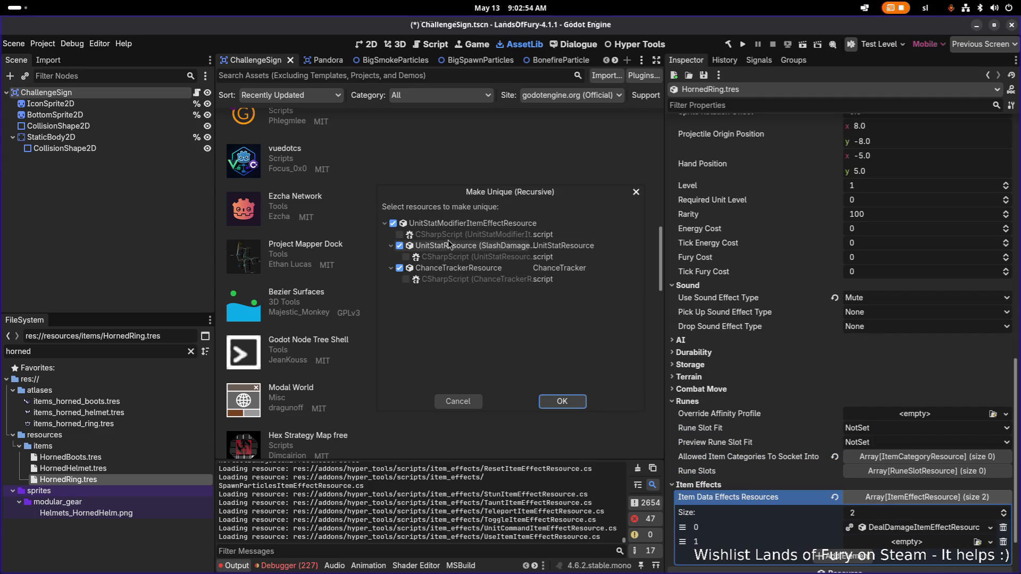
{"action": "left_click", "coordinate": [562, 401]}
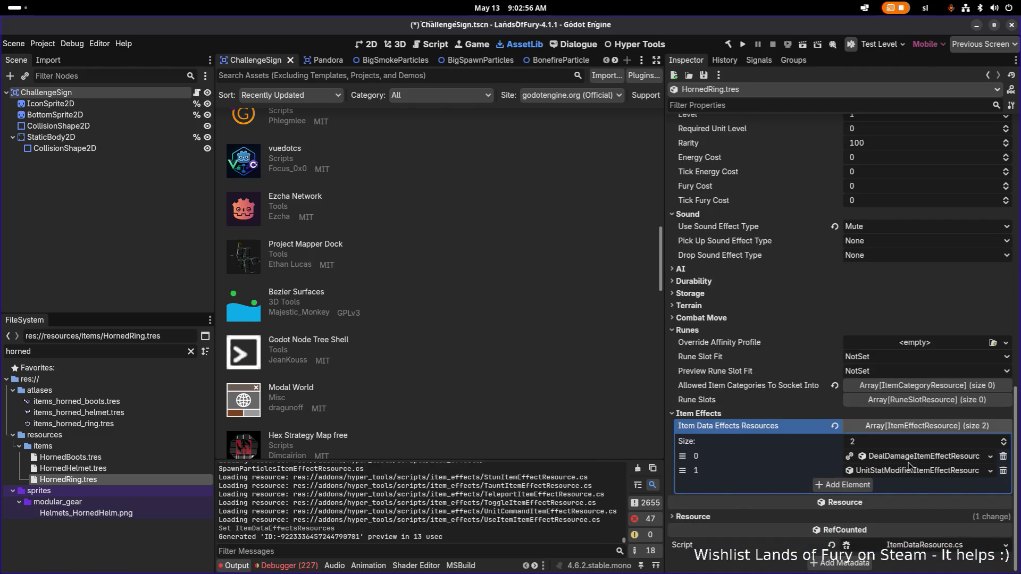
Set the pasted effect's unit stat to PierceDamage.tres
{"action": "left_click", "coordinate": [910, 470]}
{"action": "left_click", "coordinate": [1001, 354]}
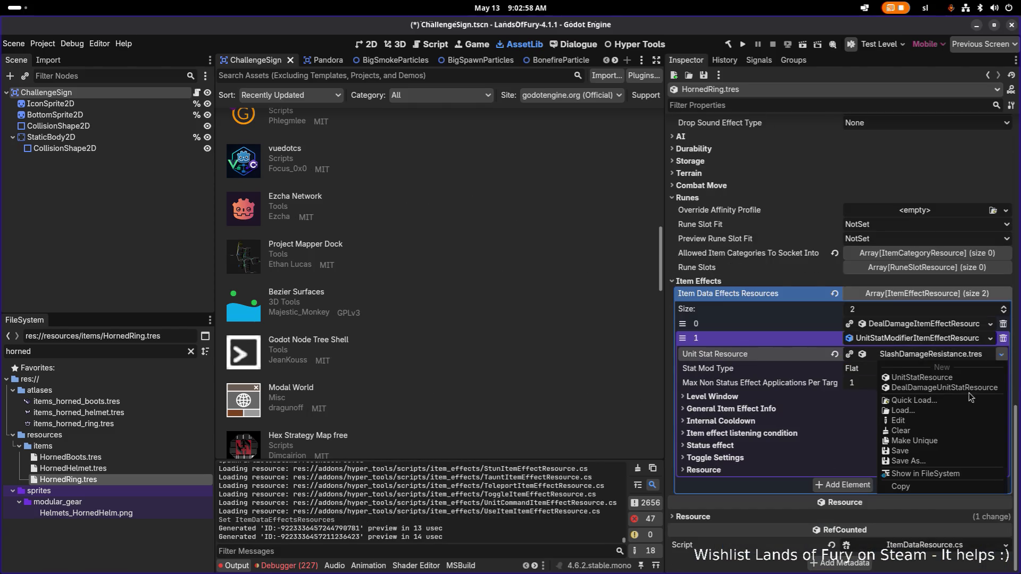
{"action": "left_click", "coordinate": [964, 399]}
{"action": "type", "text": "pier"}
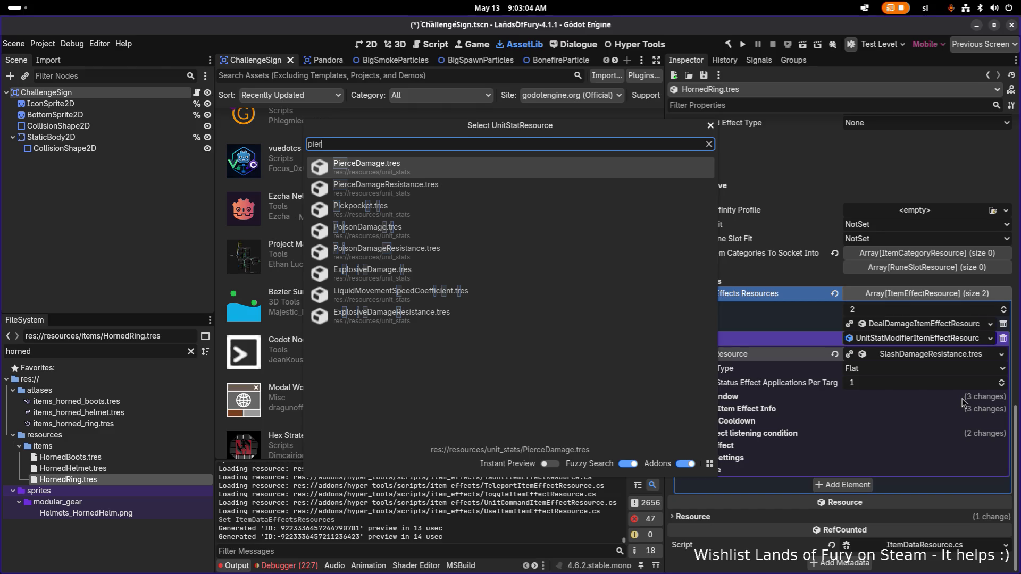
{"action": "key", "text": "Return"}
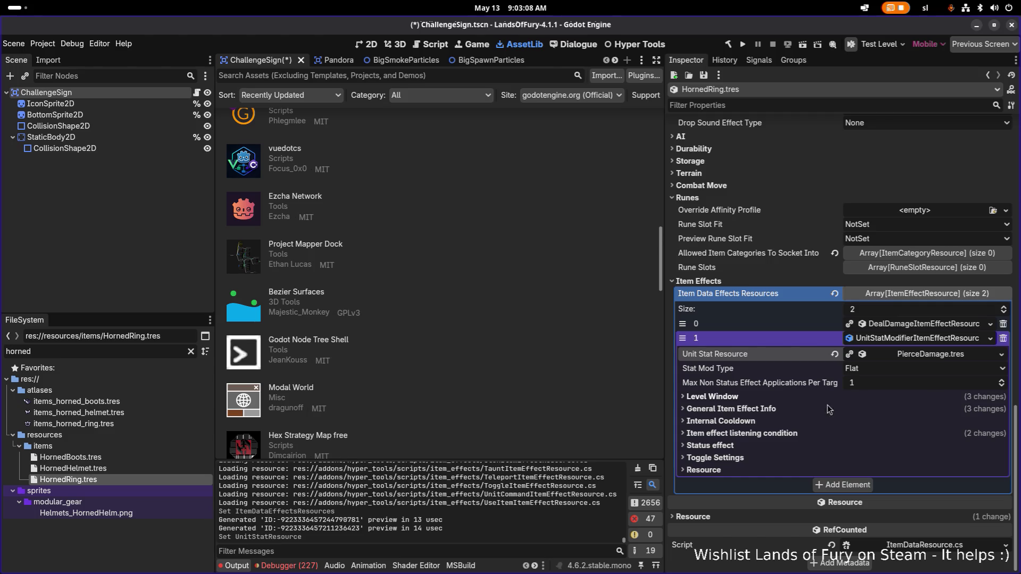
Set the stat modifier's Min Amount and Max Amount both to 1.0
{"action": "left_click", "coordinate": [768, 409]}
{"action": "scroll", "coordinate": [794, 409], "scroll_direction": "down", "scroll_amount": 2}
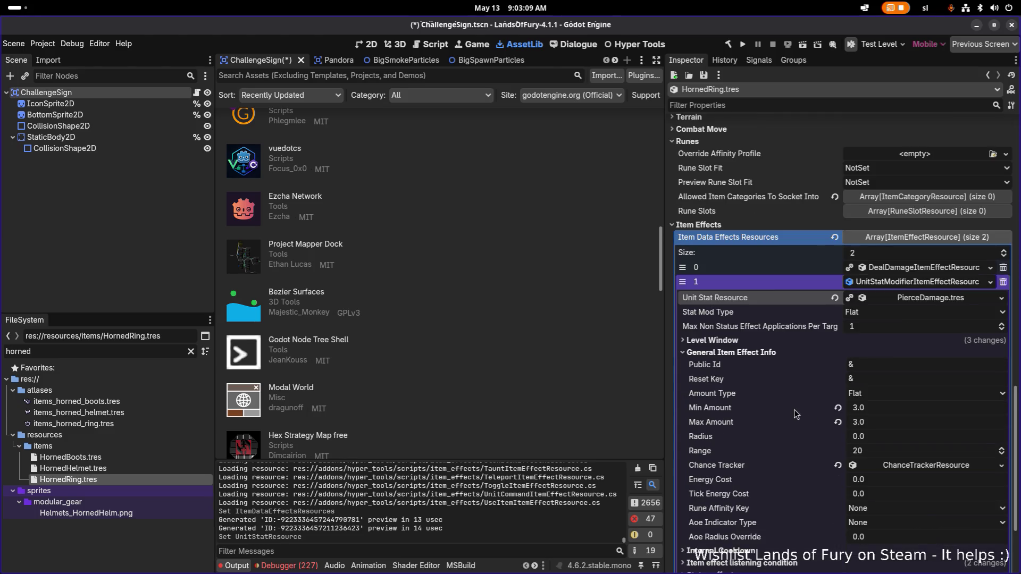
{"action": "left_click", "coordinate": [892, 407]}
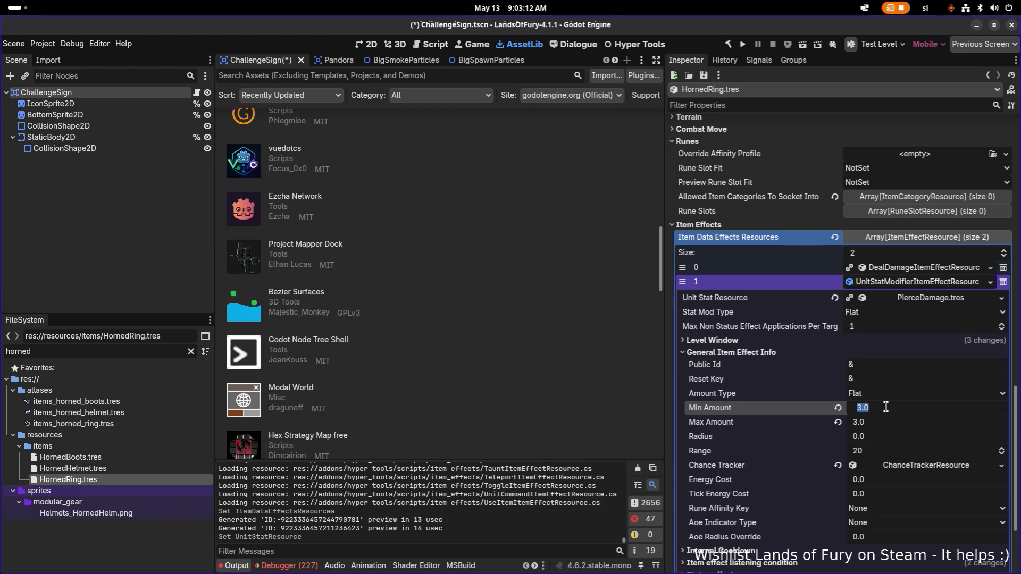
{"action": "type", "text": "1"}
{"action": "key", "text": "Tab"}
{"action": "type", "text": "1"}
{"action": "key", "text": "Return"}
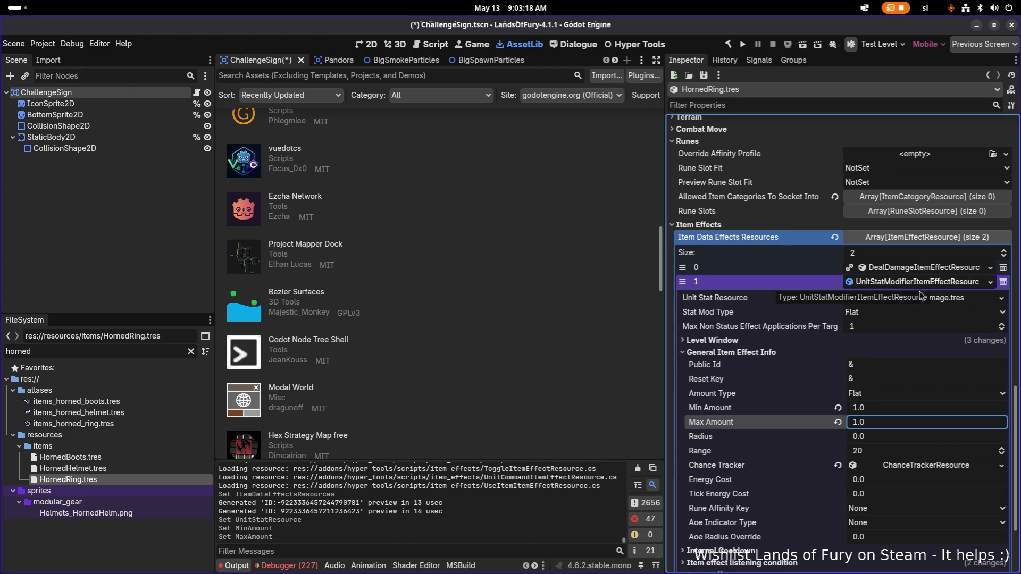
{"action": "scroll", "coordinate": [907, 345], "scroll_direction": "down", "scroll_amount": 3}
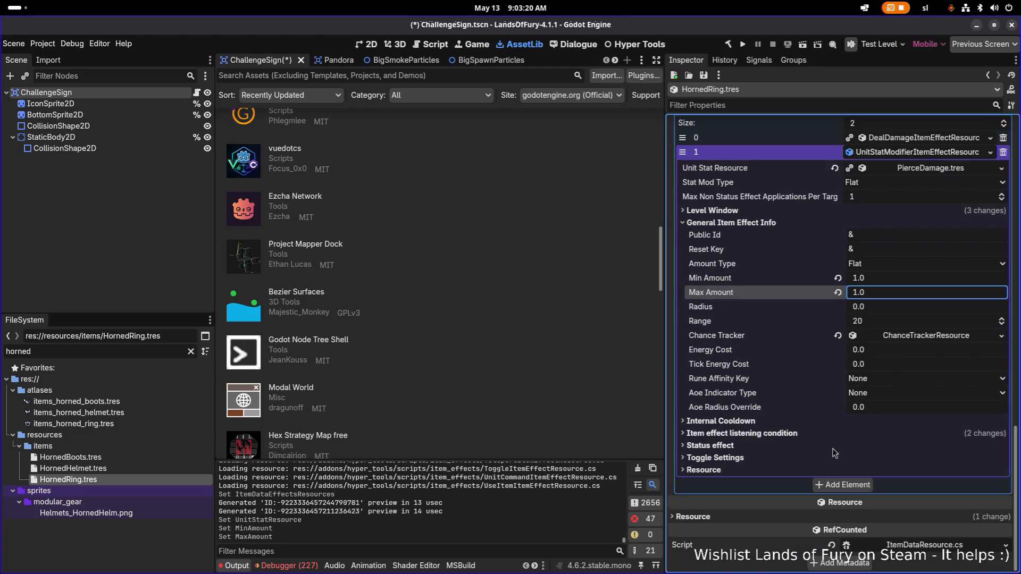
{"action": "left_click", "coordinate": [831, 434]}
{"action": "scroll", "coordinate": [901, 502], "scroll_direction": "down", "scroll_amount": 3}
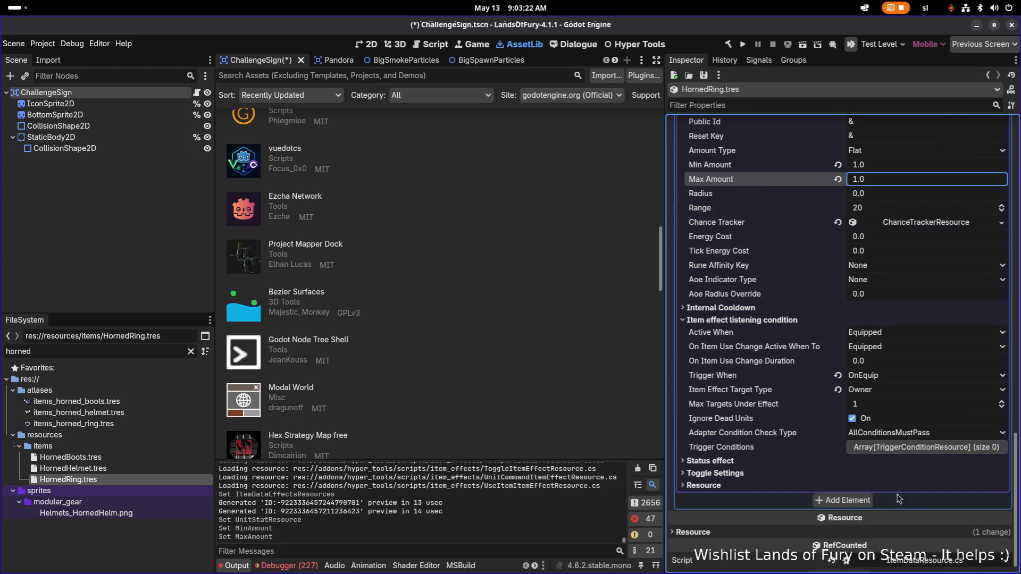
{"action": "left_click", "coordinate": [742, 462]}
{"action": "left_click", "coordinate": [742, 462]}
{"action": "scroll", "coordinate": [807, 298], "scroll_direction": "up", "scroll_amount": 3}
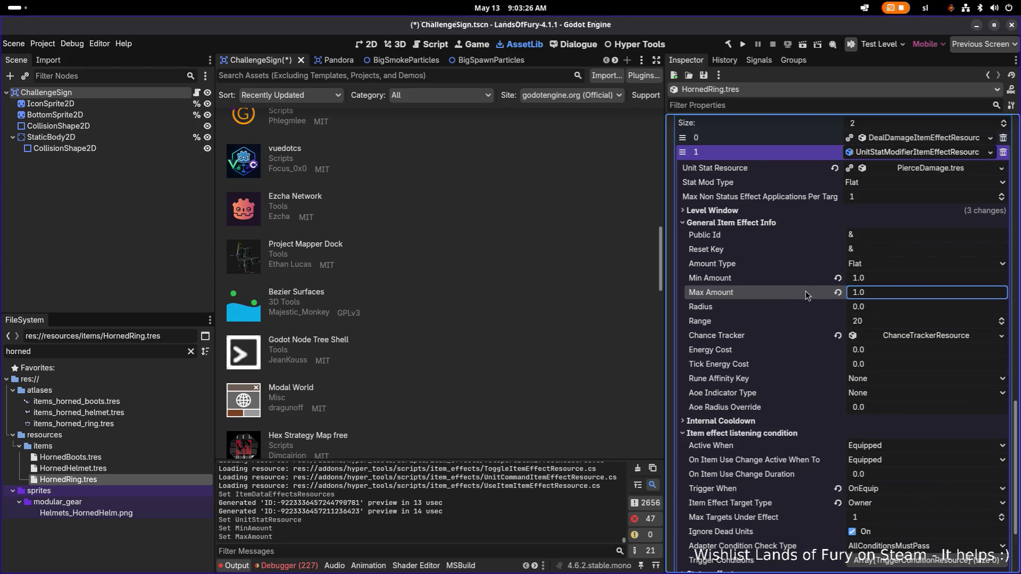
Replace the Level Window stack key slash_resist with pierce_damage_bonus and save the ring
{"action": "left_click", "coordinate": [781, 212]}
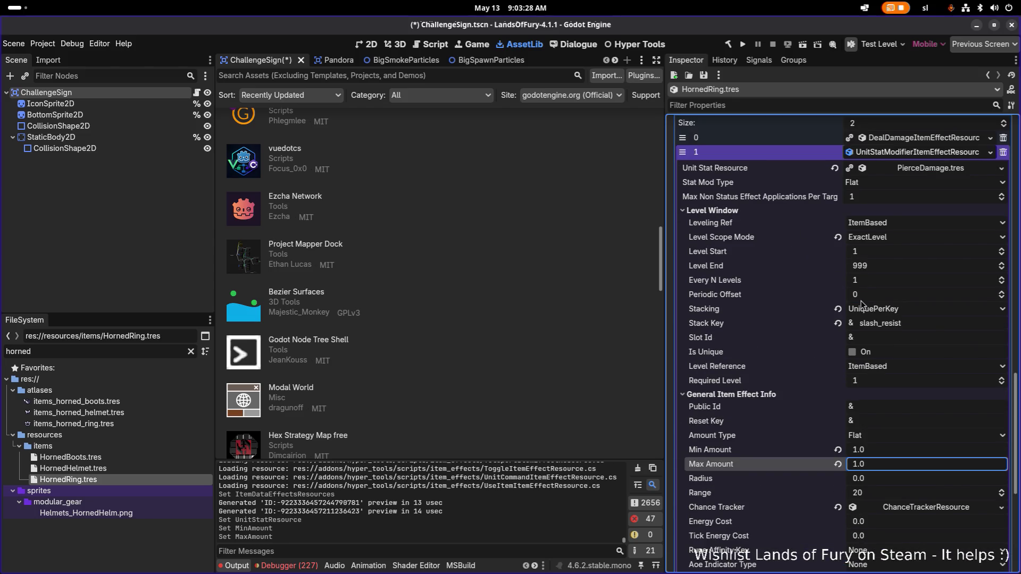
{"action": "left_click", "coordinate": [902, 323]}
{"action": "double_click", "coordinate": [925, 320]}
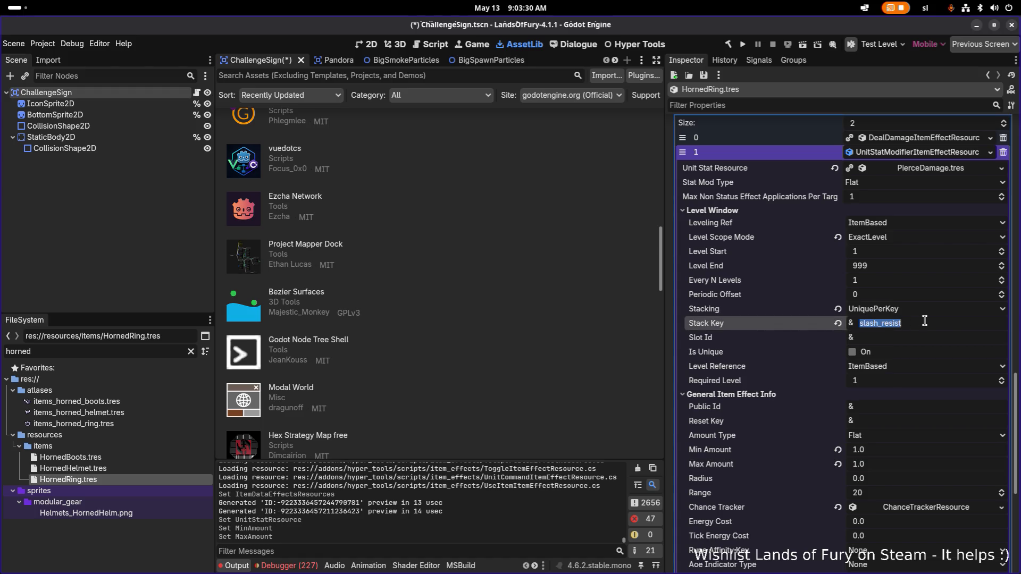
{"action": "type", "text": "pierce_damage_"}
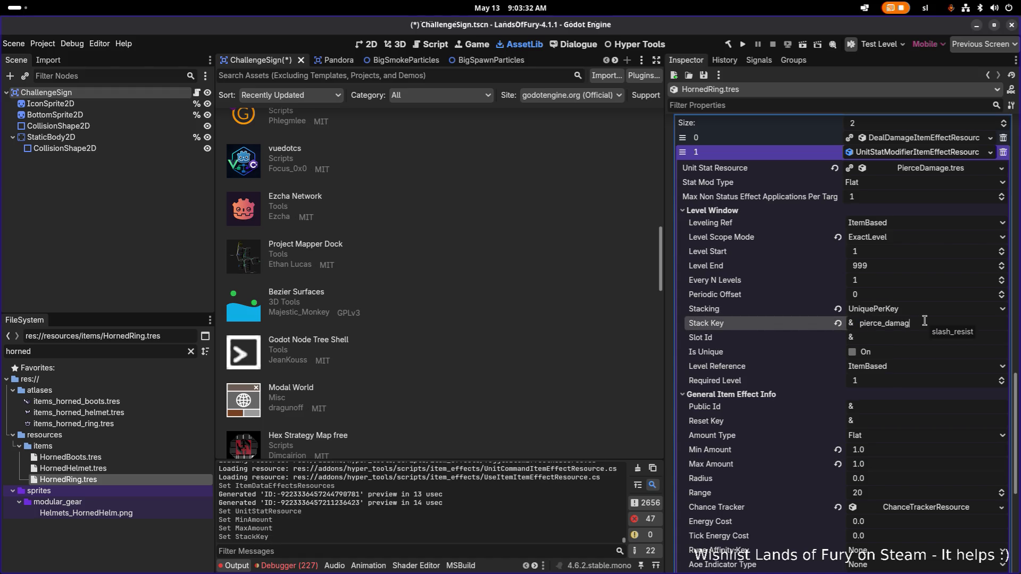
{"action": "type", "text": "bonus"}
{"action": "key", "text": "ctrl+s"}
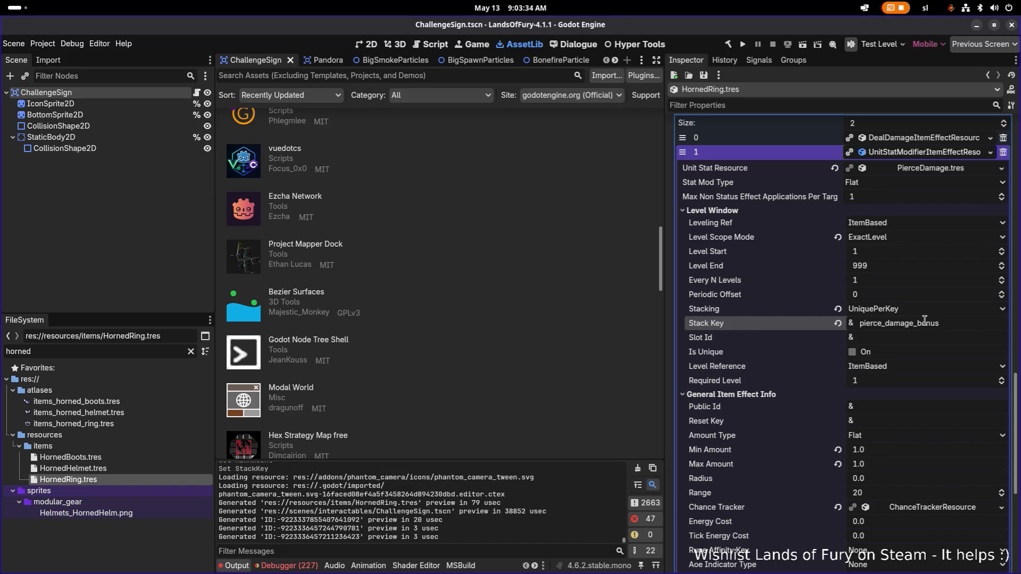
{"action": "left_click", "coordinate": [743, 44]}
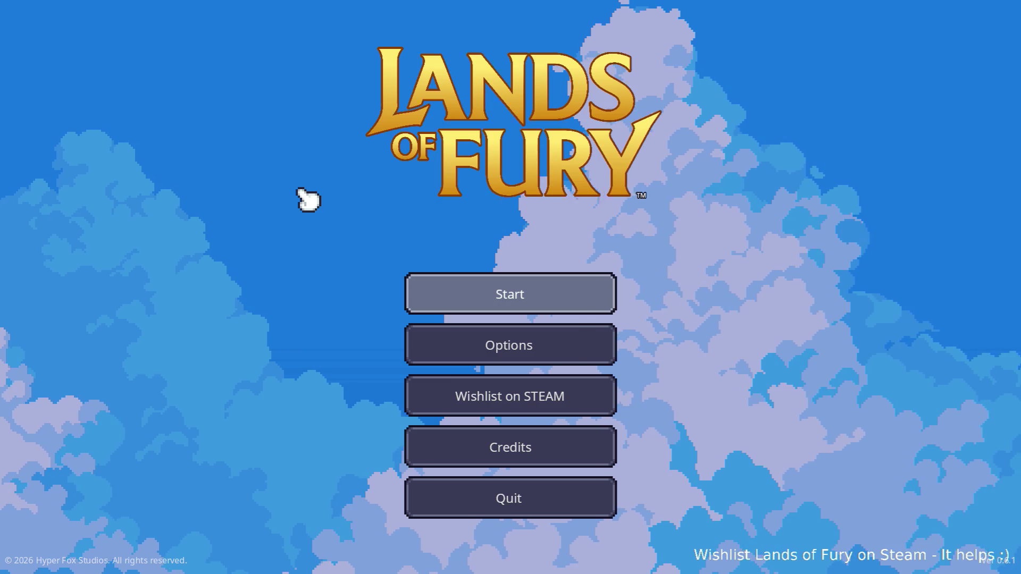
Start the game and run Player.AddItem(horned_ring,1) in the developer console
{"action": "key", "text": "Return"}
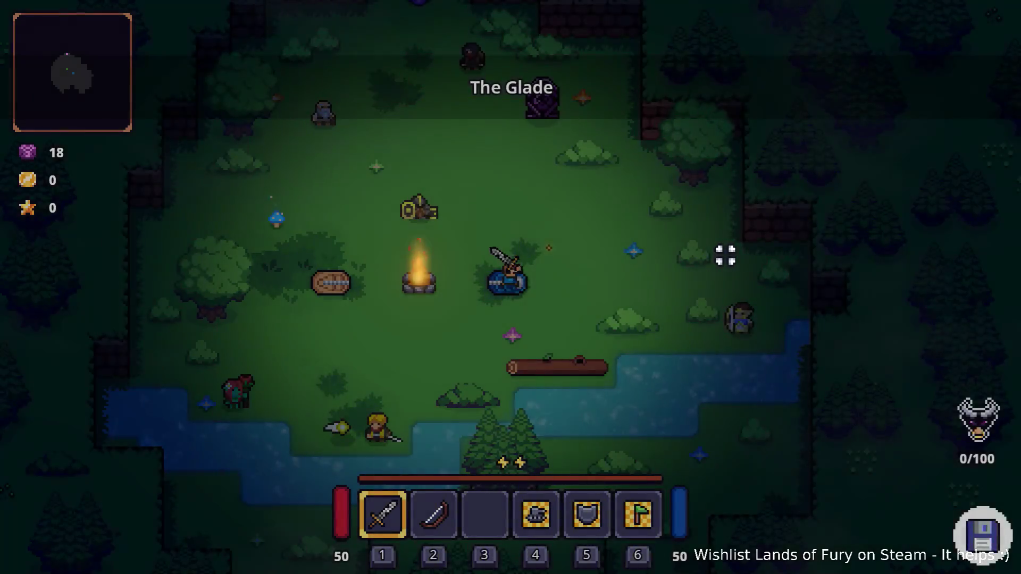
{"action": "key", "text": "grave"}
{"action": "type", "text": "palyer."}
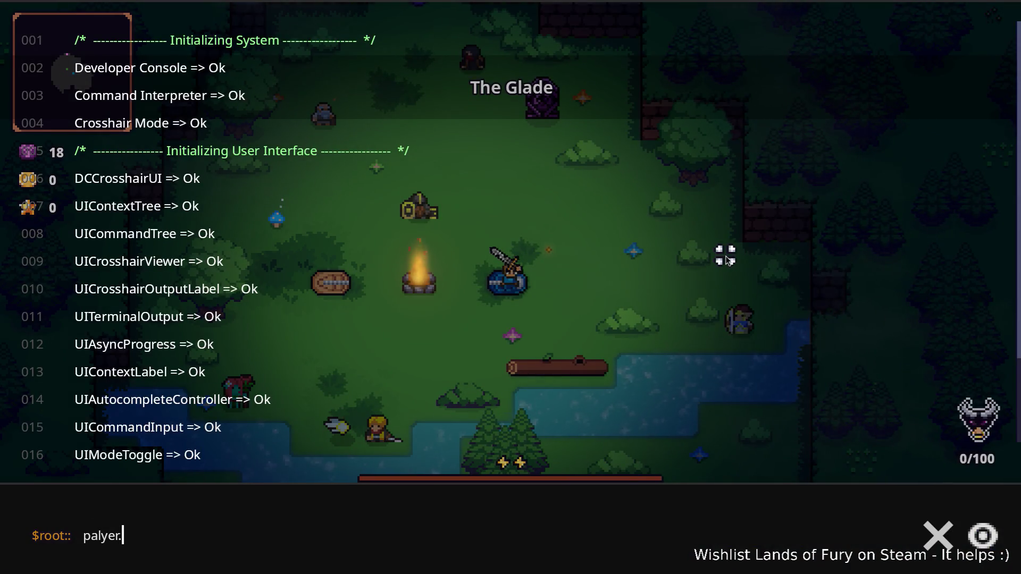
{"action": "type", "text": "Player.AddInte"}
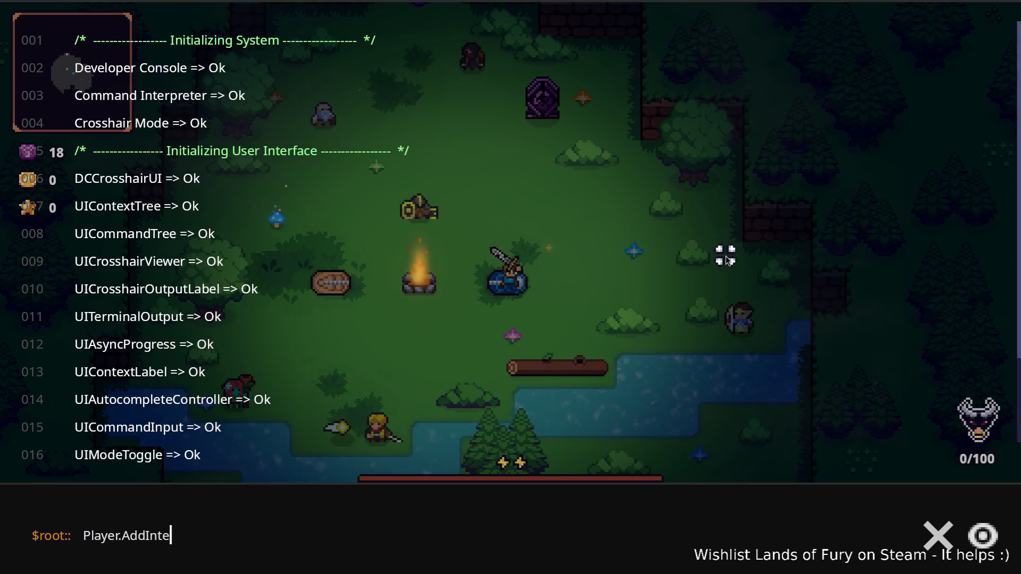
{"action": "key", "text": "BackSpace"}
{"action": "key", "text": "BackSpace"}
{"action": "key", "text": "BackSpace"}
{"action": "type", "text": "tem(horned_ring"}
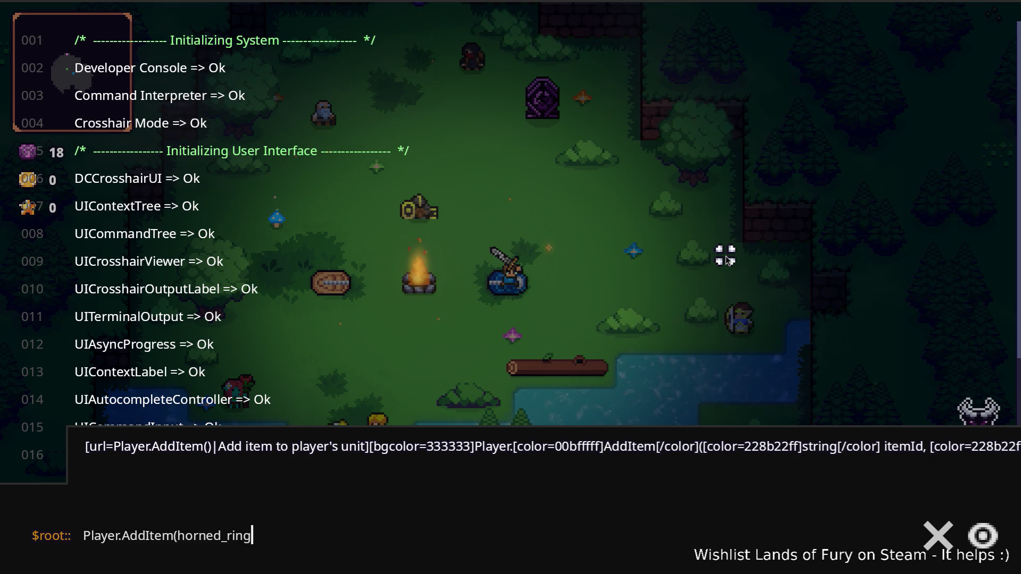
{"action": "type", "text": ",1"}
{"action": "key", "text": "Return"}
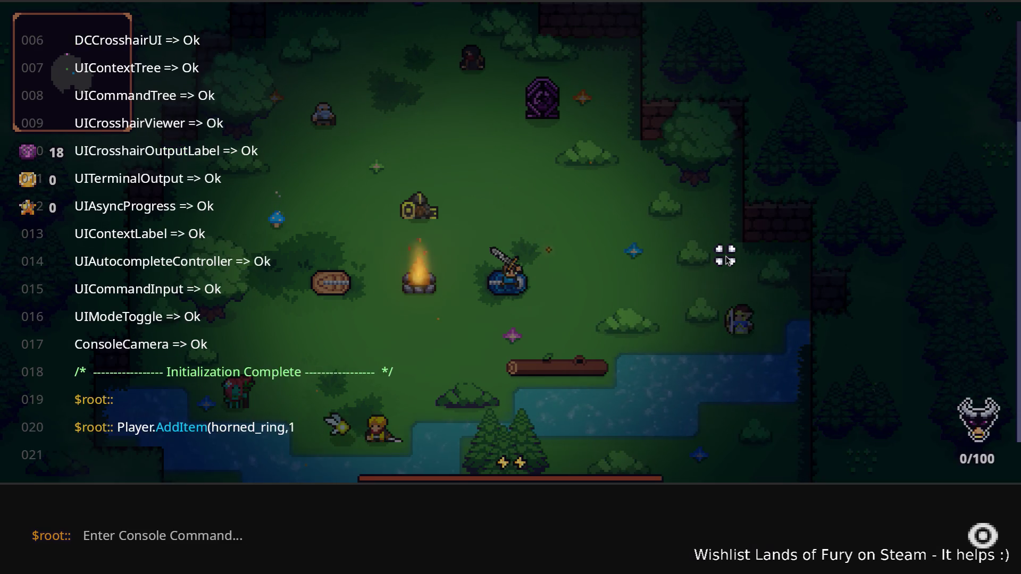
Open the inventory to check the Horned Ring's Pierce Damage stats
{"action": "key", "text": "Escape"}
{"action": "key", "text": "i"}
{"action": "mouse_move", "coordinate": [499, 392]}
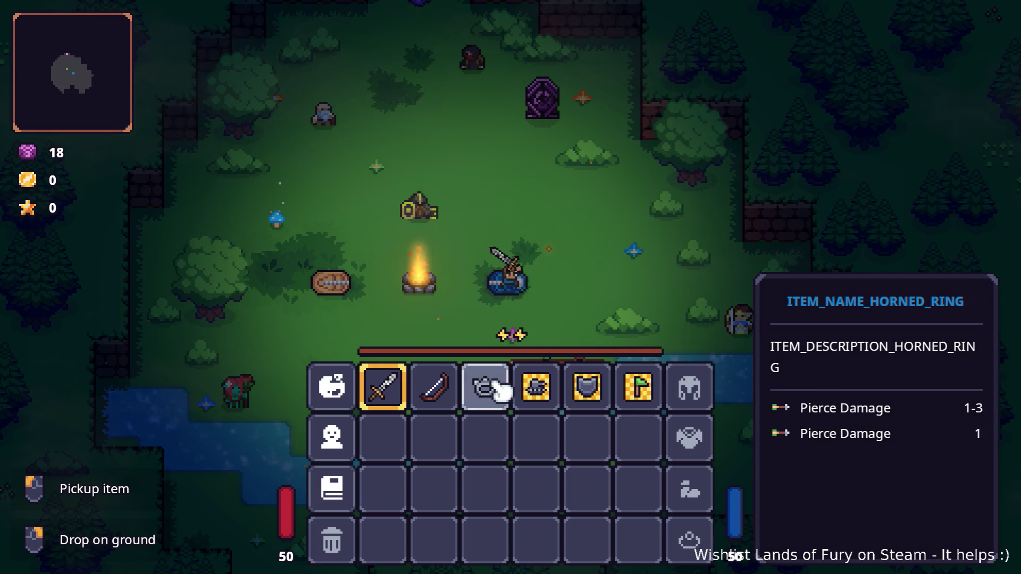
{"action": "key", "text": "alt+Tab"}
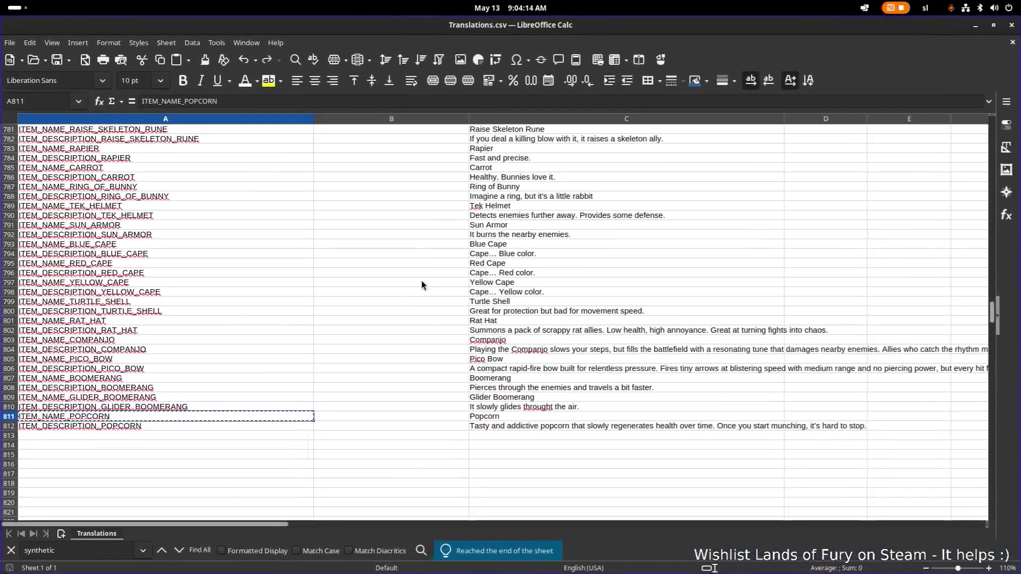
{"action": "left_click", "coordinate": [234, 407]}
Paste the two popcorn translation keys into A813:A814
{"action": "left_click", "coordinate": [222, 416]}
{"action": "left_click", "coordinate": [210, 434]}
{"action": "type", "text": "ITEM_NAME_POPCORN"}
{"action": "left_click", "coordinate": [205, 426]}
{"action": "key", "text": "ctrl+c"}
{"action": "left_click", "coordinate": [193, 446]}
{"action": "key", "text": "ctrl+v"}
Rename the keys to ITEM_NAME_HORNED_RING and ITEM_DESCRIPTION_HORNED_RING
{"action": "double_click", "coordinate": [196, 434]}
{"action": "key", "text": "ctrl+shift+Left"}
{"action": "type", "text": "HORNED_R"}
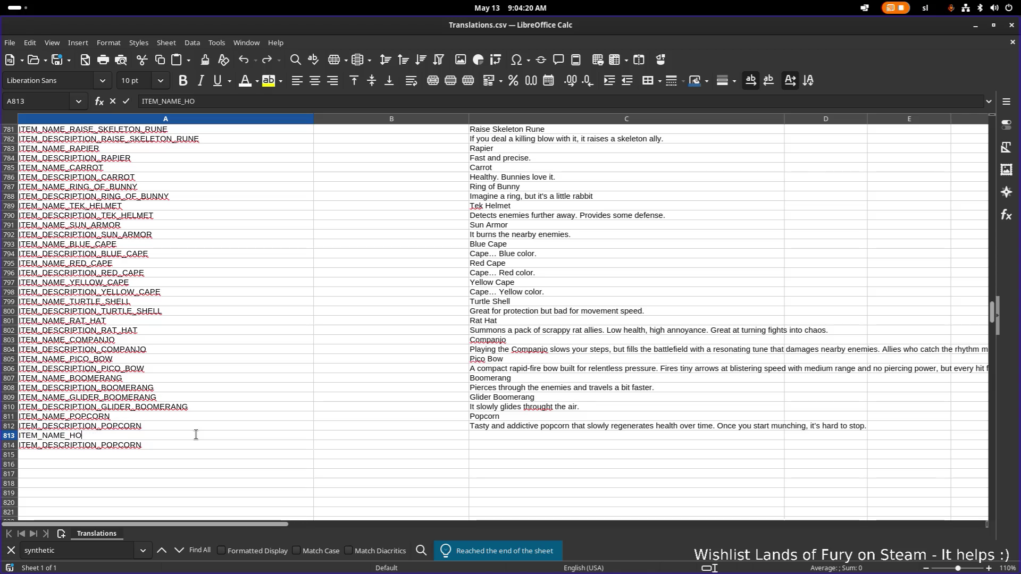
{"action": "type", "text": "ING"}
{"action": "key", "text": "Return"}
{"action": "key", "text": "F2"}
{"action": "key", "text": "ctrl+shift+Left"}
{"action": "type", "text": "HO"}
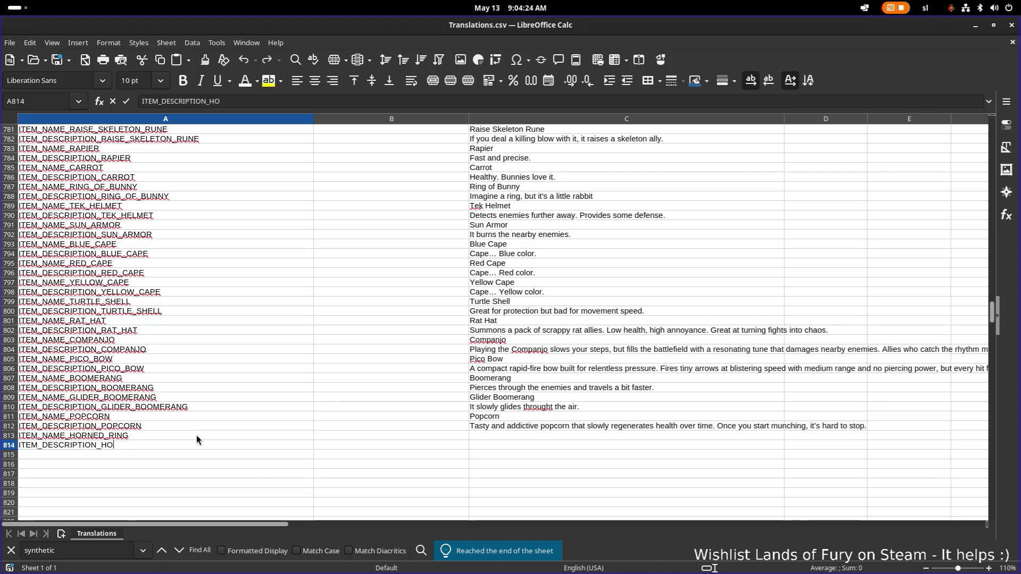
{"action": "type", "text": "RNED_RING"}
{"action": "key", "text": "Return"}
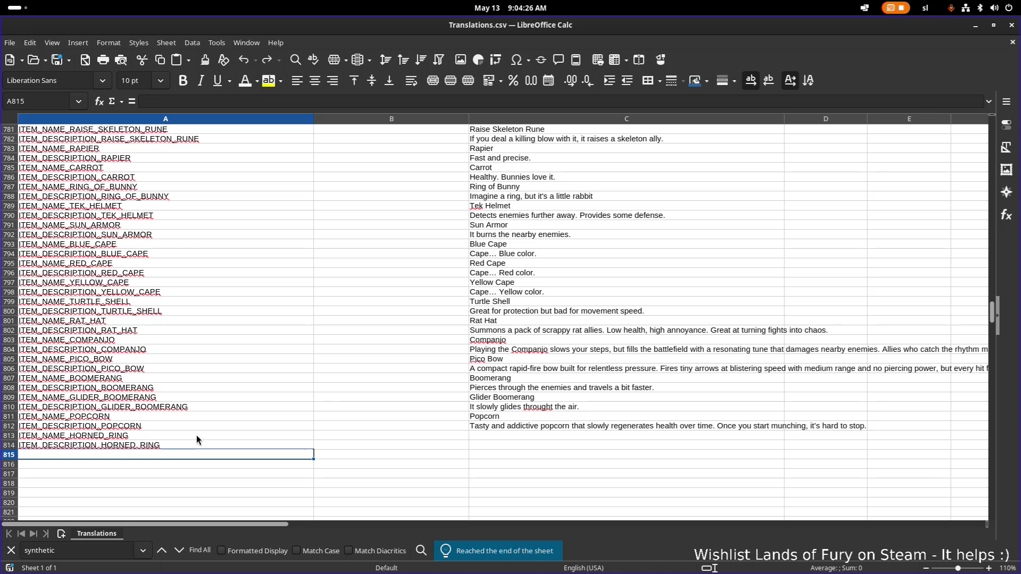
Enter 'Horned Ring' as the name text in C813
{"action": "left_click", "coordinate": [209, 417]}
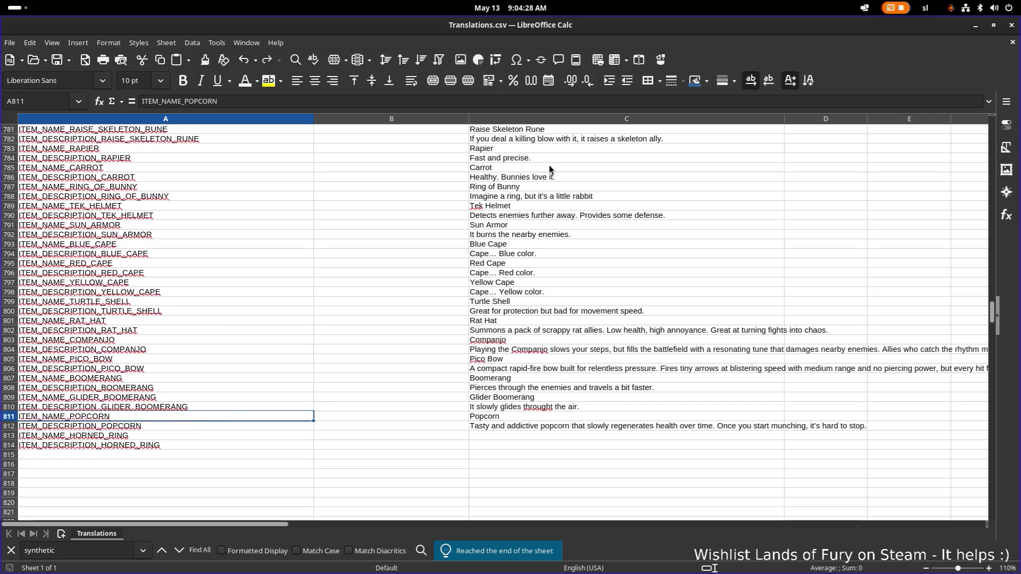
{"action": "left_click", "coordinate": [215, 407]}
{"action": "left_click", "coordinate": [184, 427]}
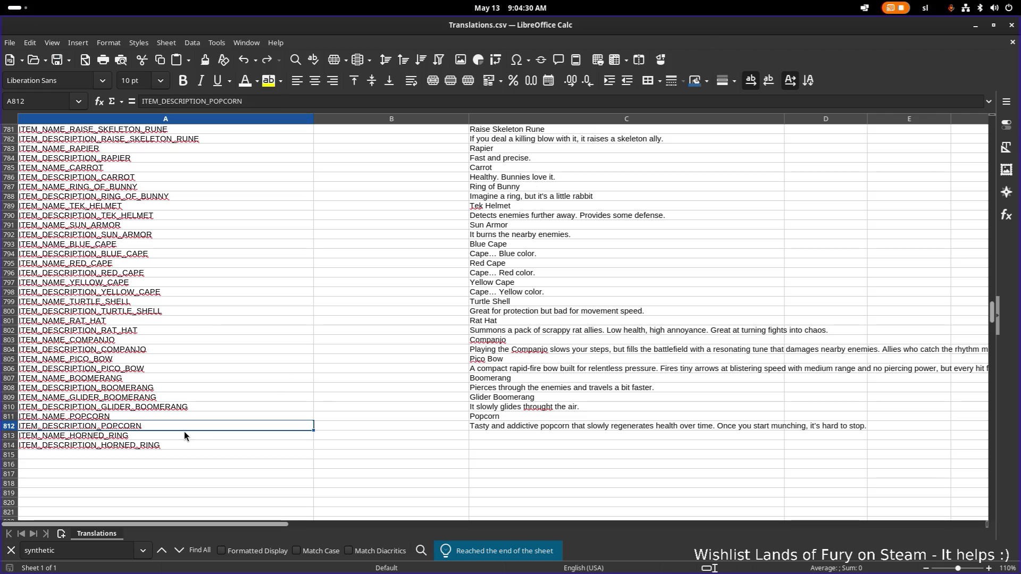
{"action": "double_click", "coordinate": [510, 436]}
{"action": "type", "text": "Horne"}
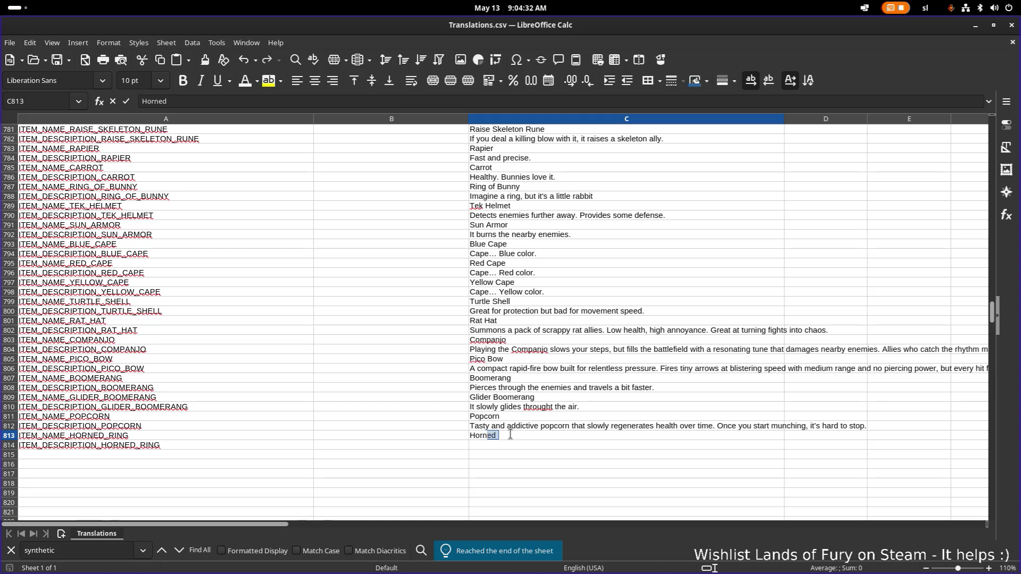
{"action": "type", "text": "d Ring"}
{"action": "key", "text": "Return"}
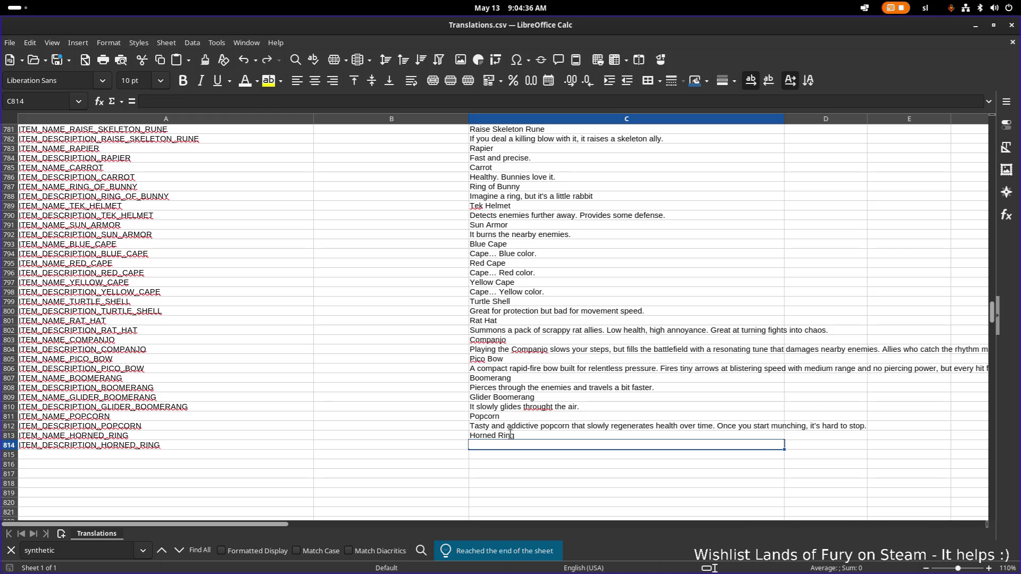
{"action": "left_click", "coordinate": [190, 435]}
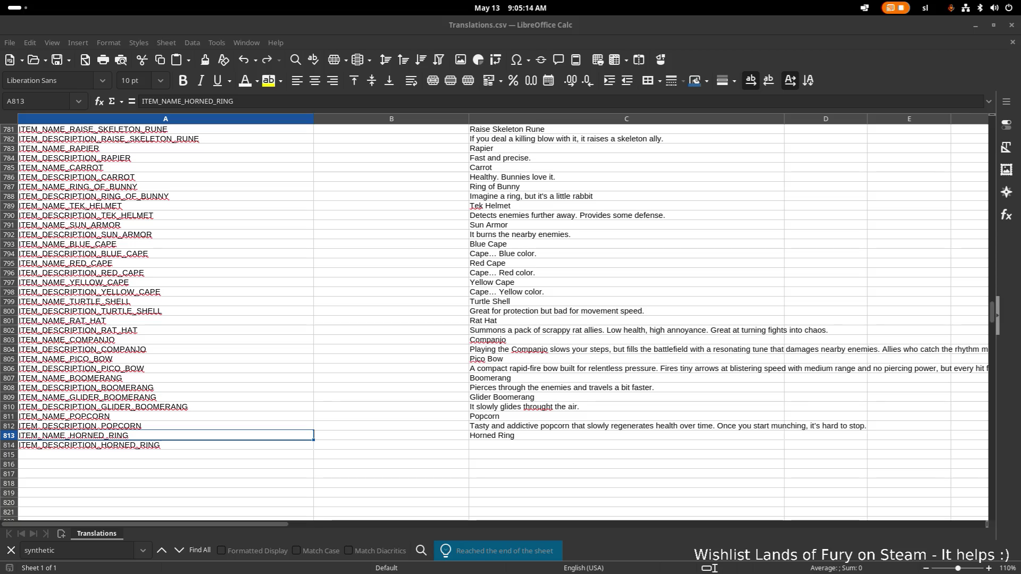
{"action": "left_click", "coordinate": [530, 448]}
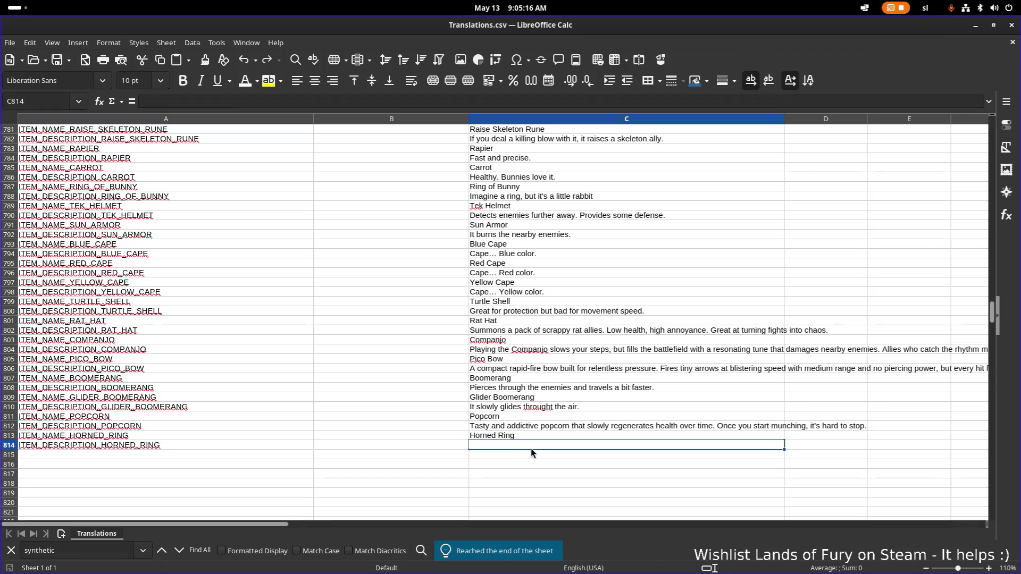
Paste the ring description into C814 as plain text and delete the word 'increased'
{"action": "key", "text": "ctrl+shift+v"}
{"action": "key", "text": "Down"}
{"action": "key", "text": "Return"}
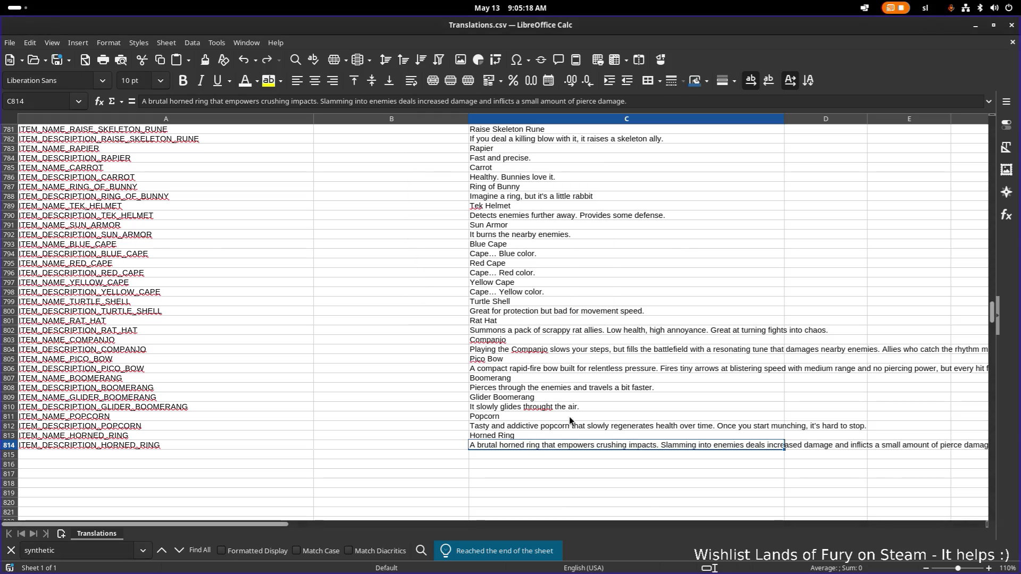
{"action": "double_click", "coordinate": [518, 448]}
{"action": "left_click", "coordinate": [558, 449]}
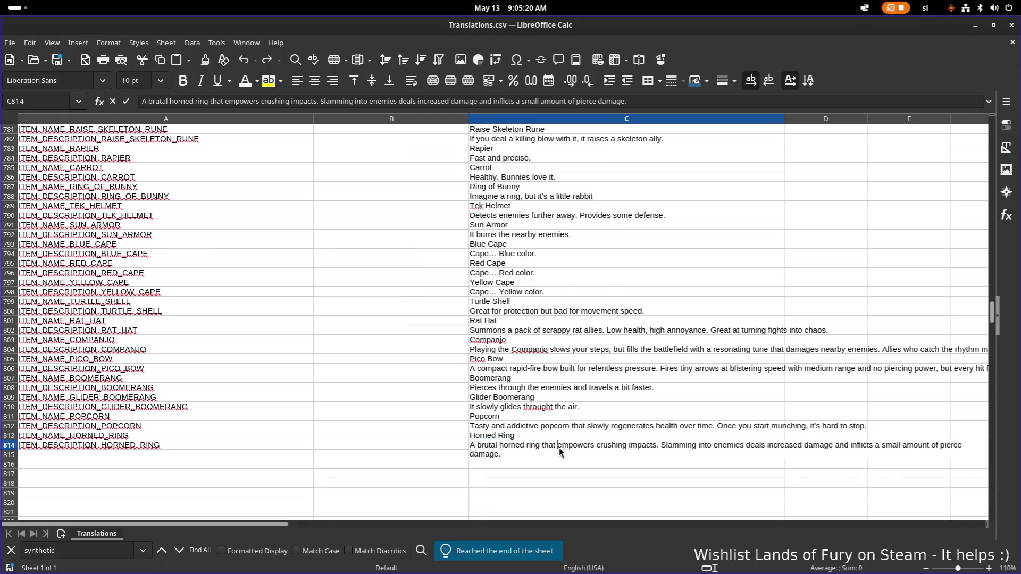
{"action": "double_click", "coordinate": [486, 446]}
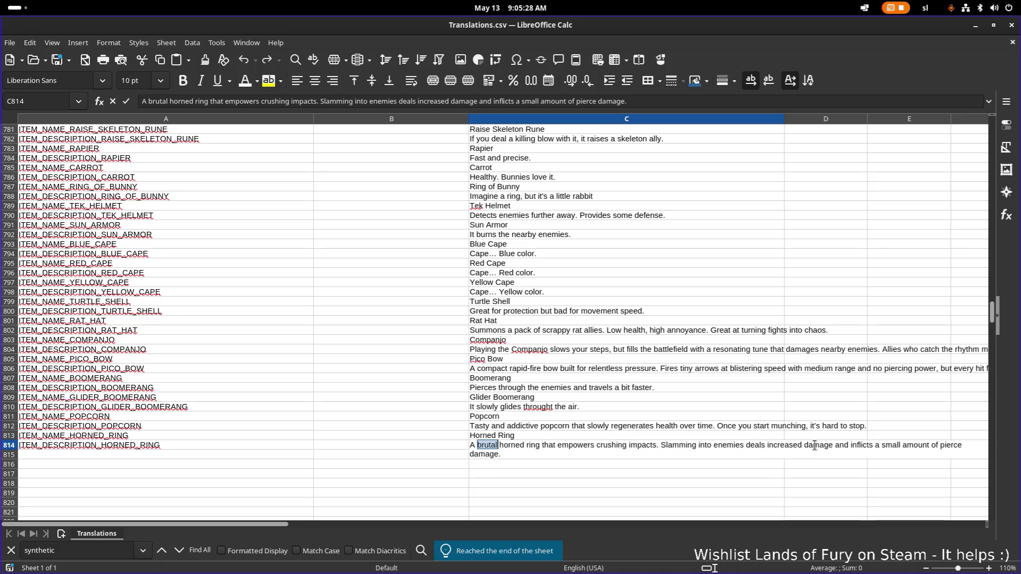
{"action": "double_click", "coordinate": [786, 446]}
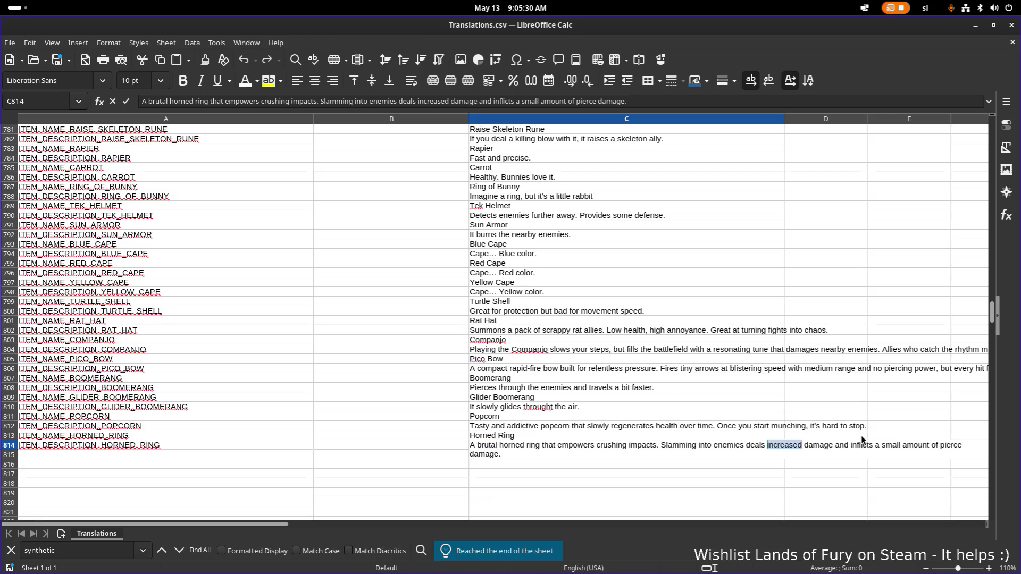
{"action": "key", "text": "BackSpace"}
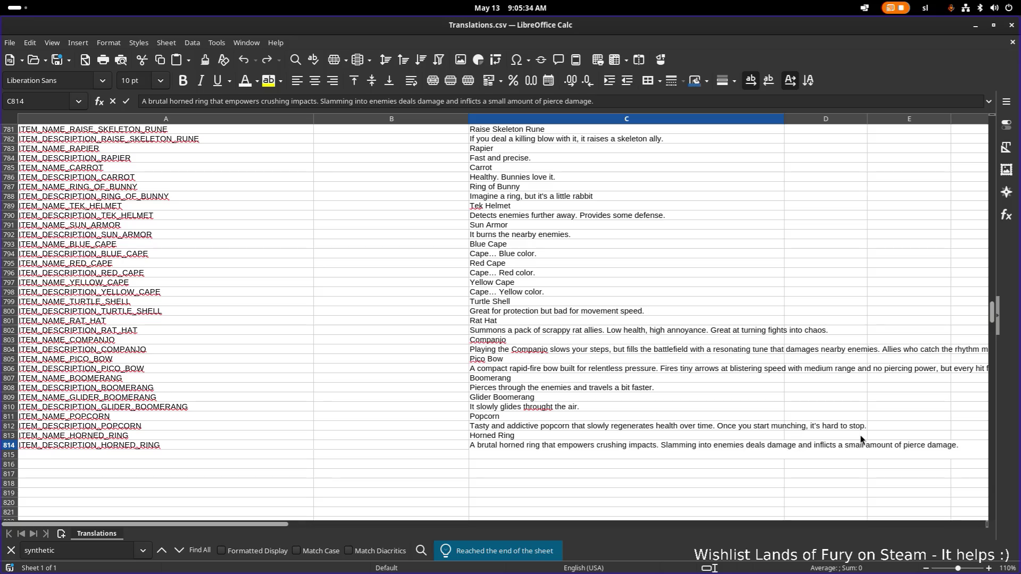
Replace the final clause with 'it also increases a small' and commit the description
{"action": "key", "text": "shift+End"}
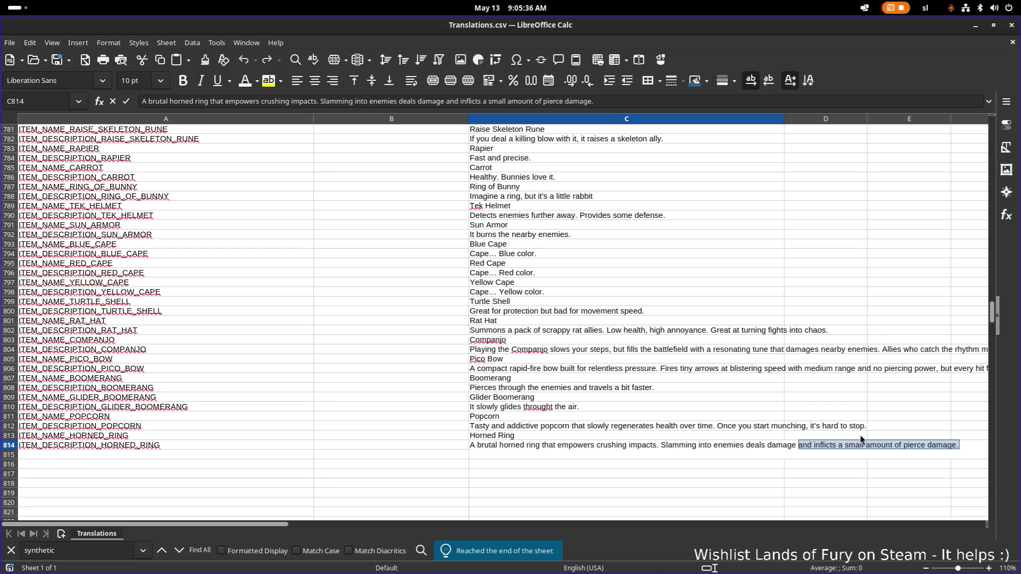
{"action": "key", "text": "Right"}
{"action": "key", "text": "ctrl+Left"}
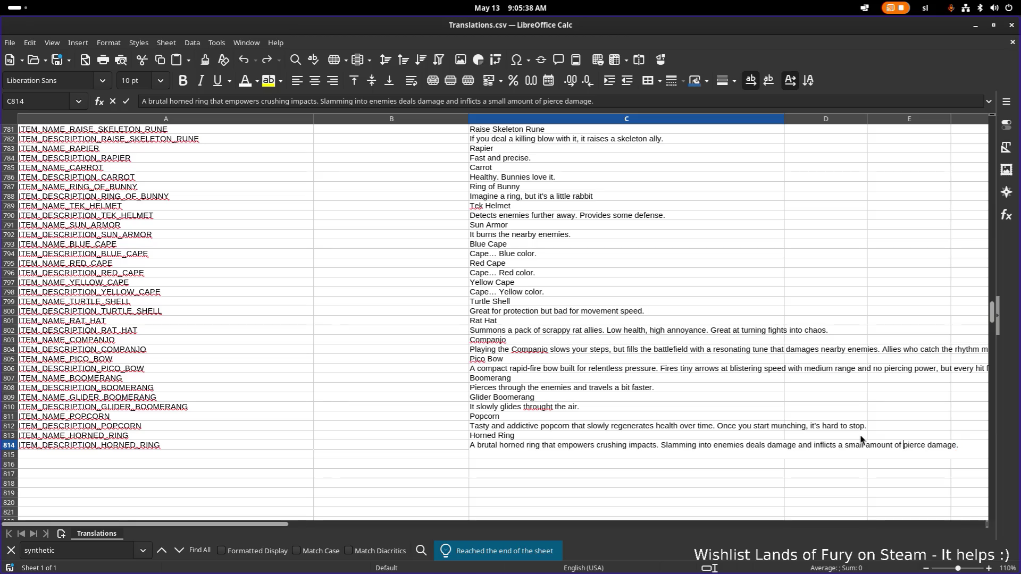
{"action": "key", "text": "ctrl+Left"}
{"action": "key", "text": "ctrl+Left"}
{"action": "key", "text": "ctrl+Left"}
{"action": "key", "text": "ctrl+shift+Left"}
{"action": "key", "text": "ctrl+shift+Left"}
{"action": "key", "text": "ctrl+shift+Left"}
{"action": "key", "text": "ctrl+shift+Left"}
{"action": "type", "text": "it also increases a small"}
{"action": "key", "text": "Return"}
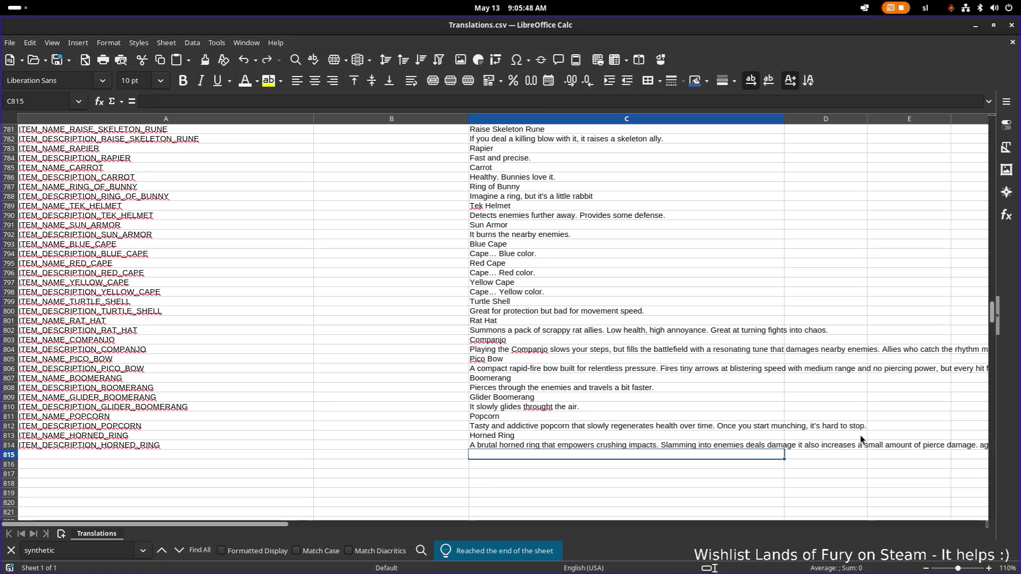
{"action": "key", "text": "alt+Tab"}
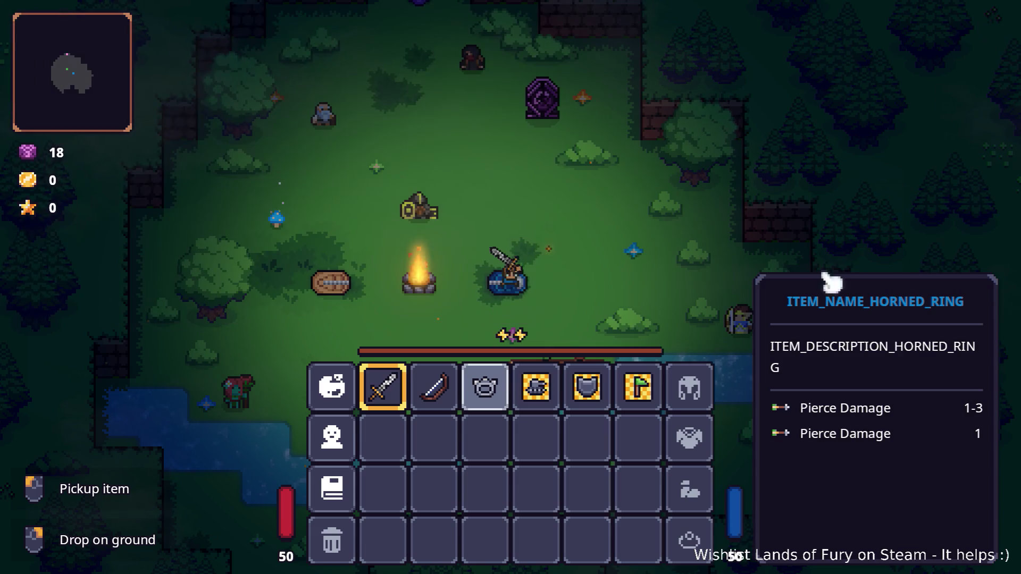
Move the Horned Ring into the Ring Slot and close the inventory
{"action": "left_click", "coordinate": [495, 403]}
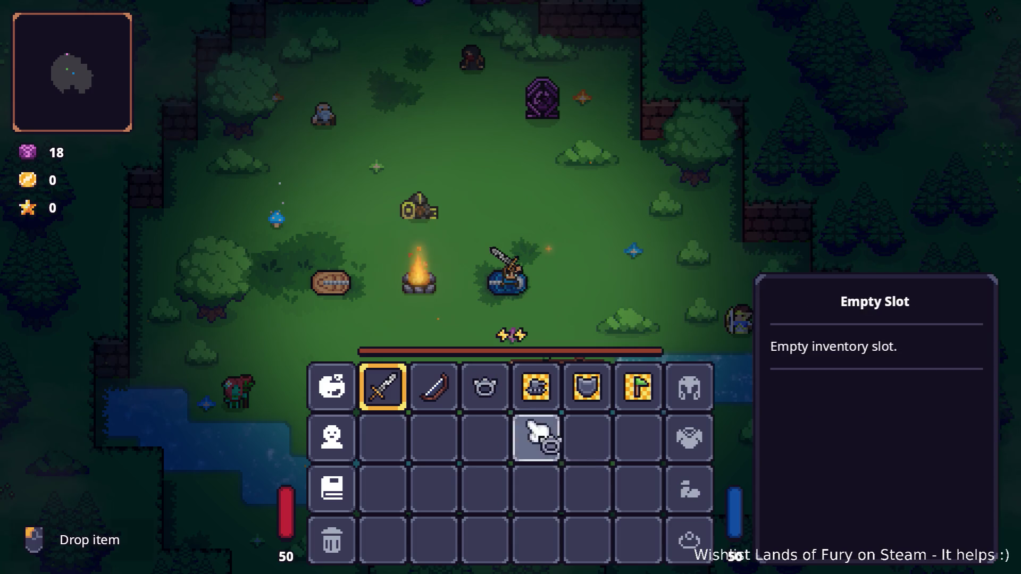
{"action": "left_click", "coordinate": [691, 541]}
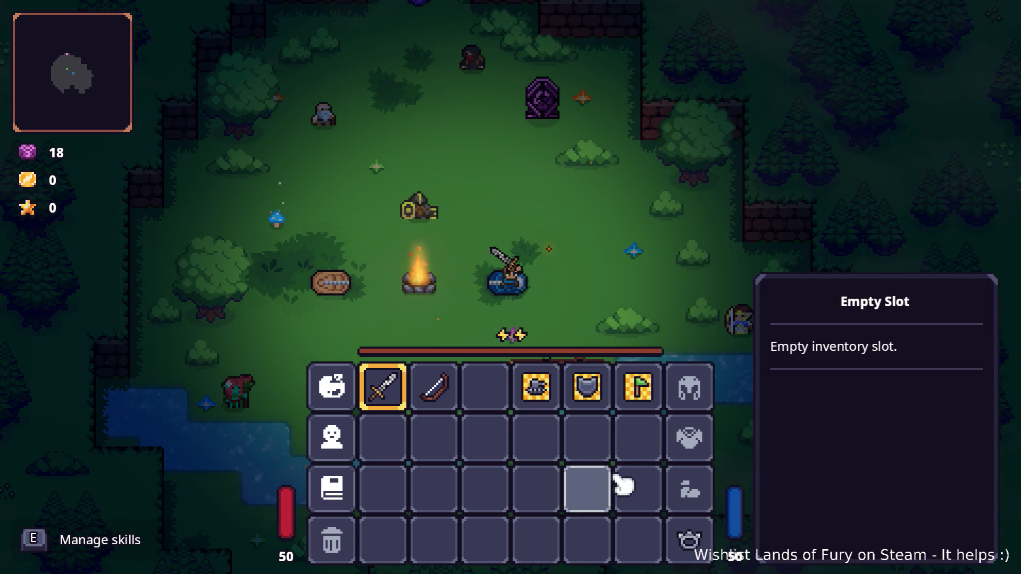
{"action": "key", "text": "Escape"}
Walk north along the path through Elderglade Forest
{"action": "key", "text": "w"}
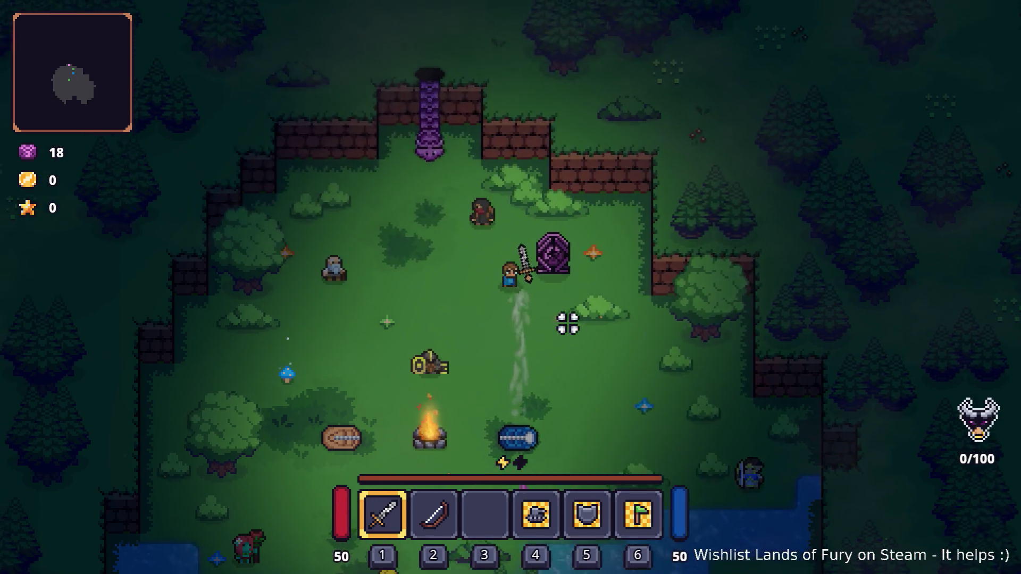
{"action": "key", "text": "a"}
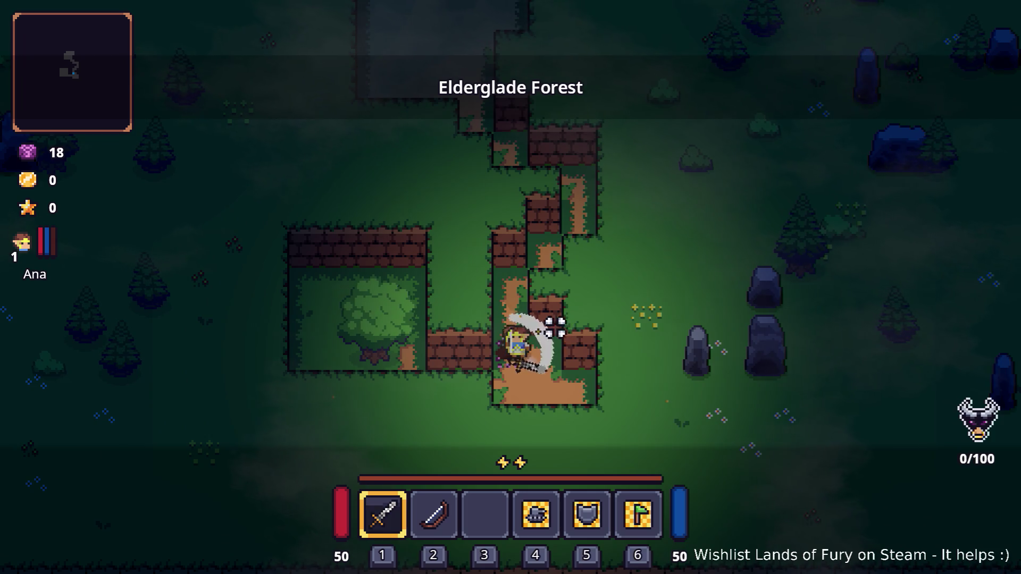
{"action": "key", "text": "w"}
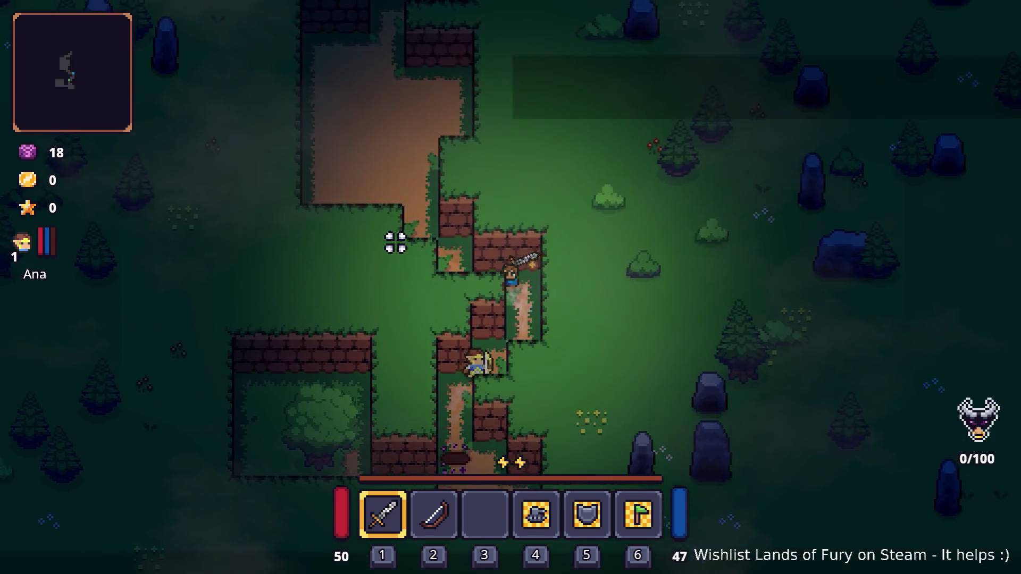
{"action": "key", "text": "w"}
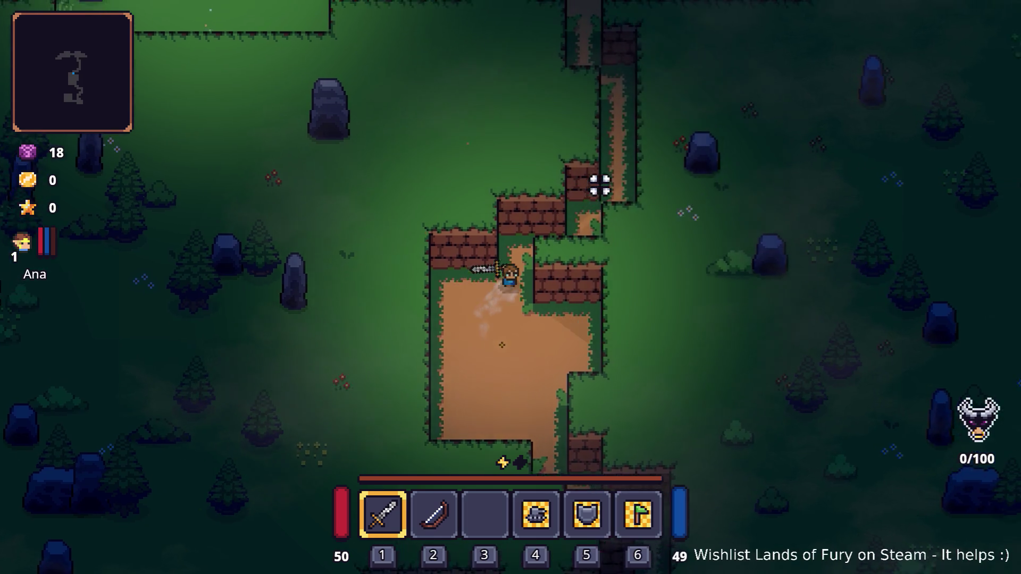
{"action": "key", "text": "w"}
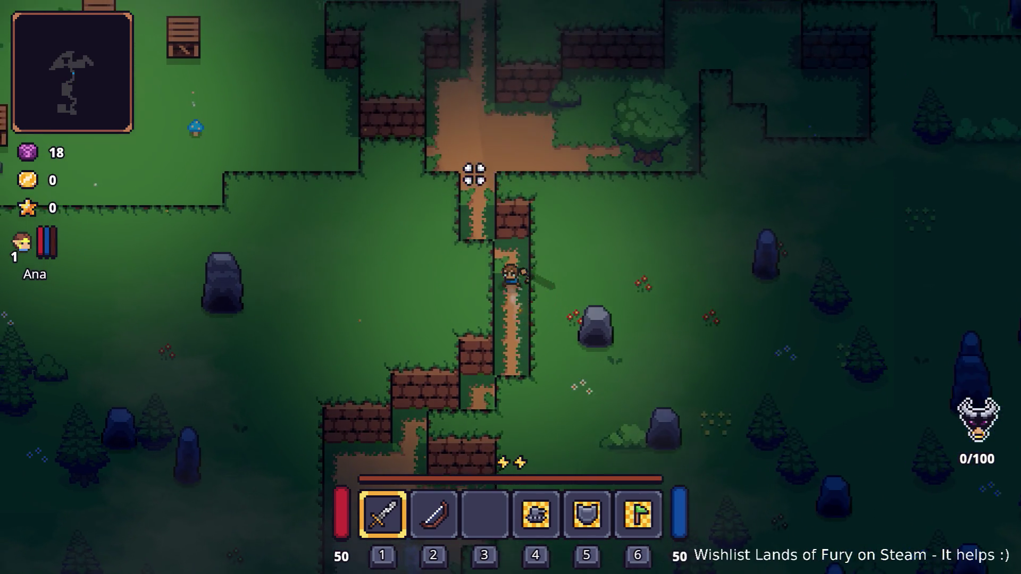
Dash around the campfire clearing and close in on the enemies
{"action": "key", "text": "a"}
{"action": "key", "text": "space"}
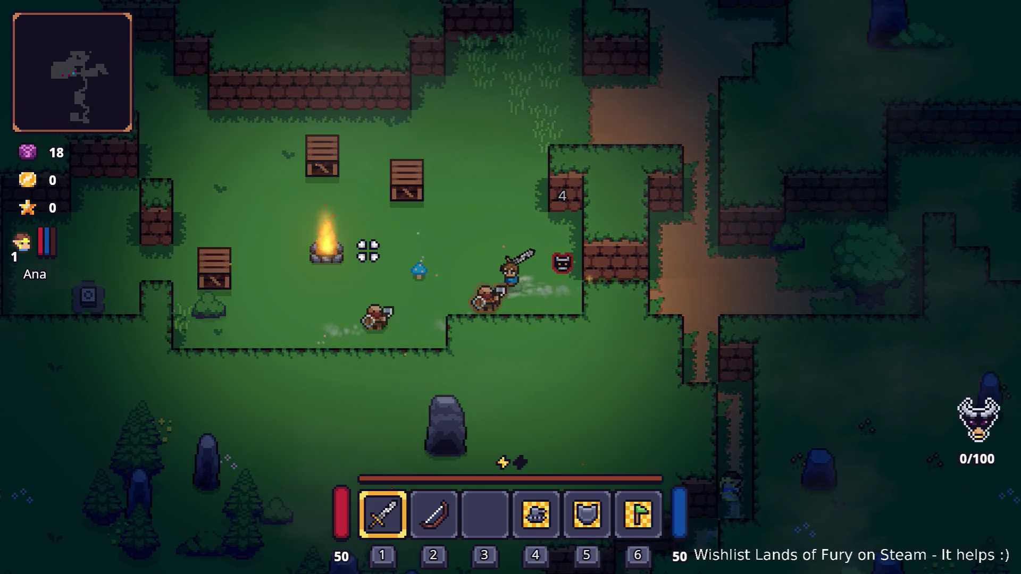
{"action": "key", "text": "w"}
{"action": "key", "text": "a"}
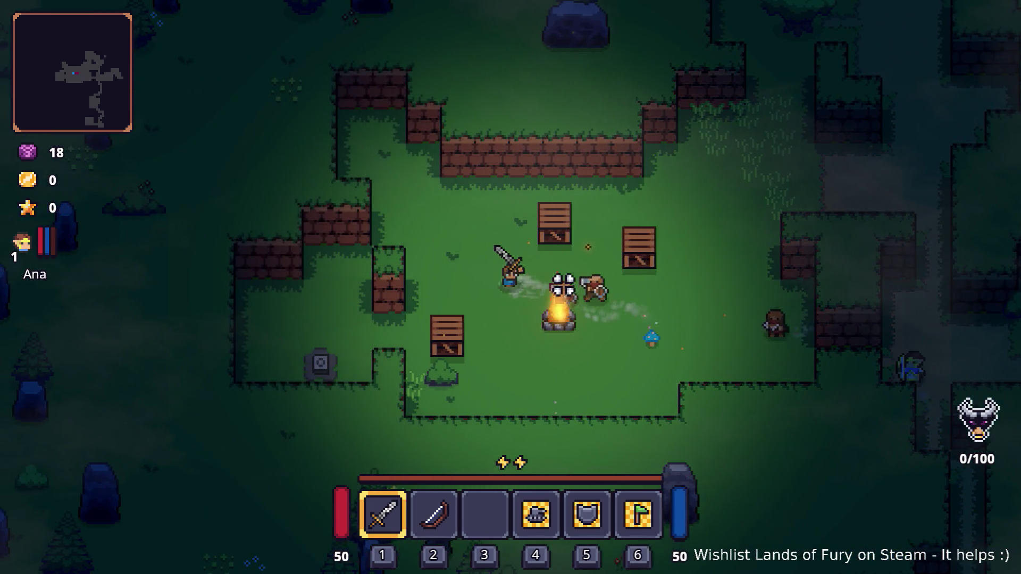
{"action": "key", "text": "s"}
{"action": "key", "text": "d"}
{"action": "key", "text": "space"}
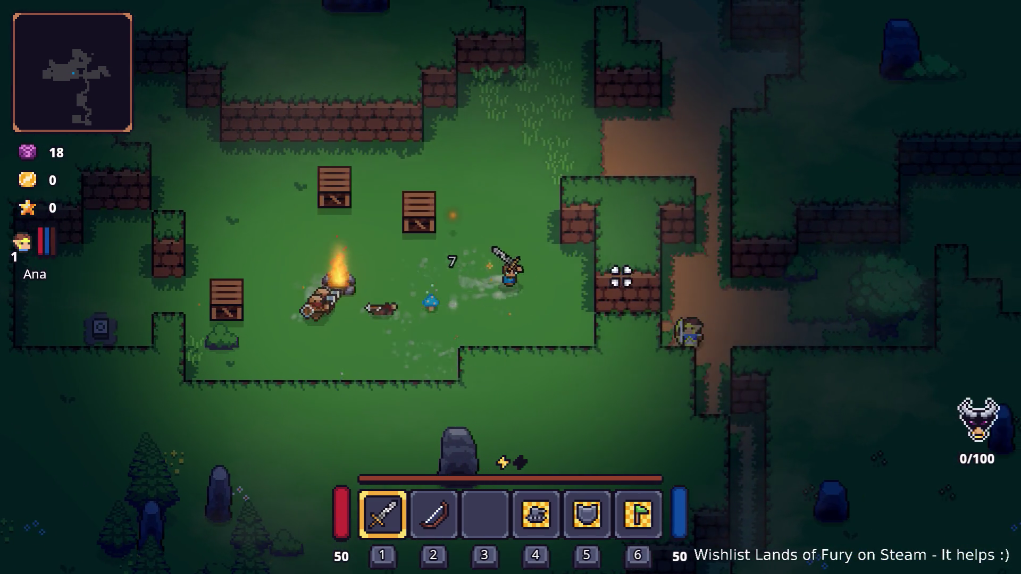
{"action": "key", "text": "a"}
{"action": "key", "text": "w"}
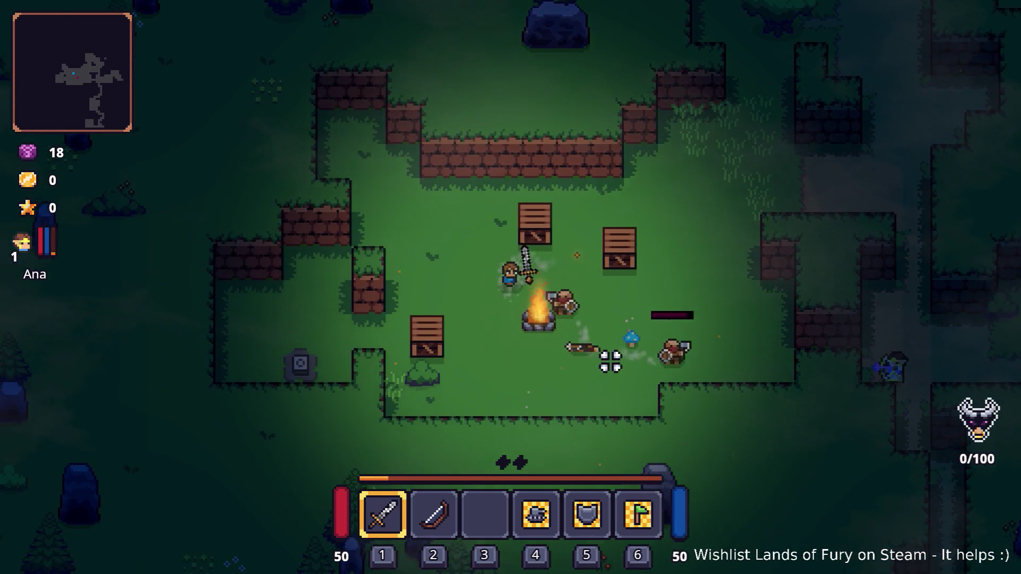
{"action": "key", "text": "d"}
{"action": "key", "text": "s"}
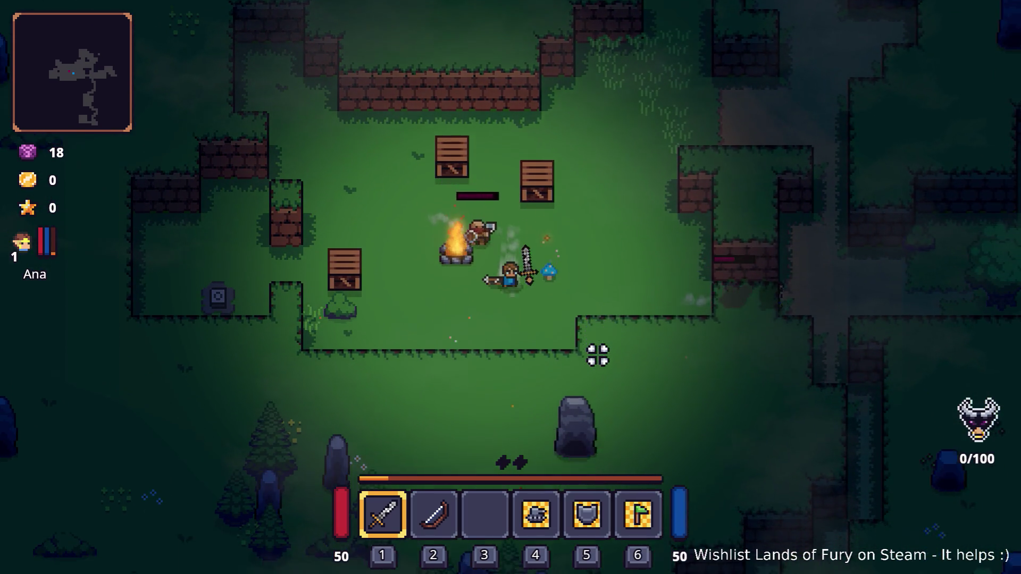
{"action": "key", "text": "d"}
{"action": "key", "text": "space"}
Kill the campfire enemies with the sword for 13 gold, then open the inventory
{"action": "left_click", "coordinate": [547, 244]}
{"action": "key", "text": "a"}
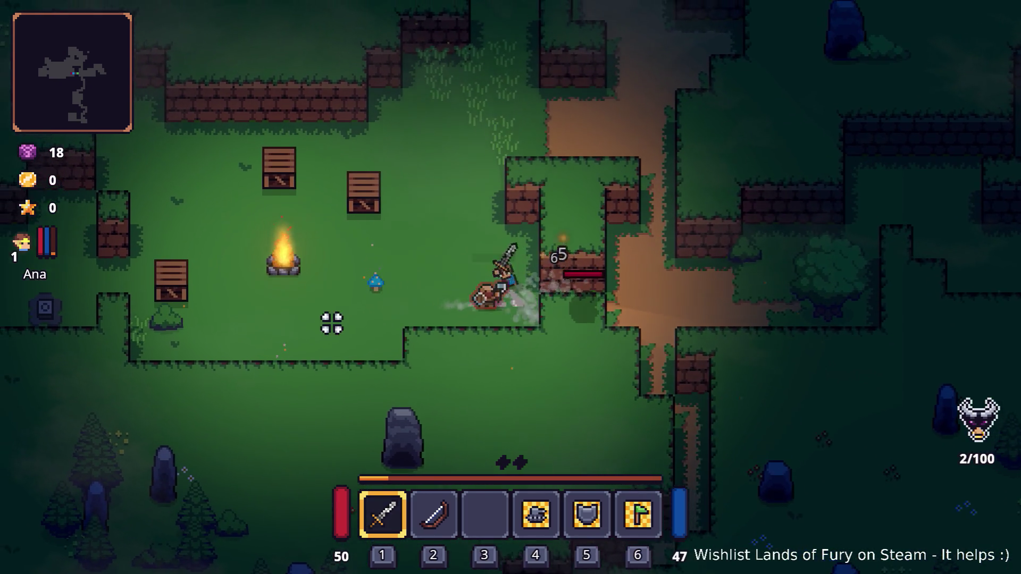
{"action": "key", "text": "a"}
{"action": "key", "text": "d"}
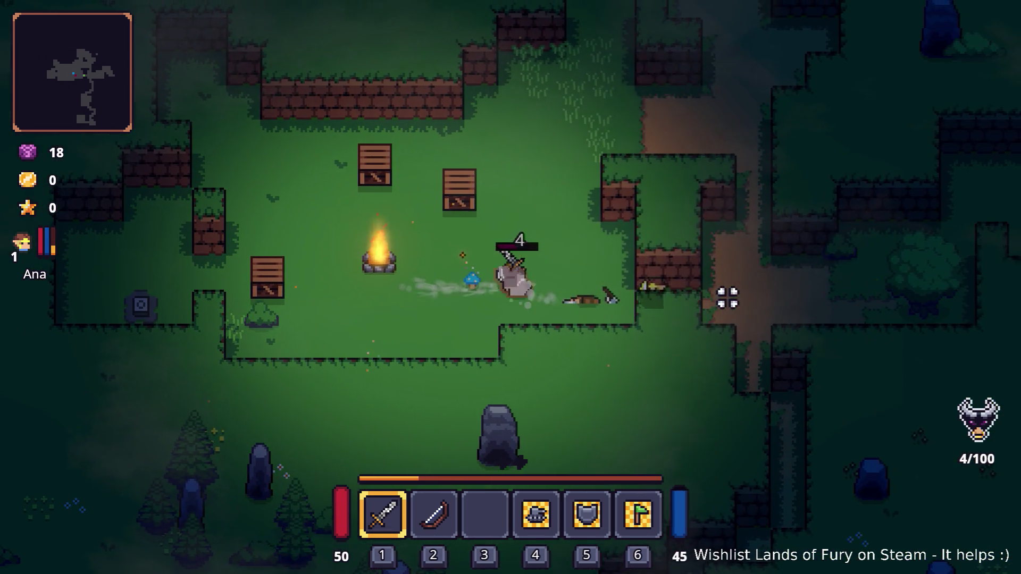
{"action": "key", "text": "a"}
{"action": "left_click", "coordinate": [694, 295]}
{"action": "key", "text": "a"}
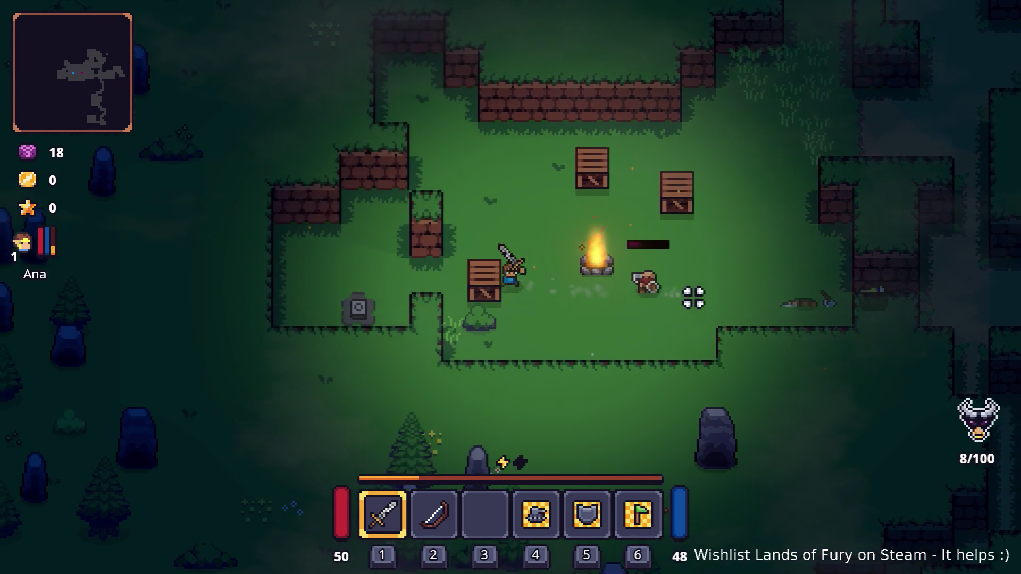
{"action": "key", "text": "d"}
{"action": "left_click", "coordinate": [691, 298]}
{"action": "key", "text": "a"}
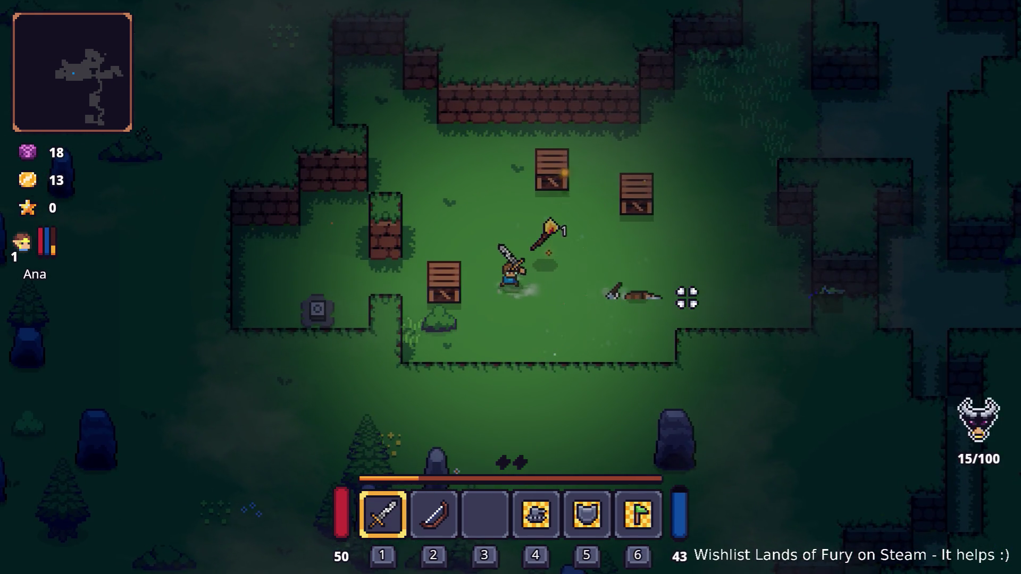
{"action": "key", "text": "Tab"}
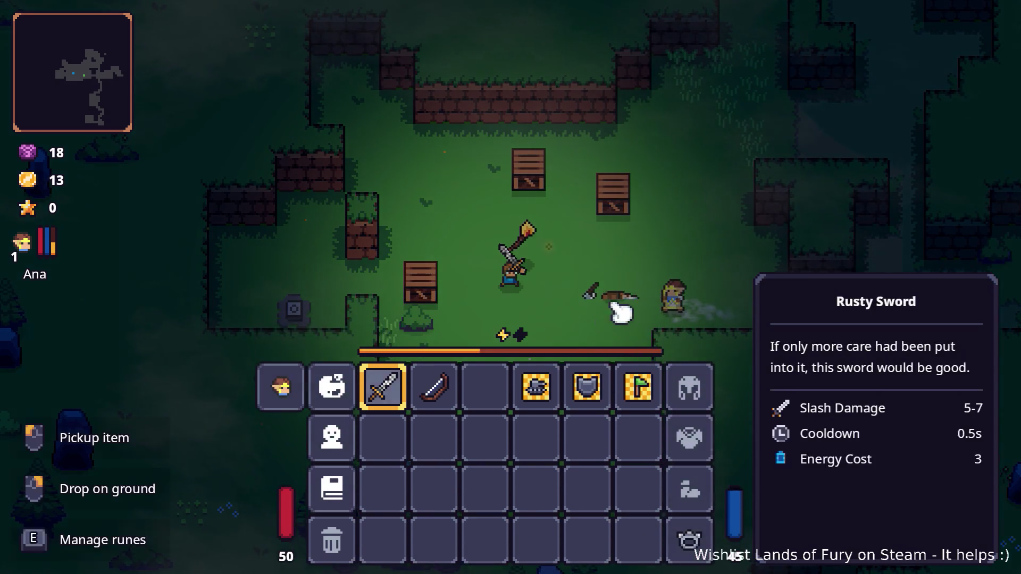
Review the skill and stats panels, then unequip and re-equip the Horned Ring
{"action": "left_click", "coordinate": [334, 404]}
{"action": "left_click", "coordinate": [552, 497]}
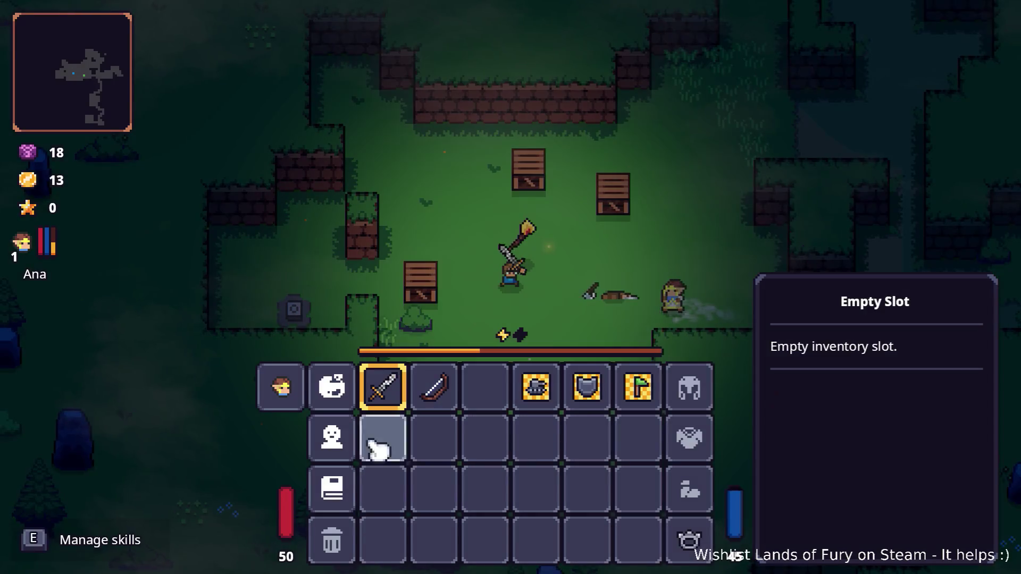
{"action": "left_click", "coordinate": [332, 438]}
{"action": "scroll", "coordinate": [394, 394], "scroll_direction": "down", "scroll_amount": 3}
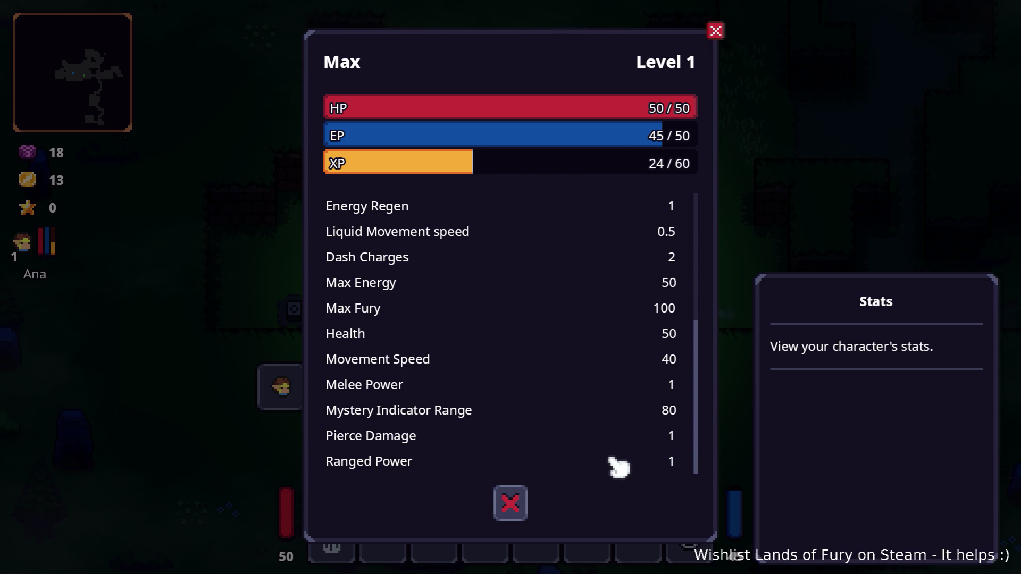
{"action": "left_click", "coordinate": [534, 497]}
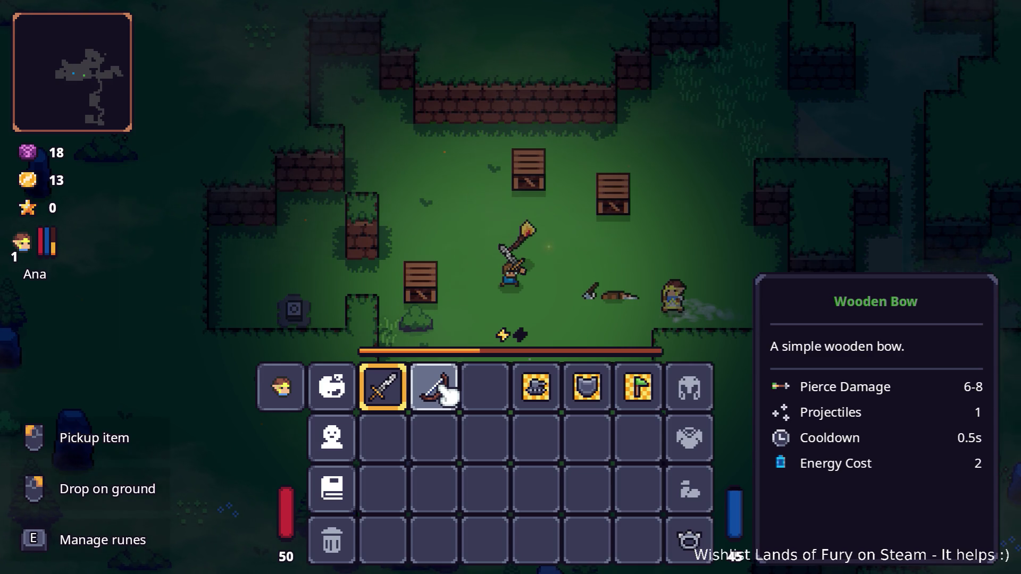
{"action": "left_click_drag", "start_coordinate": [689, 540], "coordinate": [649, 506]}
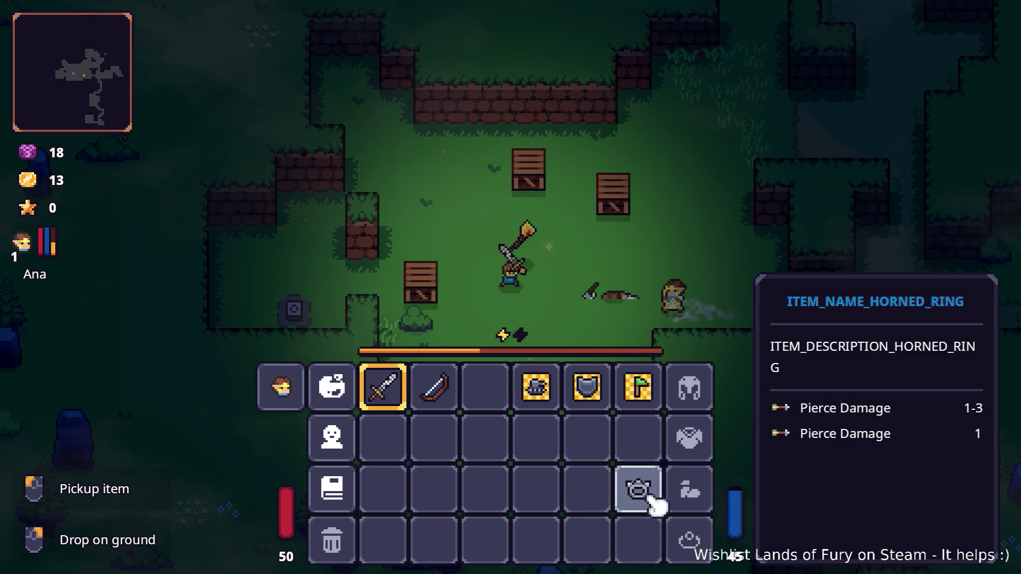
{"action": "left_click_drag", "start_coordinate": [654, 505], "coordinate": [684, 540]}
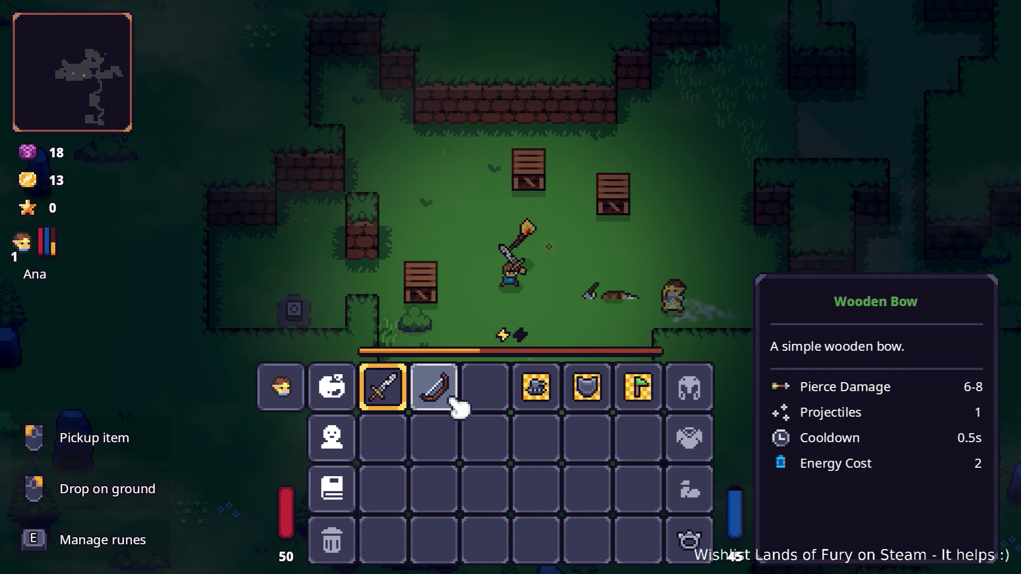
Switch to the Wooden Bow, shoot the upper and lower crates, and walk up-right
{"action": "key", "text": "i"}
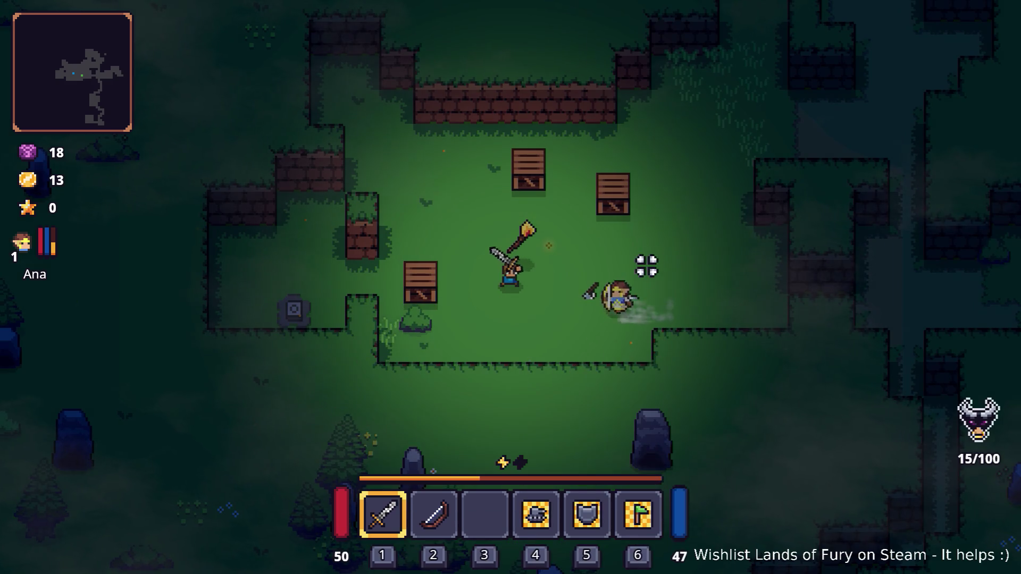
{"action": "key", "text": "2"}
{"action": "left_click", "coordinate": [649, 177]}
{"action": "left_click", "coordinate": [528, 164]}
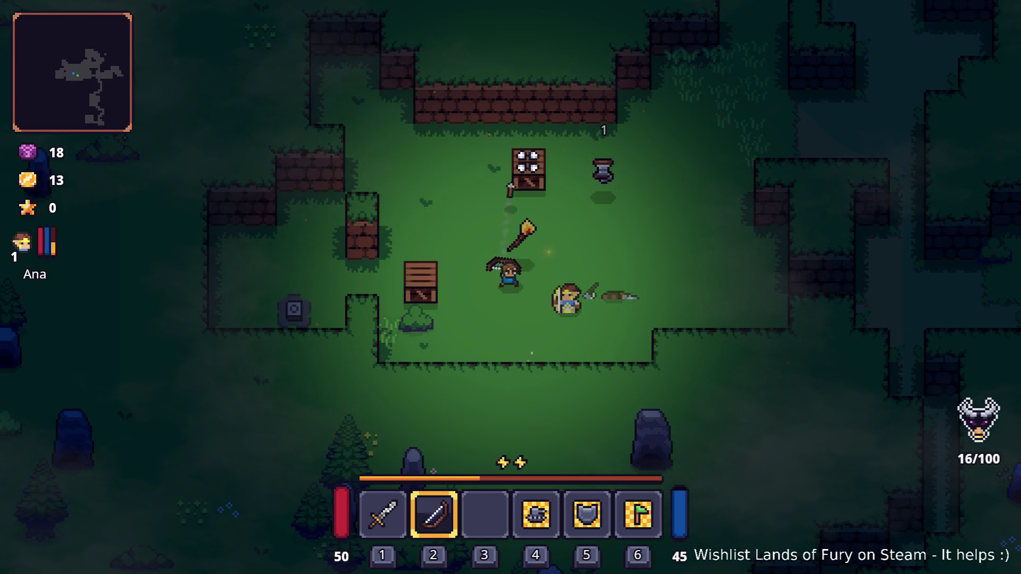
{"action": "left_click", "coordinate": [372, 319]}
{"action": "key", "text": "w"}
{"action": "key", "text": "d"}
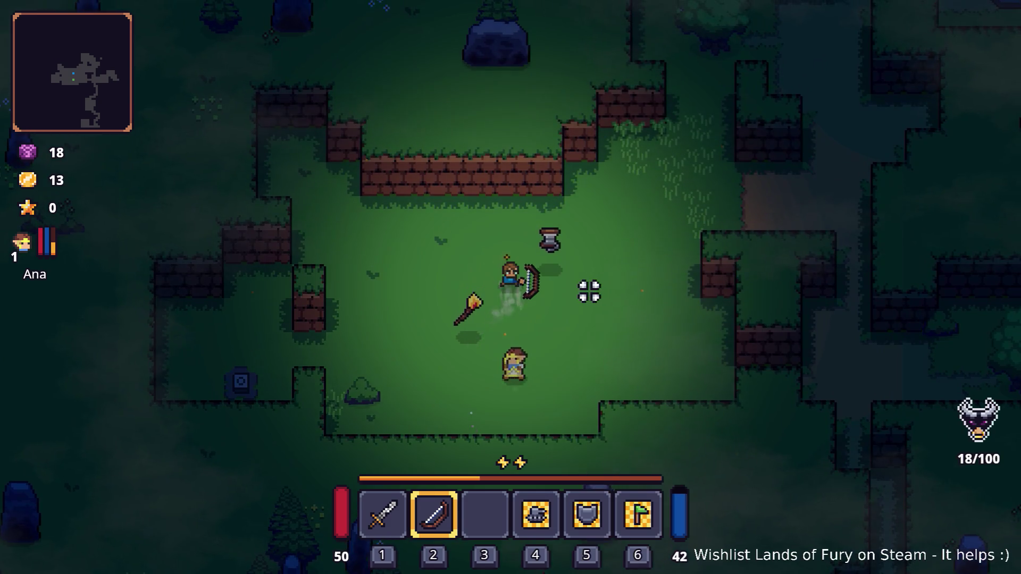
{"action": "key", "text": "i"}
{"action": "key", "text": "i"}
{"action": "key", "text": "w"}
{"action": "key", "text": "d"}
{"action": "key", "text": "i"}
{"action": "key", "text": "i"}
Add a horned helmet with Player.AddItem(horned_helmet,1), then recall the command to add horned boots
{"action": "key", "text": "grave"}
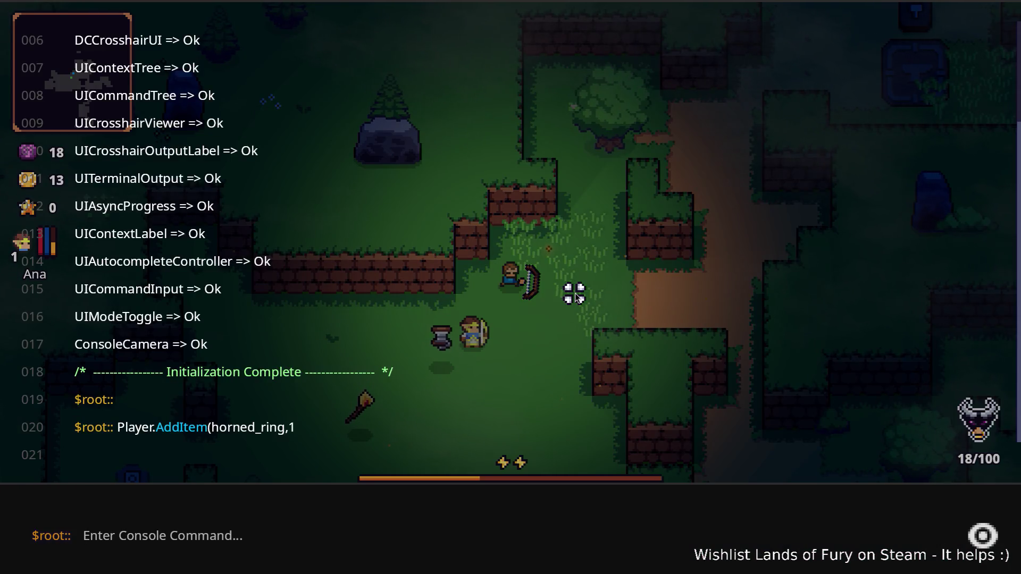
{"action": "type", "text": "Player.AddItem(horned_helmet,"}
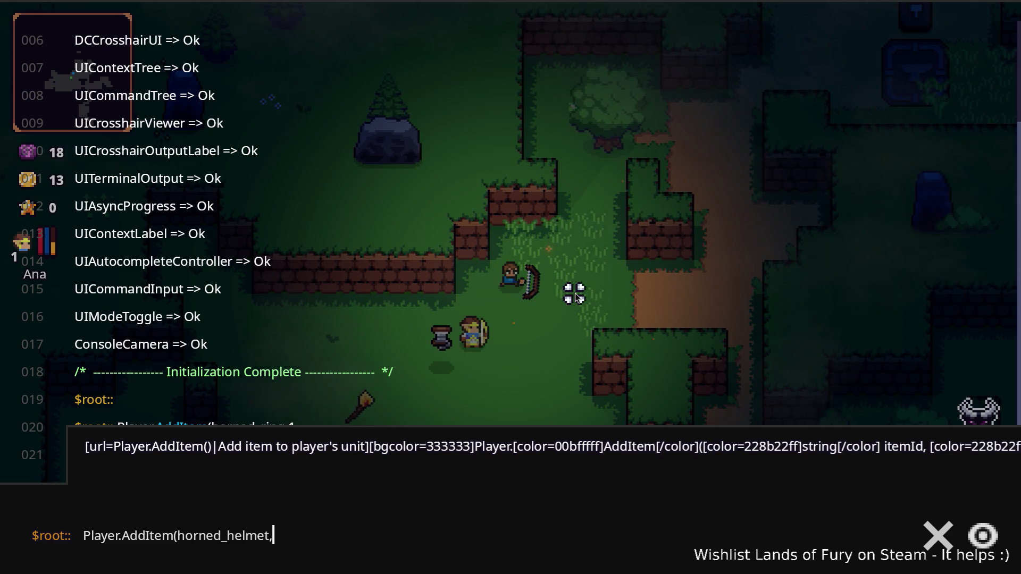
{"action": "type", "text": "1"}
{"action": "key", "text": "Return"}
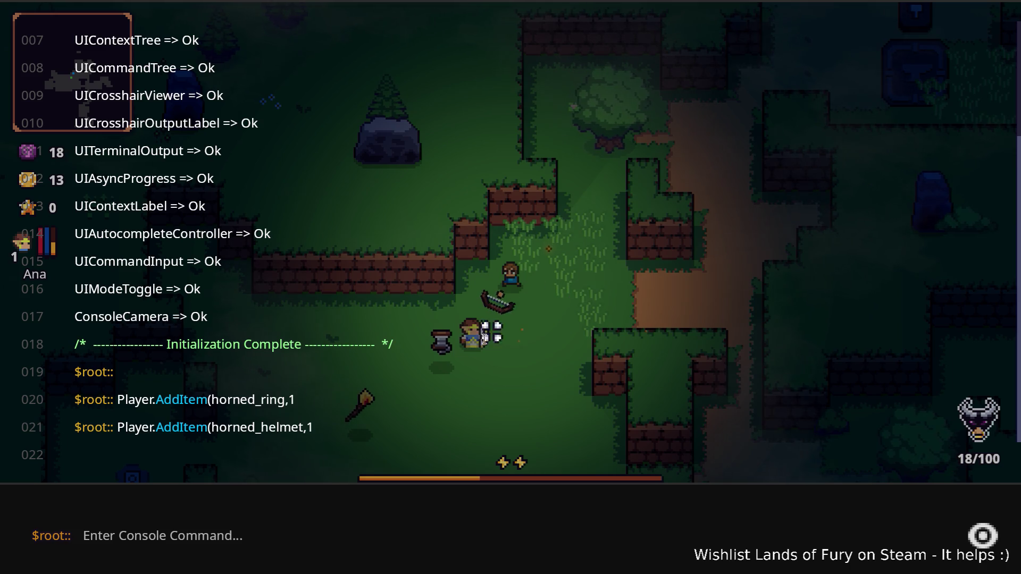
{"action": "key", "text": "Up"}
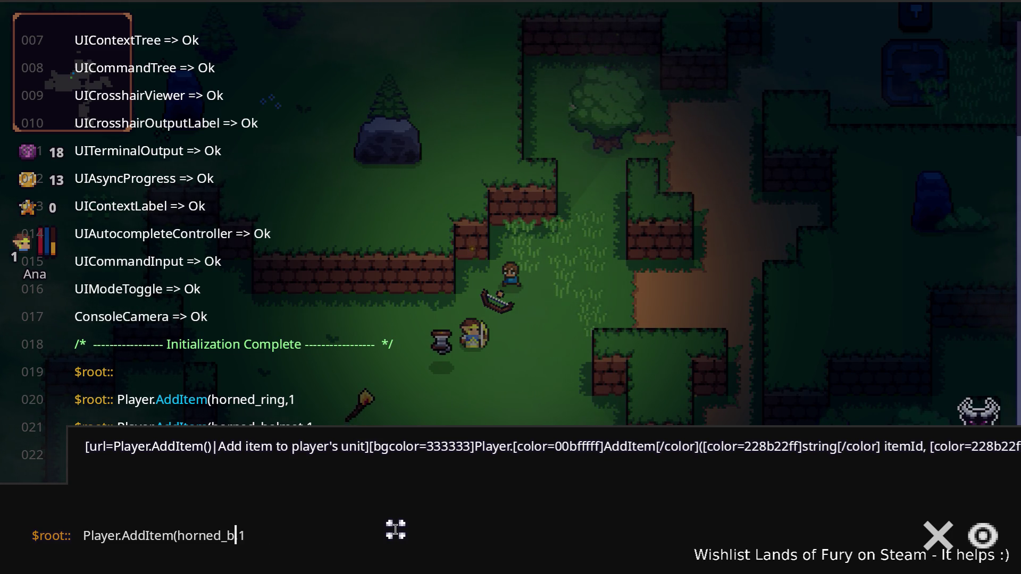
{"action": "key", "text": "Return"}
{"action": "key", "text": "Escape"}
Equip the Horned Boots and the Horned Helmet from the inventory
{"action": "key", "text": "i"}
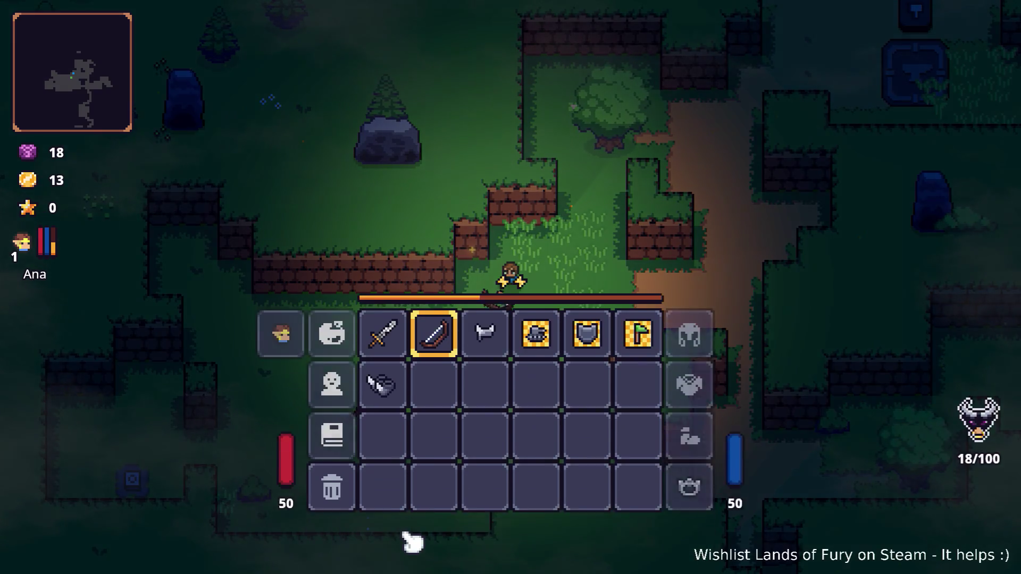
{"action": "left_click", "coordinate": [399, 438]}
{"action": "left_click", "coordinate": [702, 499]}
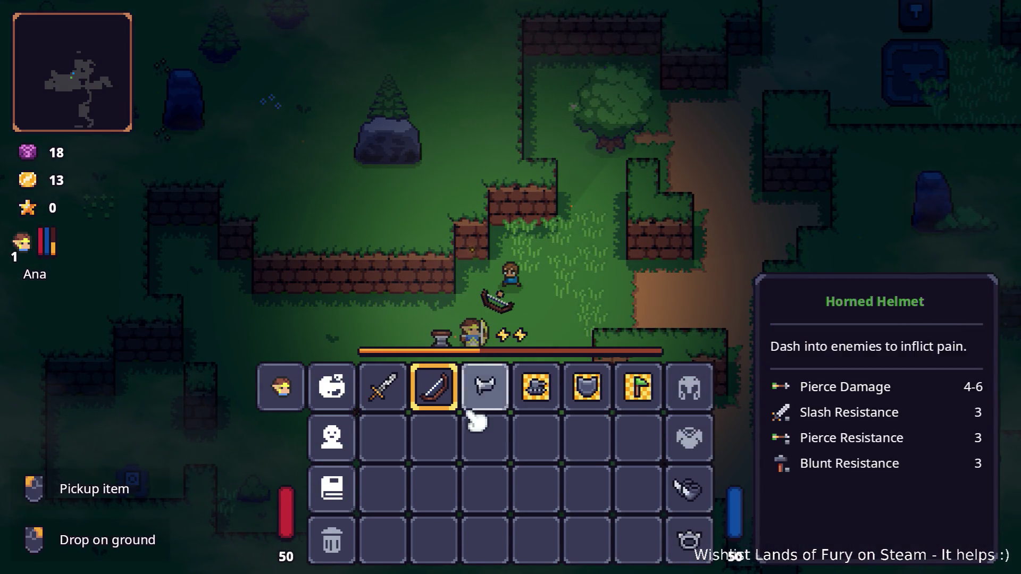
{"action": "left_click", "coordinate": [470, 404]}
{"action": "left_click", "coordinate": [686, 393]}
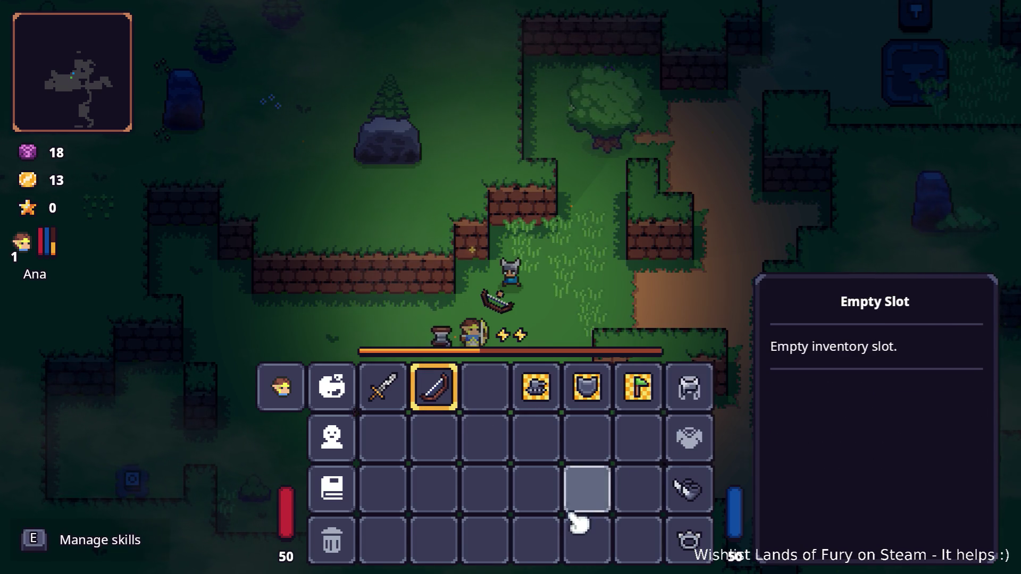
{"action": "key", "text": "i"}
Switch to the sword, walk past the anvil to the grassy area, and dash into an enemy
{"action": "key", "text": "w"}
{"action": "key", "text": "d"}
{"action": "key", "text": "1"}
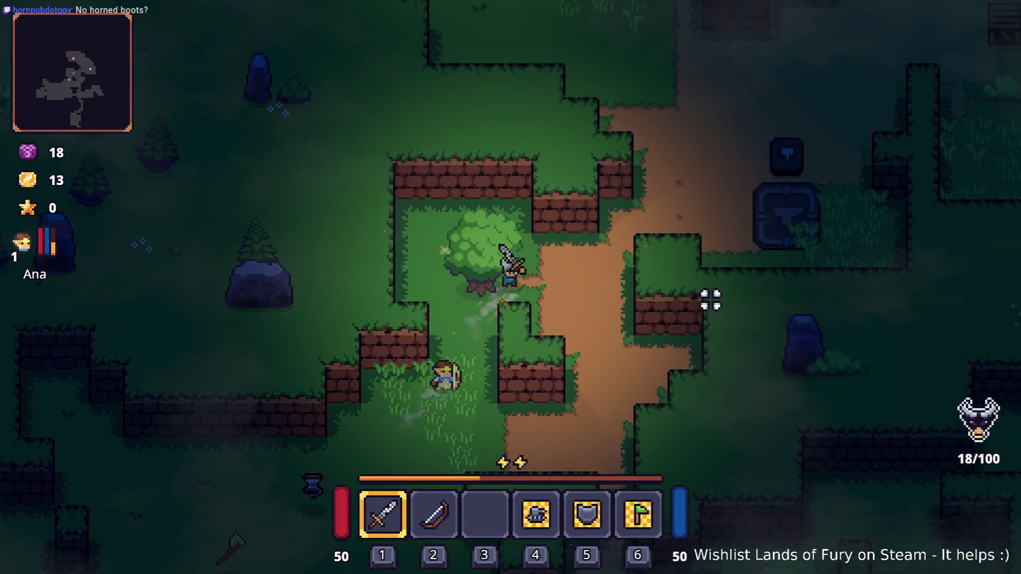
{"action": "key", "text": "d"}
{"action": "key", "text": "w"}
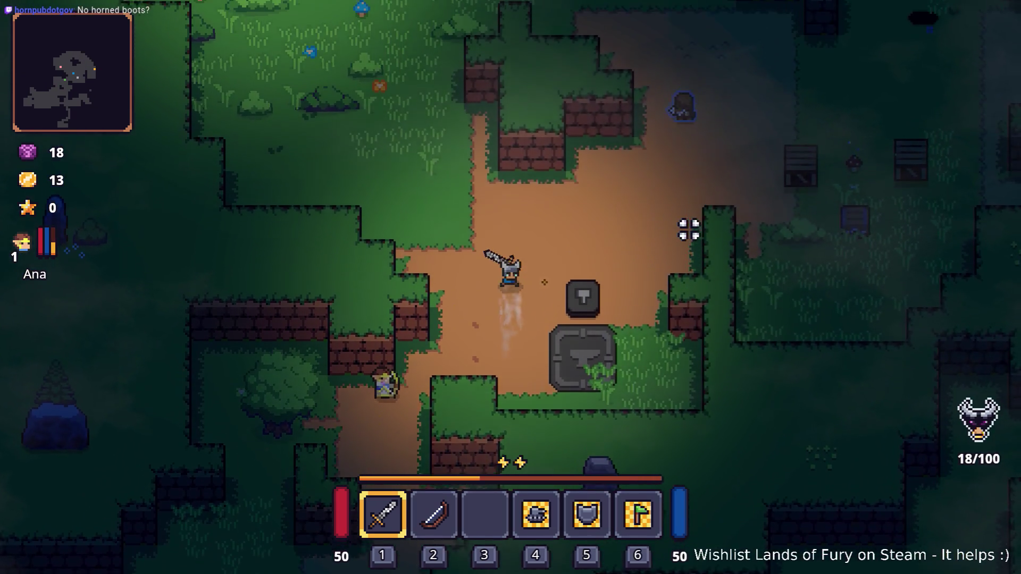
{"action": "key", "text": "w"}
{"action": "key", "text": "d"}
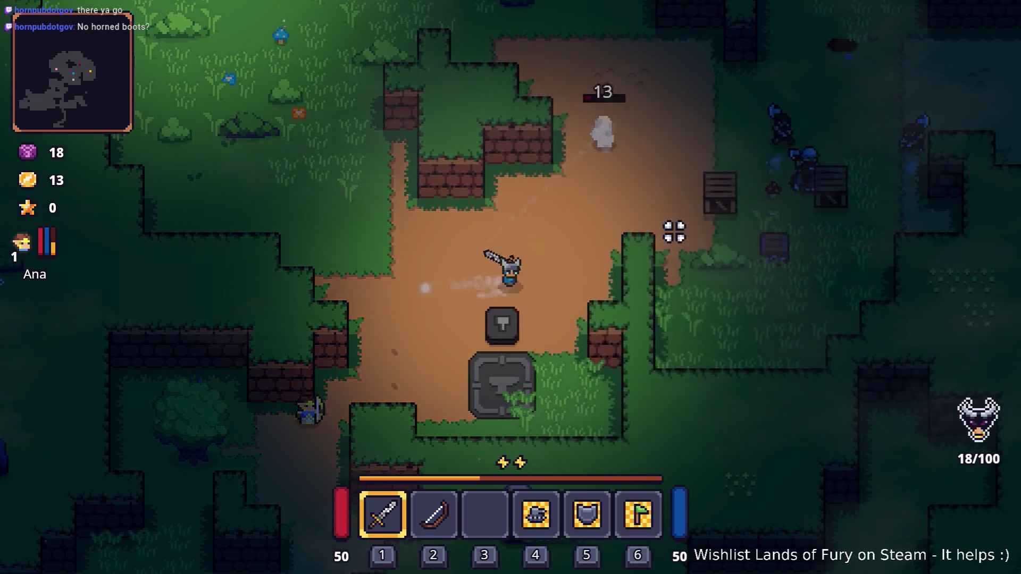
{"action": "key", "text": "w"}
{"action": "key", "text": "a"}
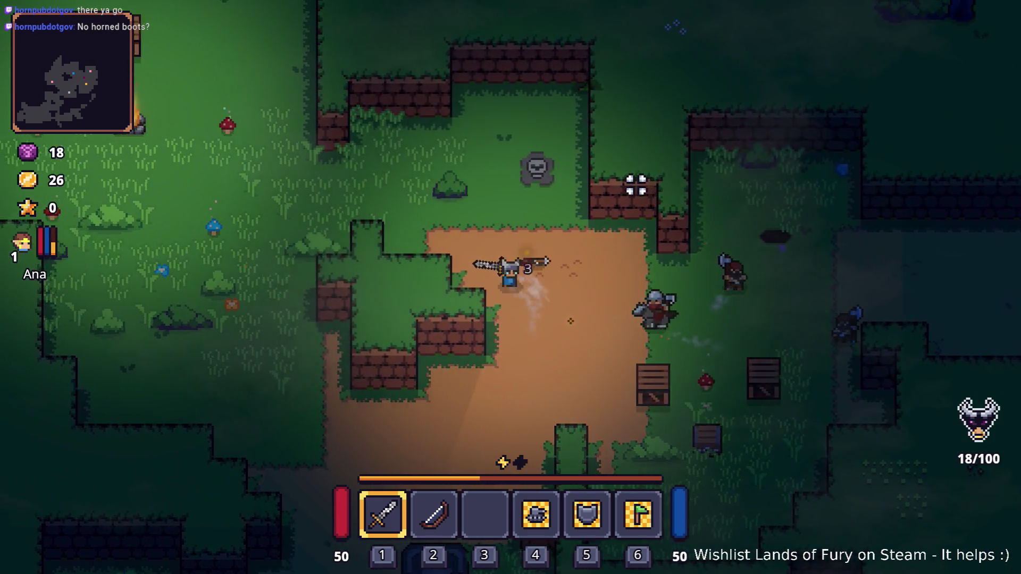
{"action": "key", "text": "d"}
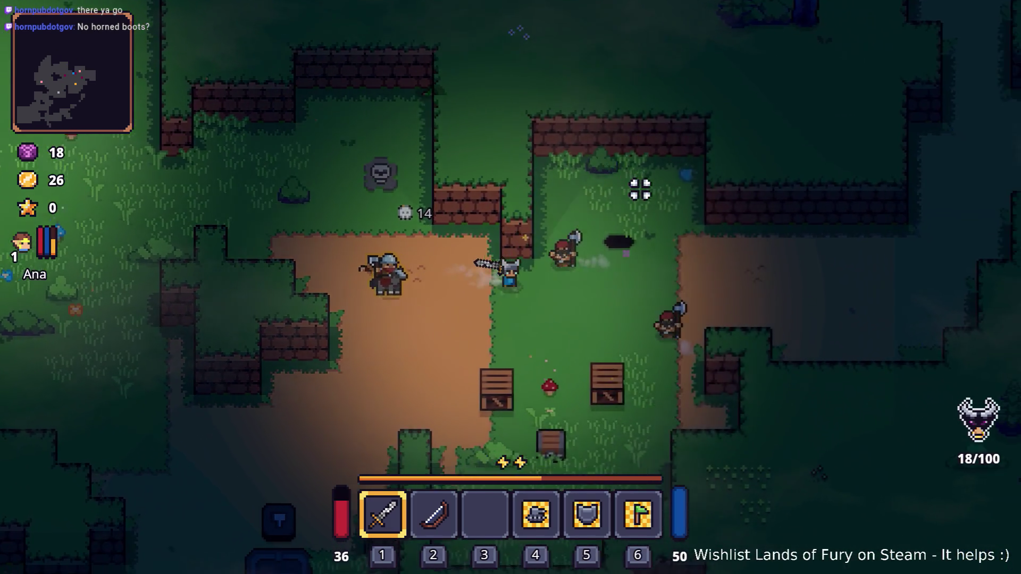
{"action": "key", "text": "d"}
{"action": "key", "text": "space"}
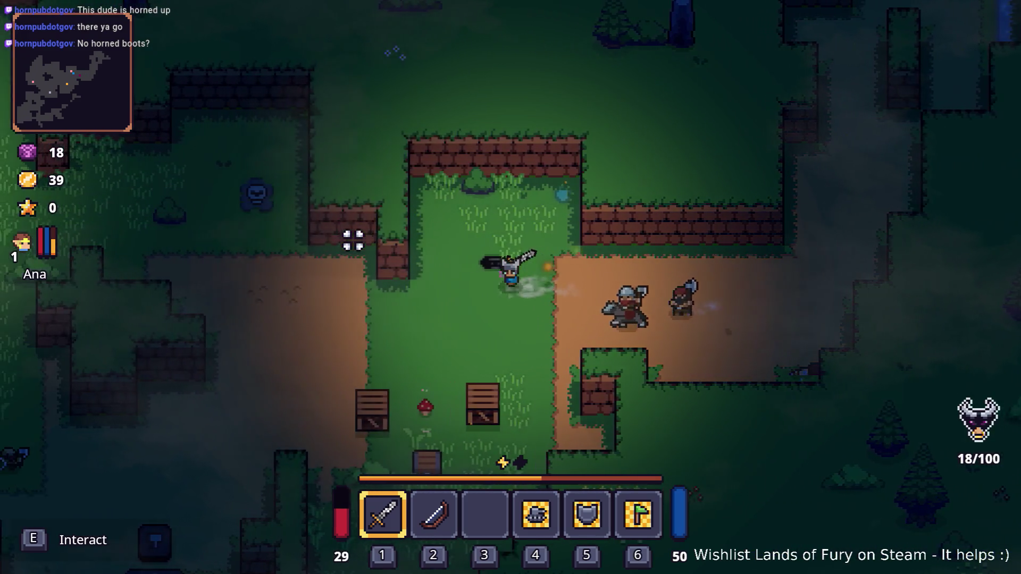
Dash into the sword enemy and swing the sword at the enemy group
{"action": "key", "text": "s"}
{"action": "key", "text": "a"}
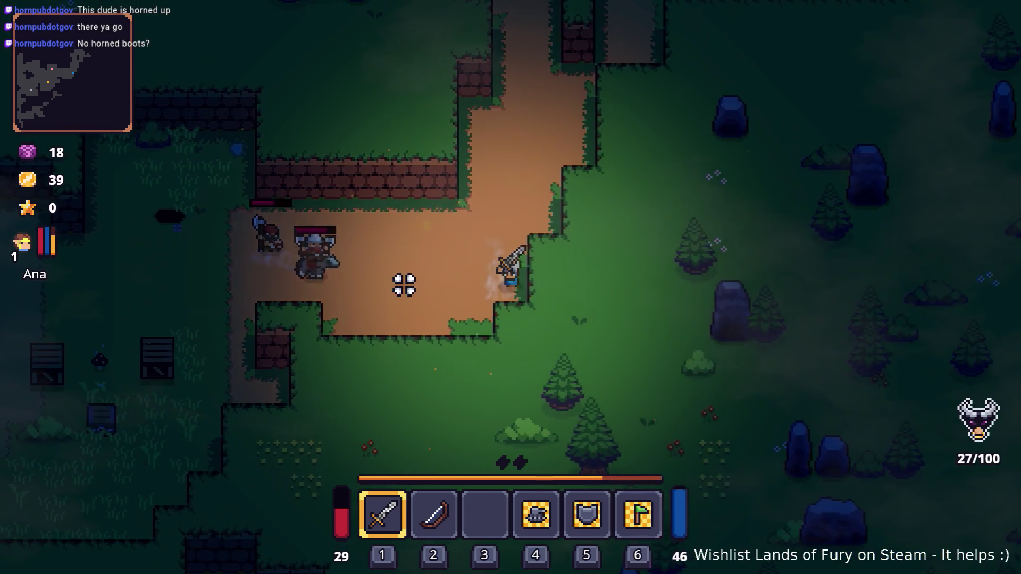
{"action": "key", "text": "d"}
{"action": "key", "text": "space"}
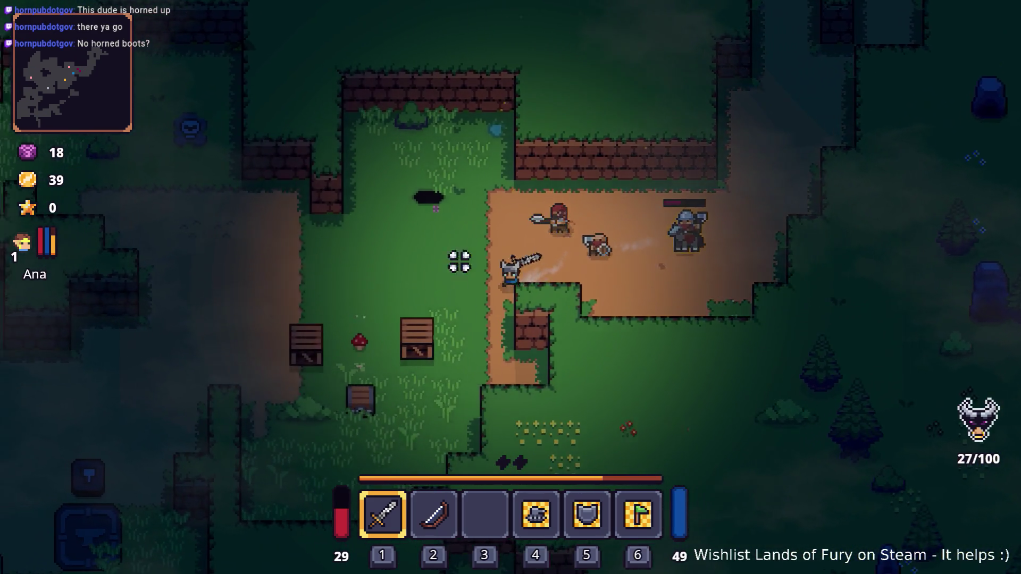
{"action": "key", "text": "a"}
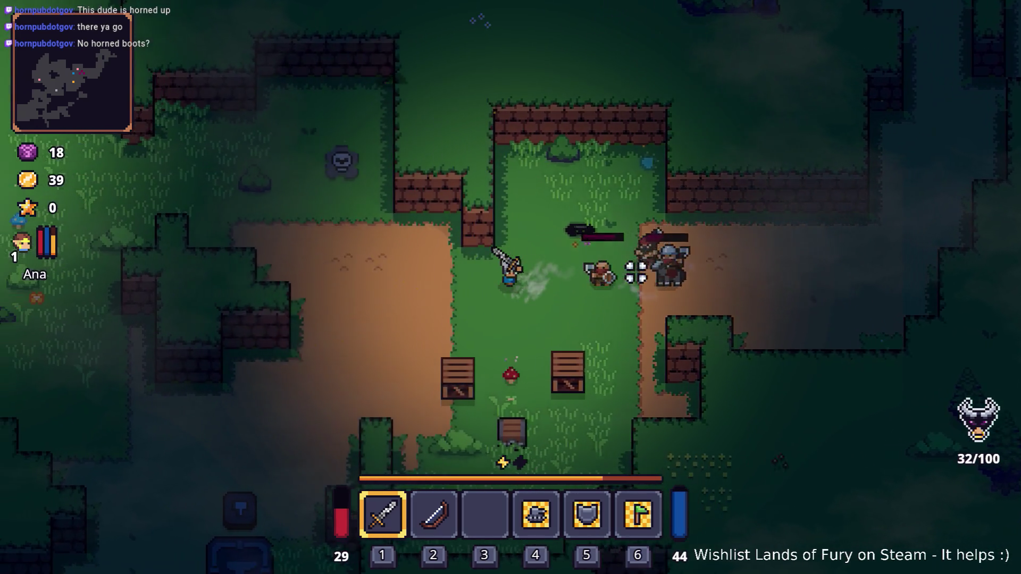
{"action": "key", "text": "d"}
{"action": "key", "text": "s"}
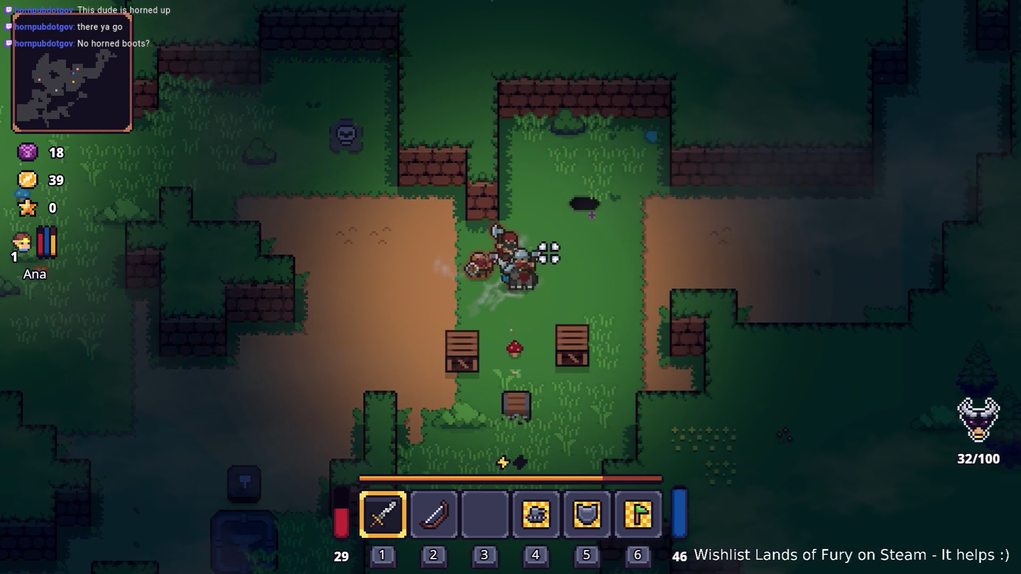
{"action": "left_click", "coordinate": [547, 253]}
Collect the dropped item and equip the Metal Plate from slot 3 as body armour
{"action": "key", "text": "s"}
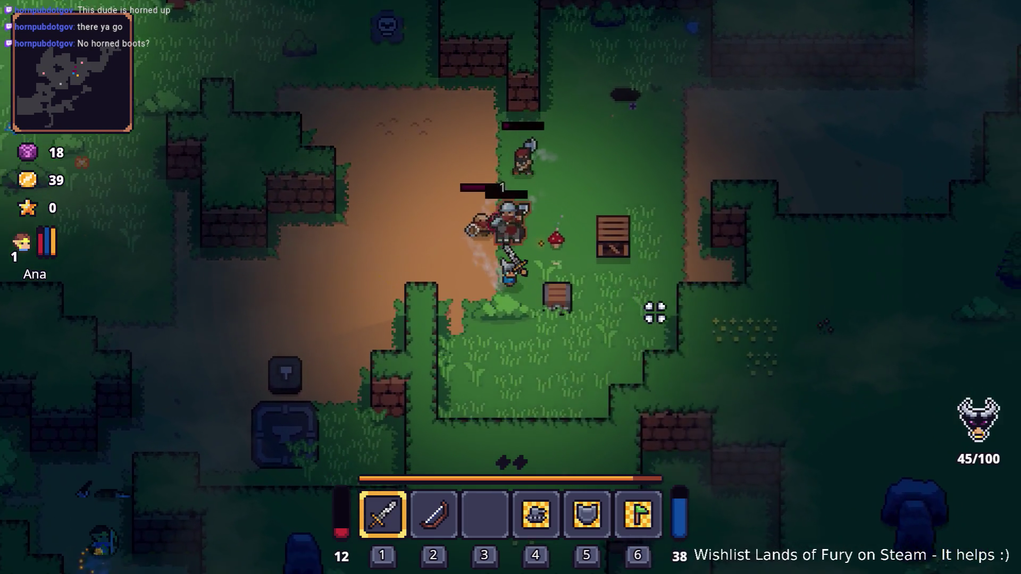
{"action": "key", "text": "d"}
{"action": "key", "text": "i"}
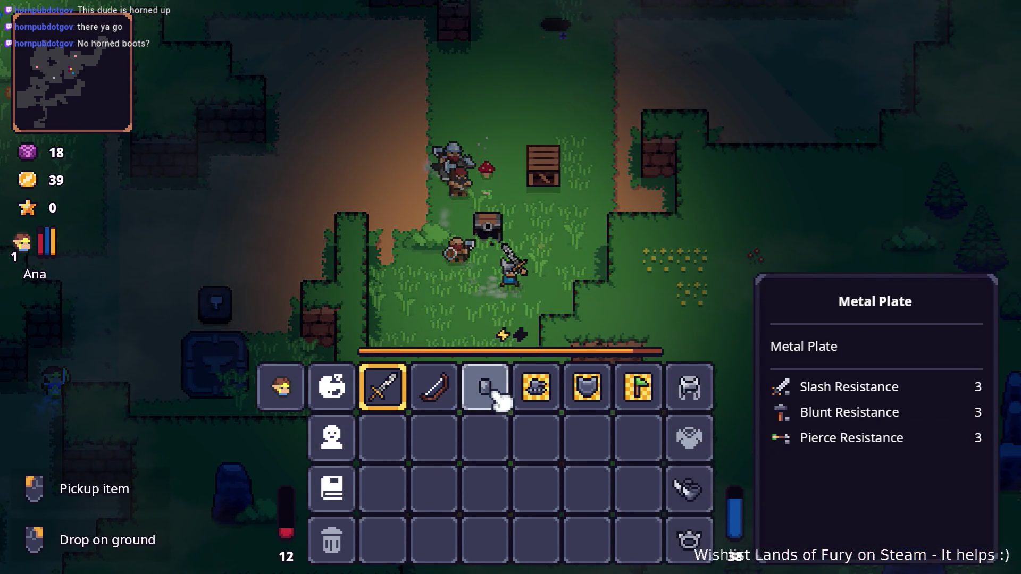
{"action": "left_click", "coordinate": [494, 397]}
{"action": "left_click", "coordinate": [689, 439]}
{"action": "key", "text": "i"}
Walk around, then reopen the inventory to check the Horned Helmet and close it
{"action": "key", "text": "w"}
{"action": "key", "text": "d"}
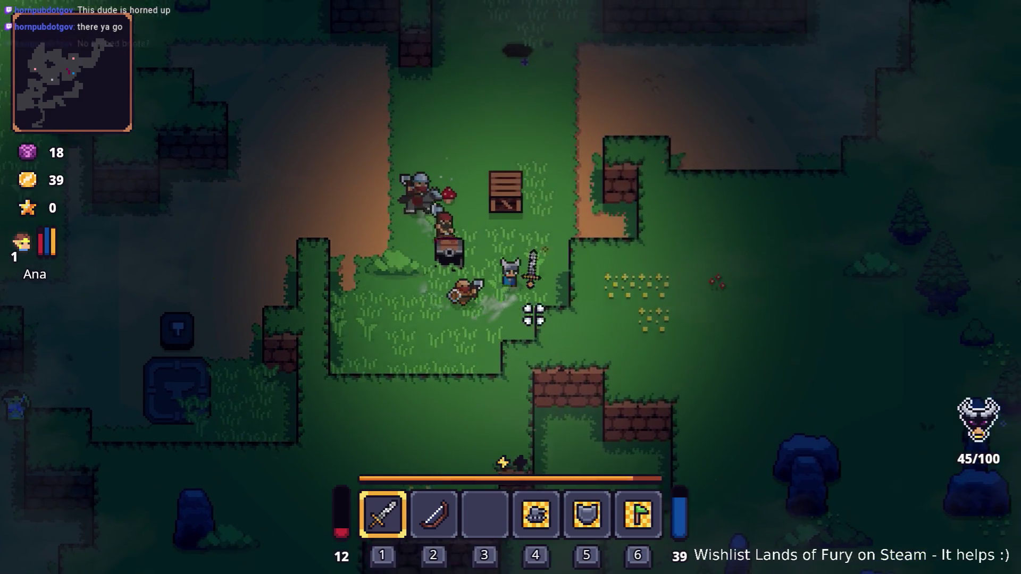
{"action": "key", "text": "a"}
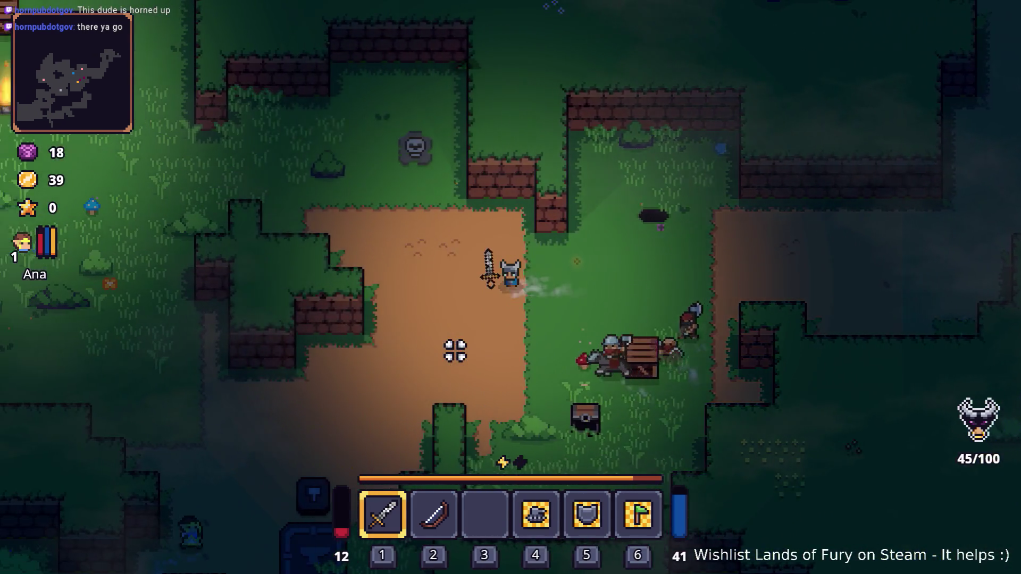
{"action": "key", "text": "w"}
{"action": "key", "text": "a"}
{"action": "key", "text": "i"}
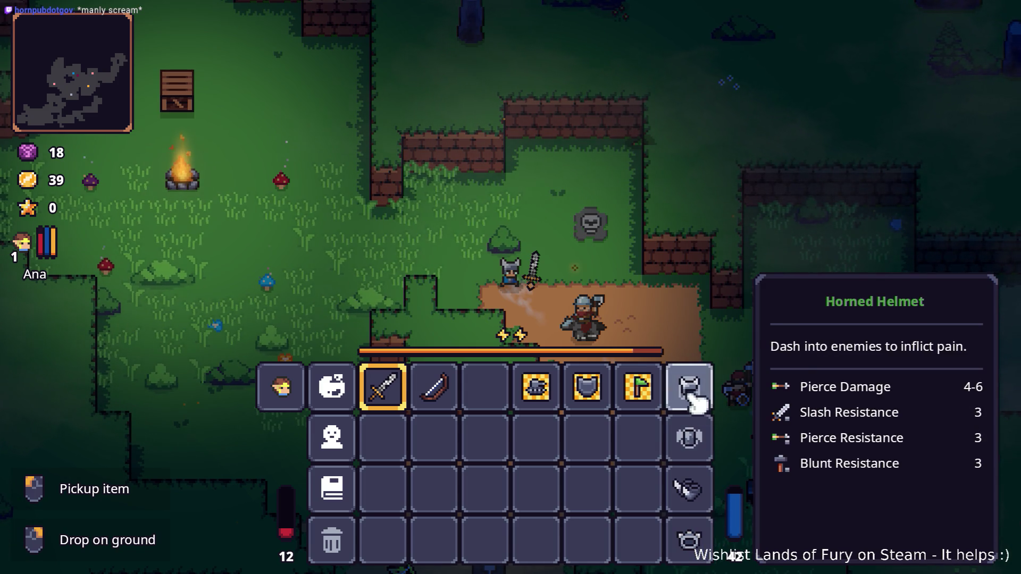
{"action": "key", "text": "Tab"}
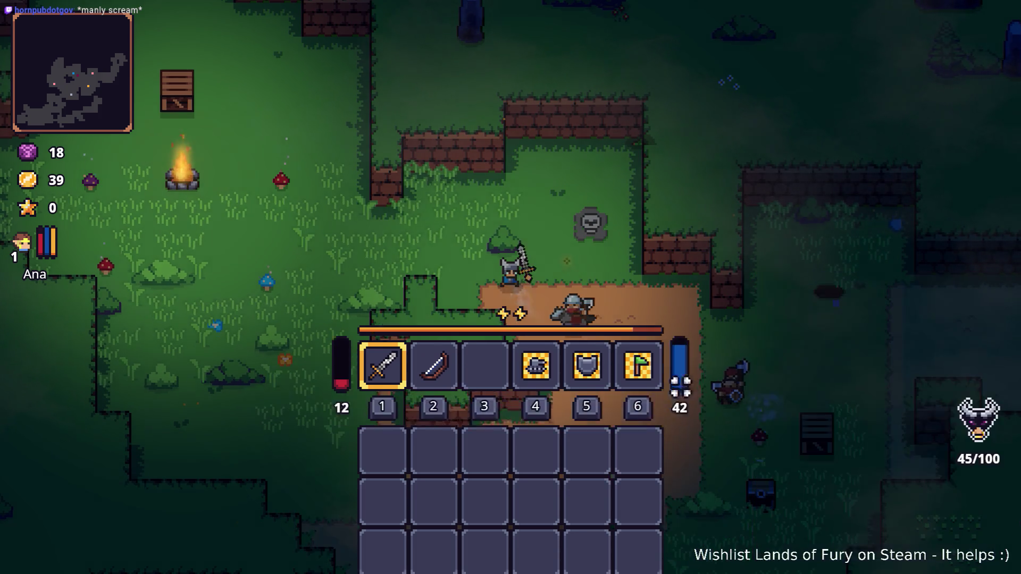
Dash and swing the sword at the pursuing enemy and slime around the campfire
{"action": "key", "text": "a"}
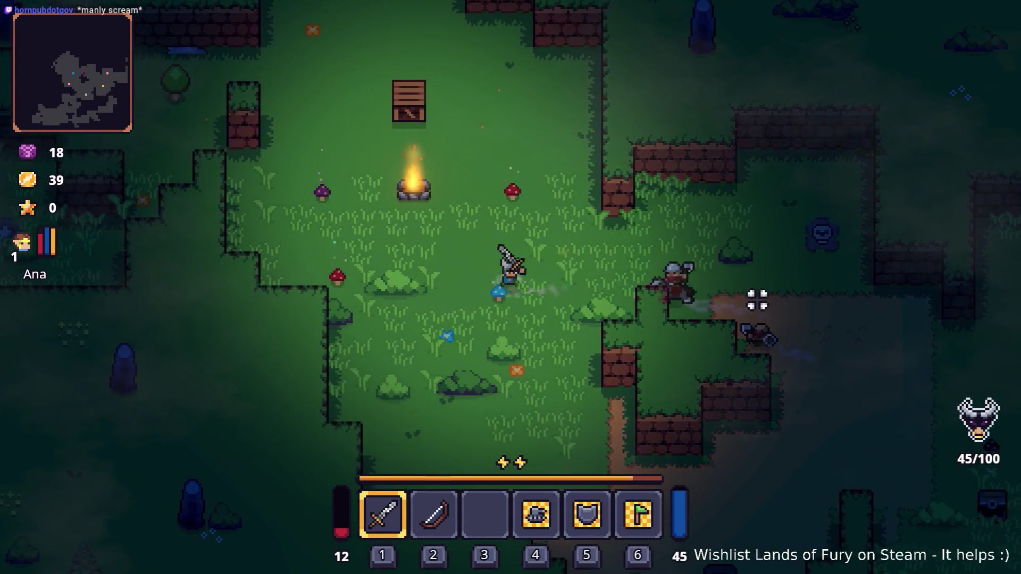
{"action": "key", "text": "d"}
{"action": "key", "text": "space"}
{"action": "key", "text": "a"}
{"action": "key", "text": "a"}
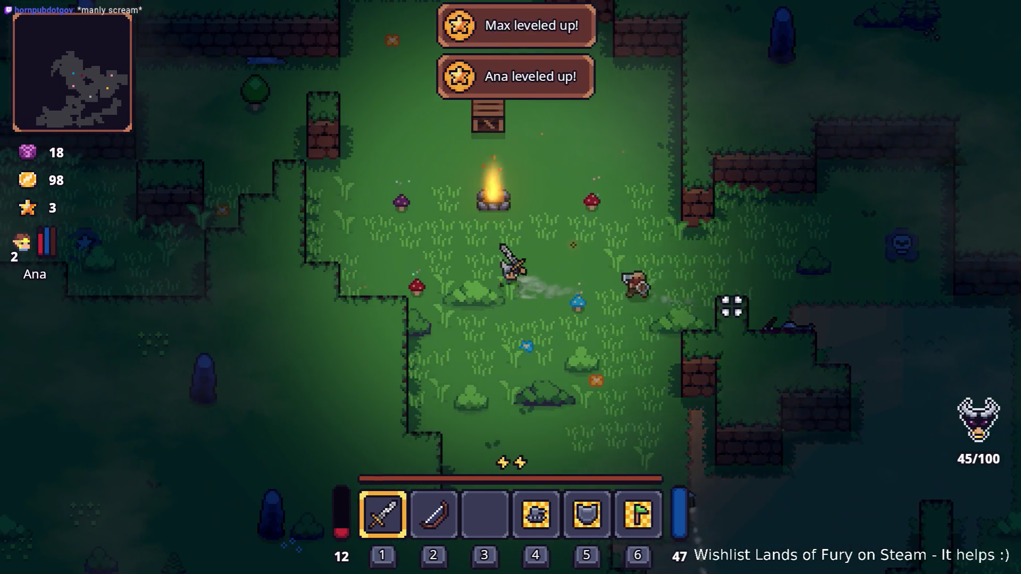
{"action": "left_click", "coordinate": [728, 306]}
{"action": "key", "text": "d"}
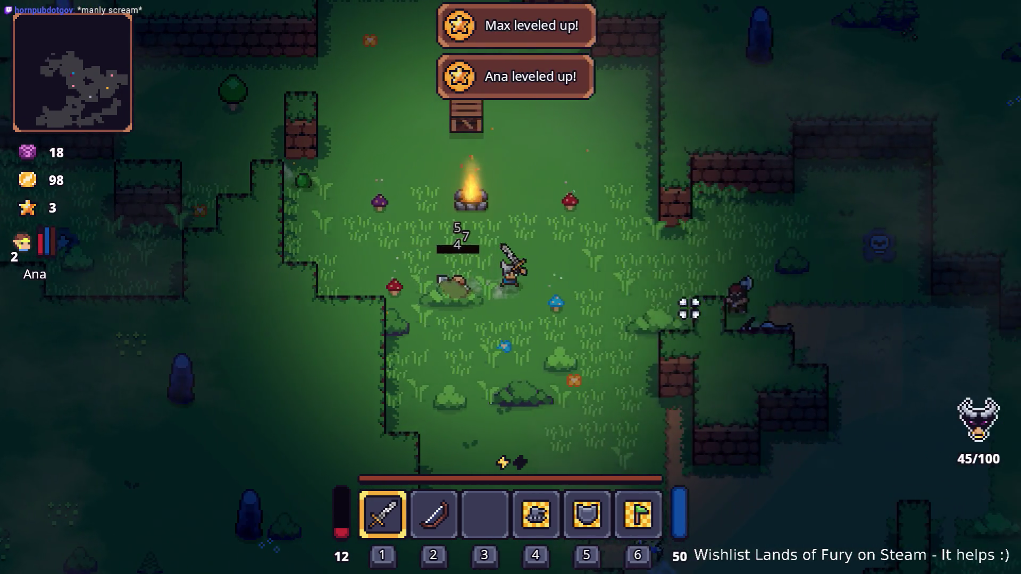
{"action": "key", "text": "d"}
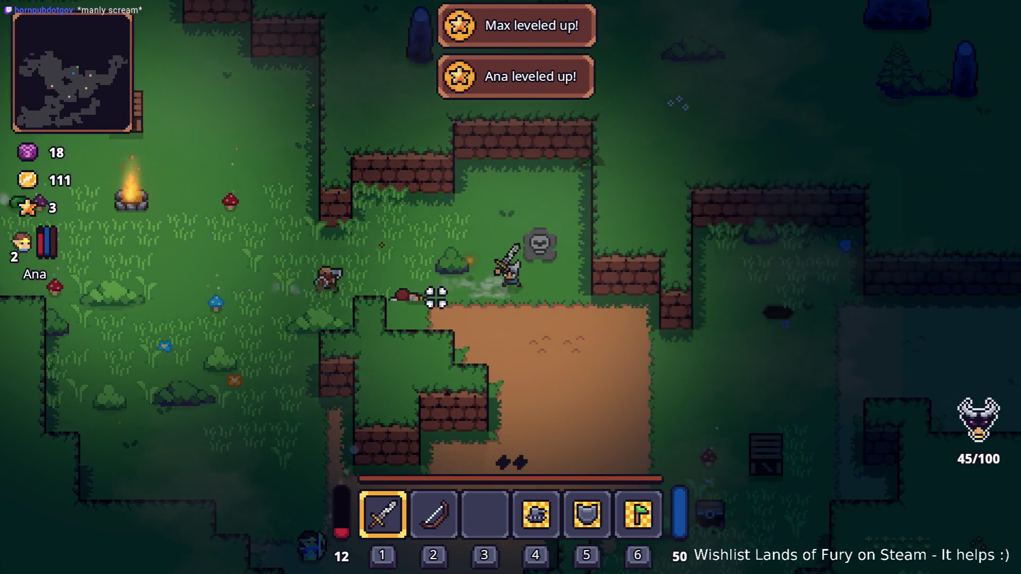
{"action": "key", "text": "a"}
Attack the nearby enemy and the green tree enemy, then break the crate for Nails
{"action": "key", "text": "a"}
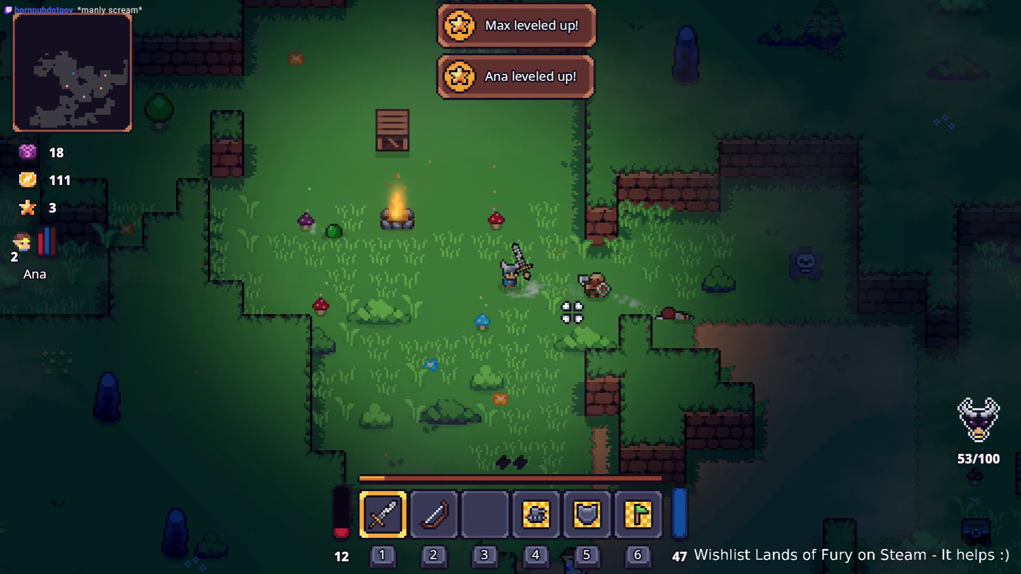
{"action": "key", "text": "d"}
{"action": "left_click", "coordinate": [495, 304]}
{"action": "left_click", "coordinate": [352, 287]}
{"action": "key", "text": "a"}
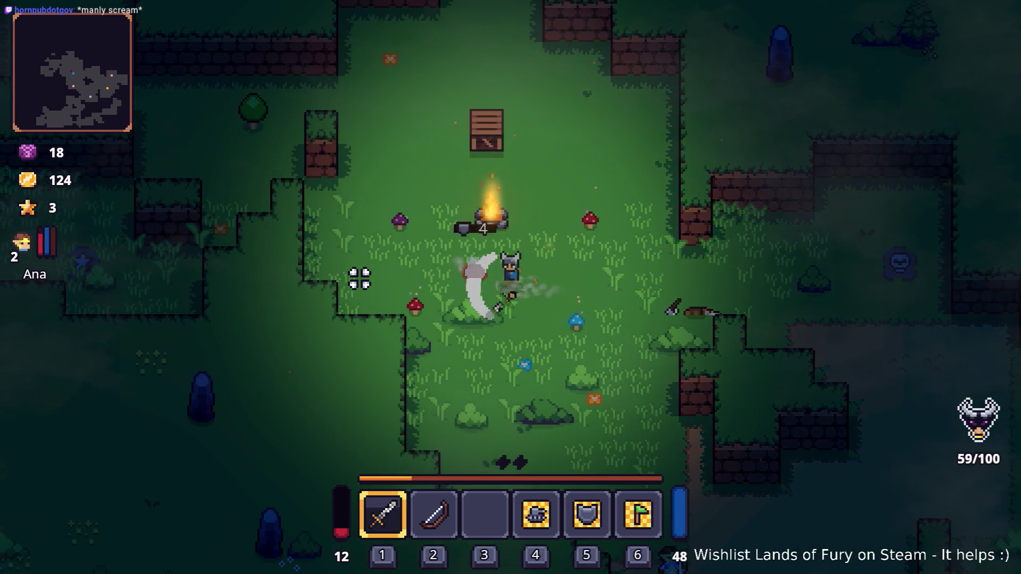
{"action": "key", "text": "w"}
{"action": "key", "text": "a"}
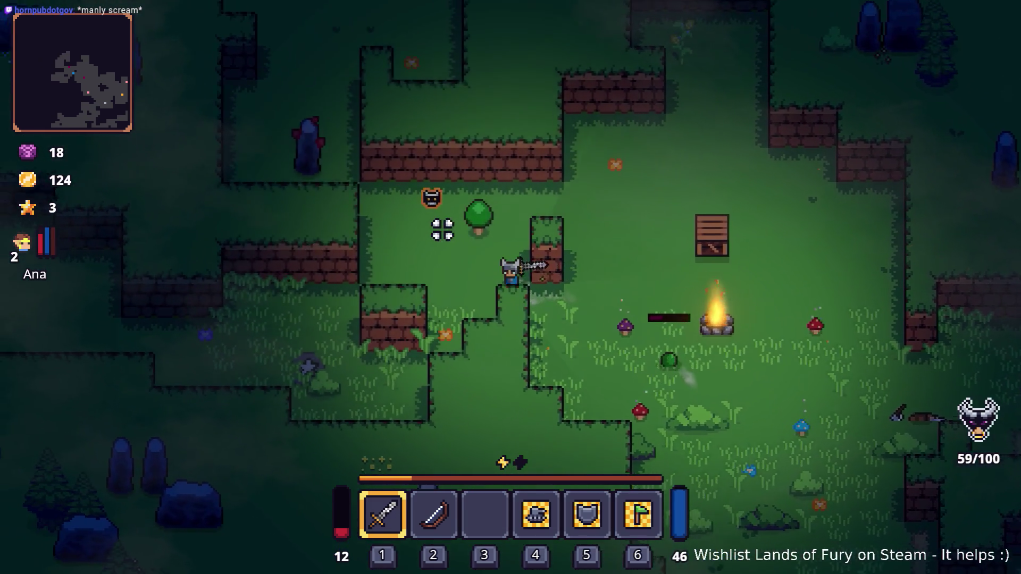
{"action": "left_click", "coordinate": [445, 226]}
{"action": "key", "text": "w"}
{"action": "key", "text": "d"}
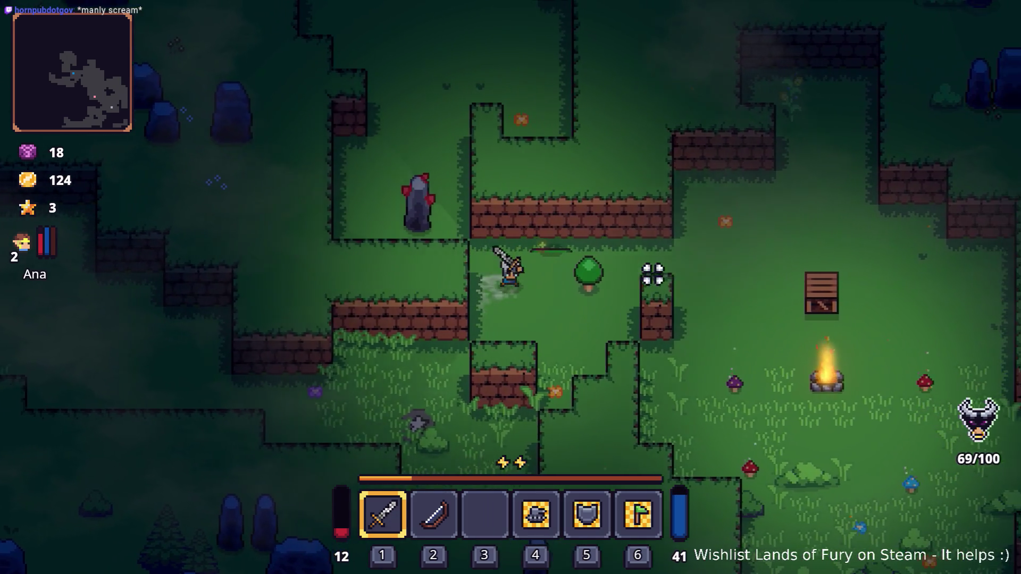
{"action": "left_click", "coordinate": [597, 269]}
{"action": "left_click", "coordinate": [597, 269]}
{"action": "key", "text": "w"}
{"action": "key", "text": "d"}
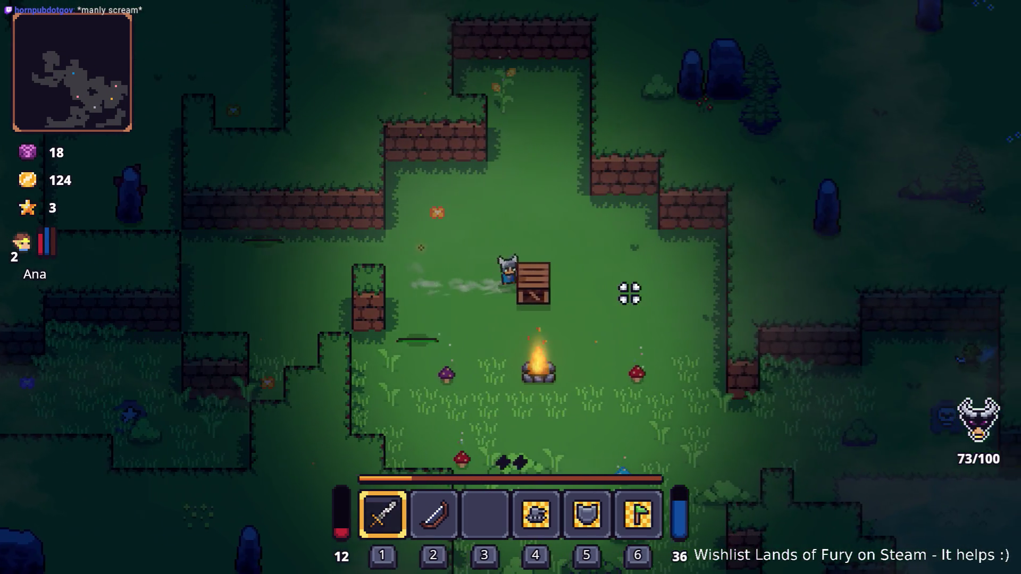
{"action": "left_click", "coordinate": [629, 291]}
Walk to the merchant Snip, open his shop, and close it again
{"action": "key", "text": "s"}
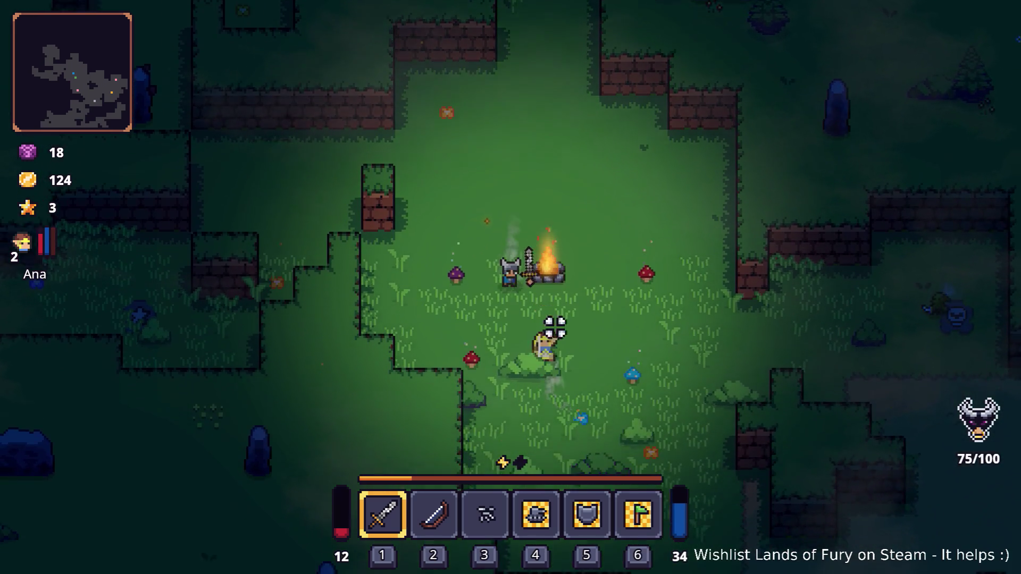
{"action": "key", "text": "d"}
{"action": "key", "text": "d"}
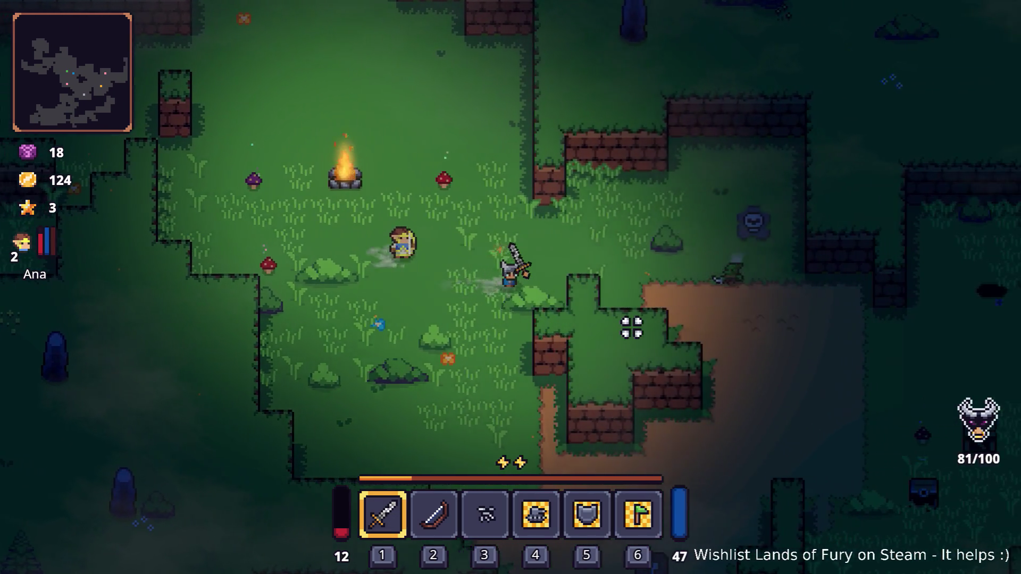
{"action": "key", "text": "w"}
{"action": "key", "text": "s"}
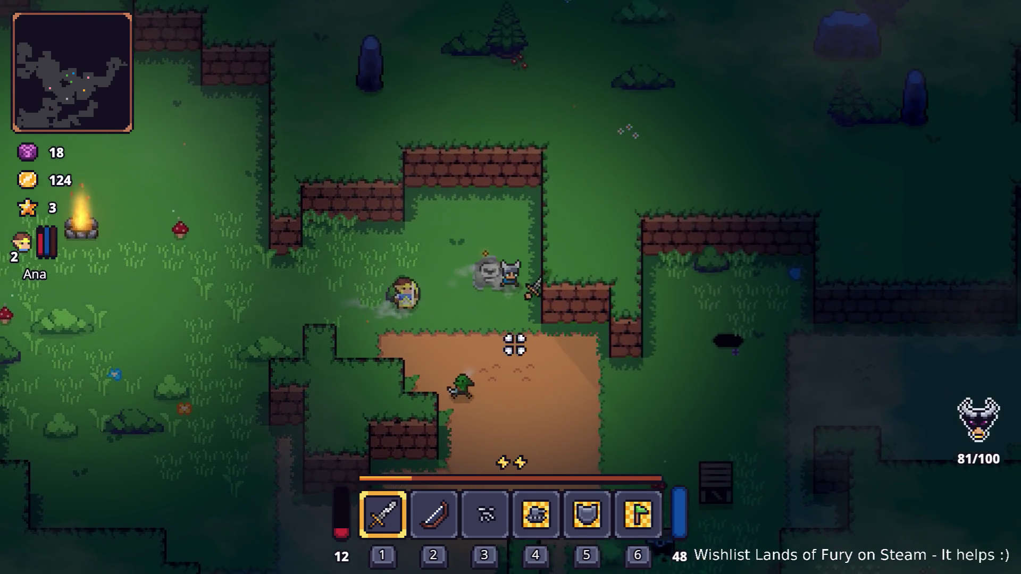
{"action": "key", "text": "e"}
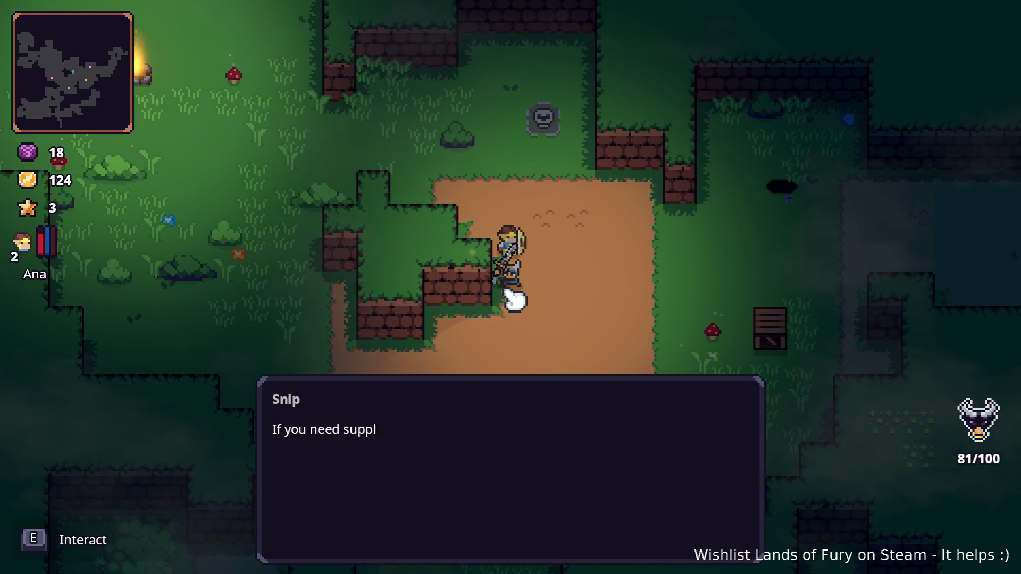
{"action": "key", "text": "e"}
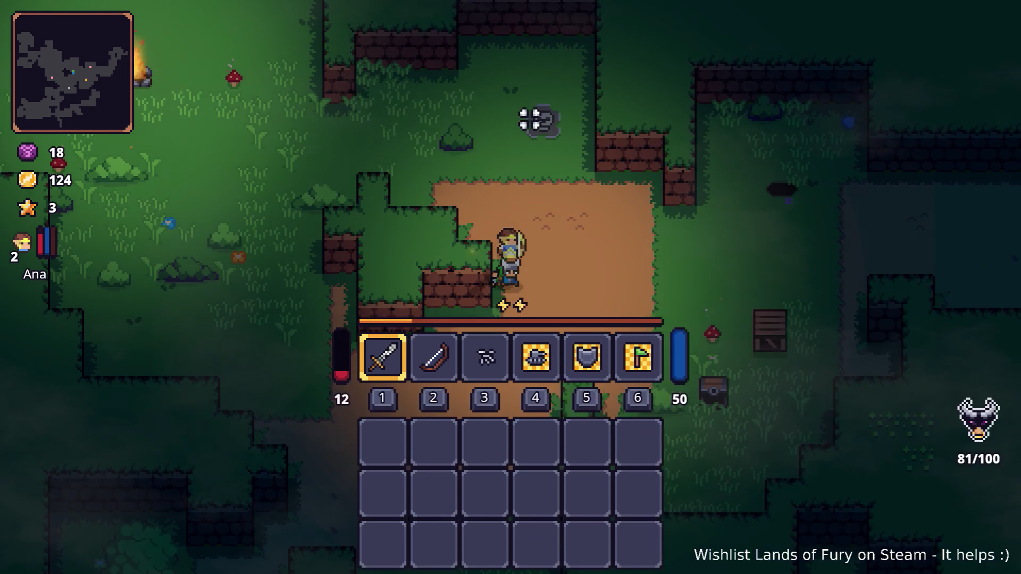
{"action": "key", "text": "Escape"}
Head past the campfire clearing and slash repeatedly at the purple enemies
{"action": "key", "text": "w"}
{"action": "key", "text": "a"}
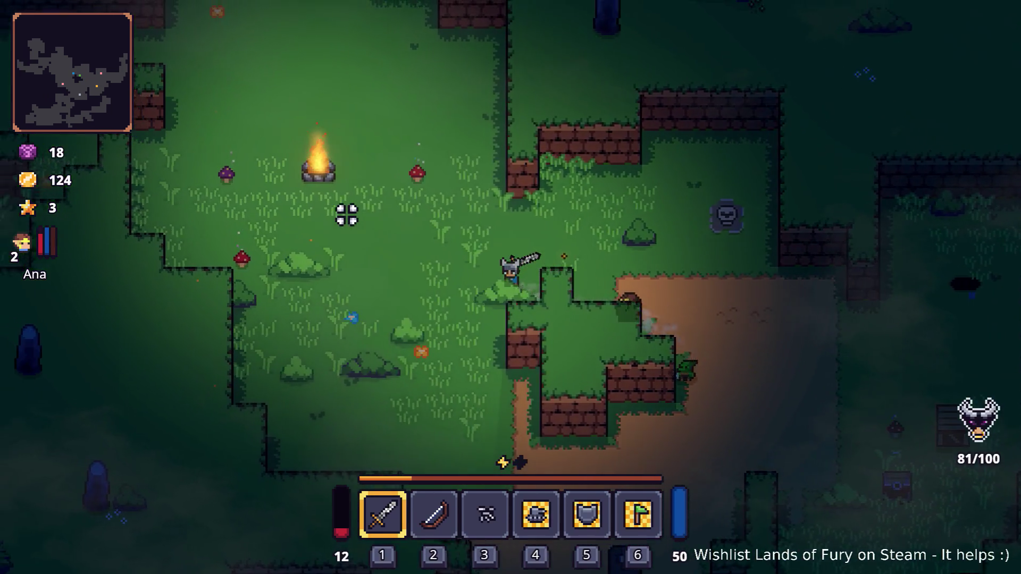
{"action": "key", "text": "space"}
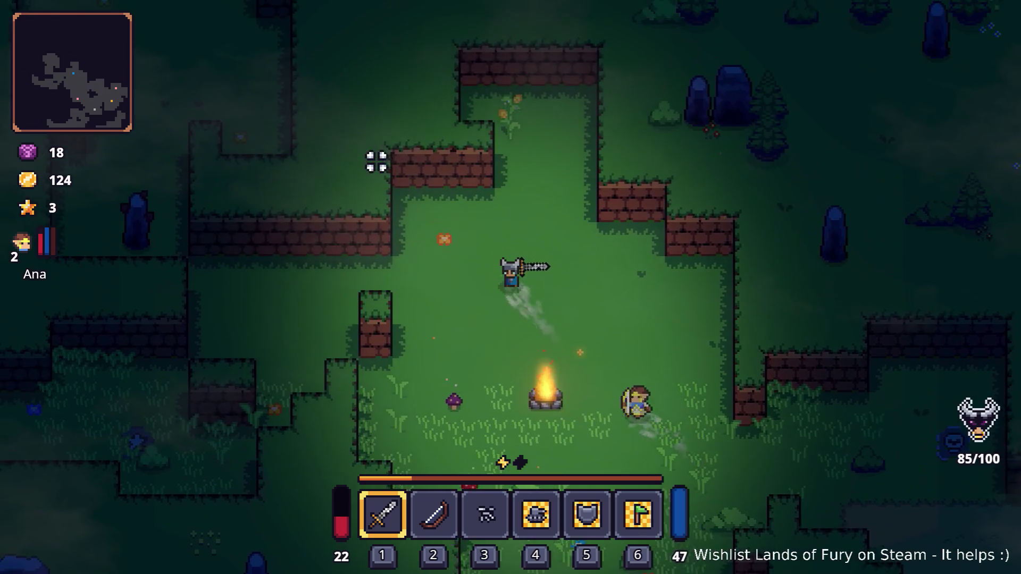
{"action": "key", "text": "w"}
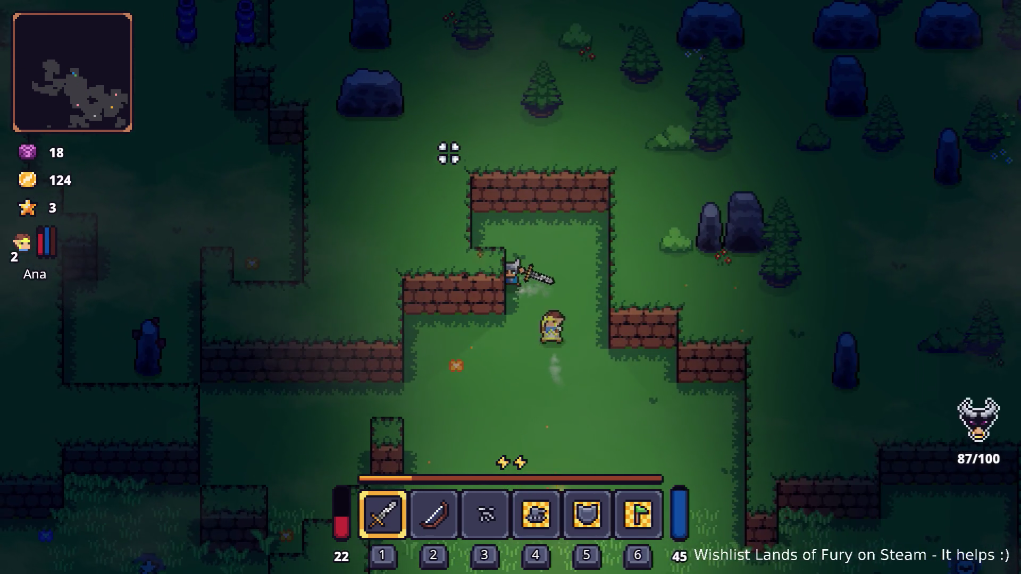
{"action": "key", "text": "s"}
{"action": "key", "text": "a"}
{"action": "key", "text": "a"}
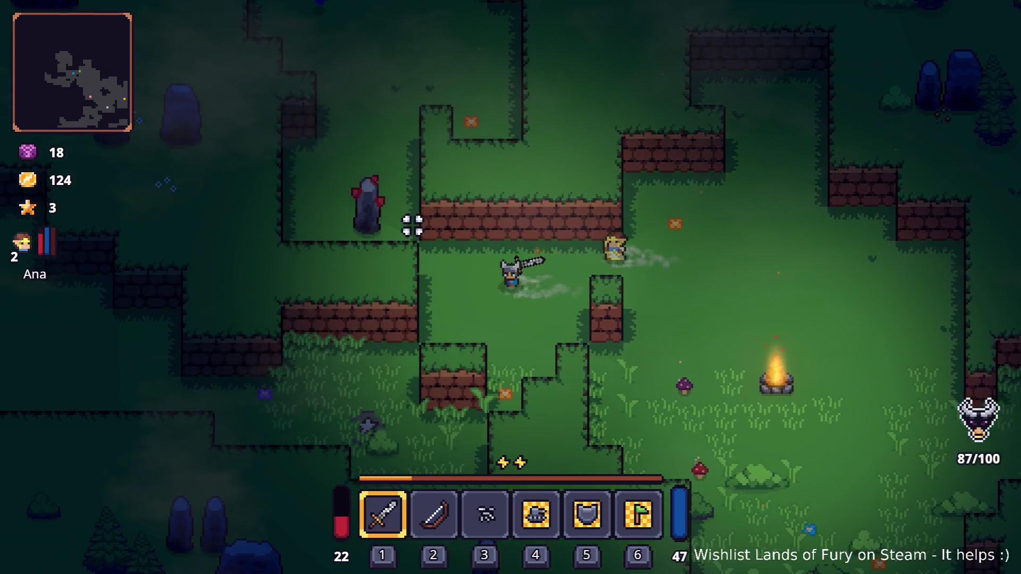
{"action": "key", "text": "w"}
{"action": "key", "text": "w"}
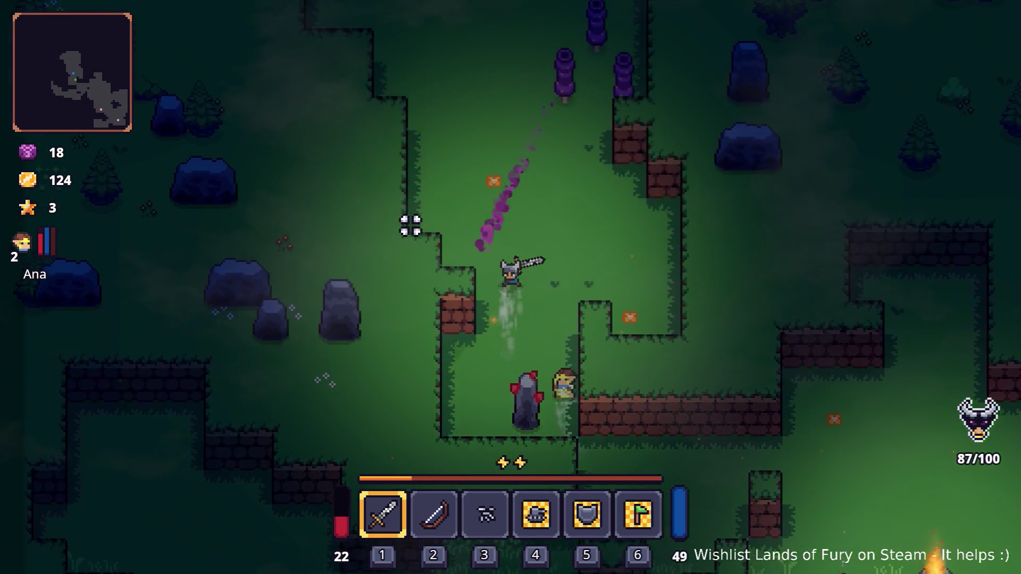
{"action": "key", "text": "a"}
{"action": "left_click", "coordinate": [516, 195]}
{"action": "left_click", "coordinate": [597, 294]}
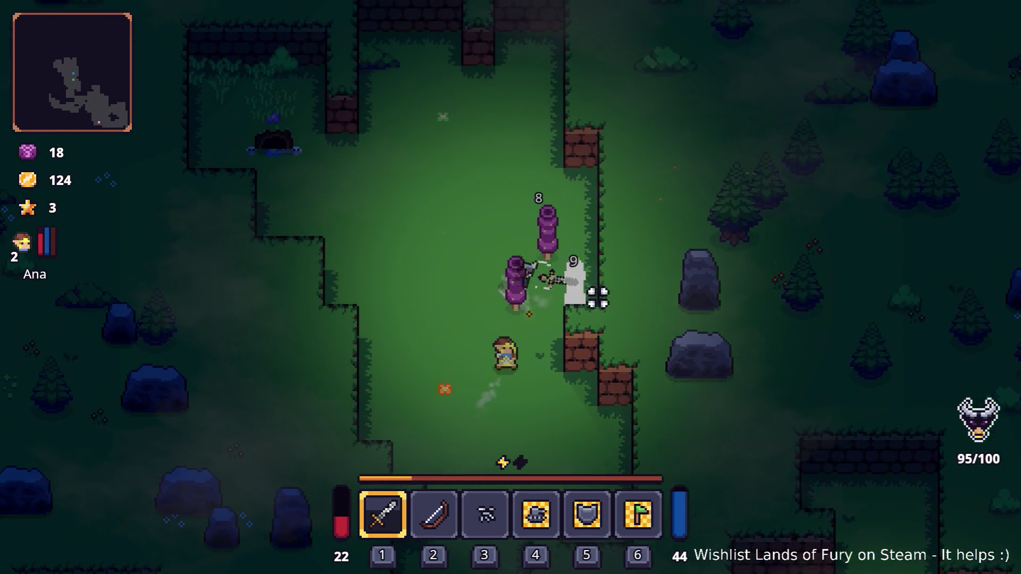
{"action": "left_click", "coordinate": [512, 346]}
{"action": "left_click", "coordinate": [521, 237]}
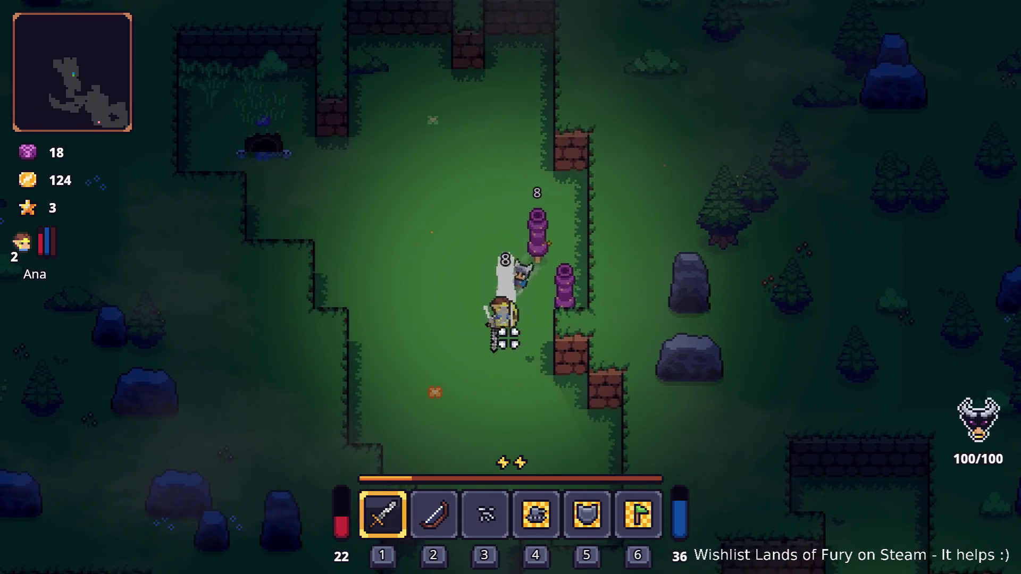
Finish the last enemy, walk south past Ana, then pause and quit to the editor
{"action": "key", "text": "s"}
{"action": "key", "text": "a"}
{"action": "left_click", "coordinate": [654, 249]}
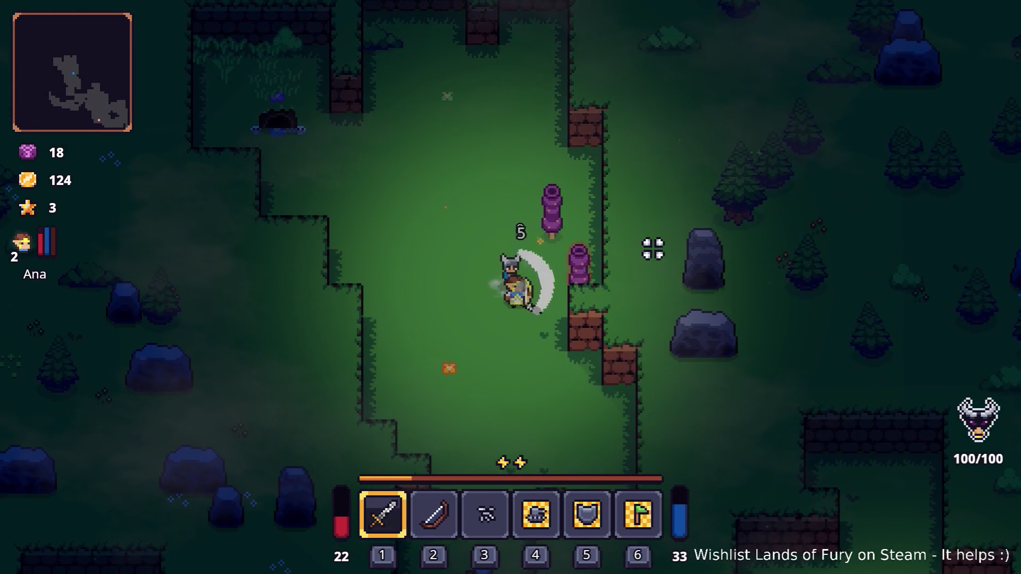
{"action": "key", "text": "s"}
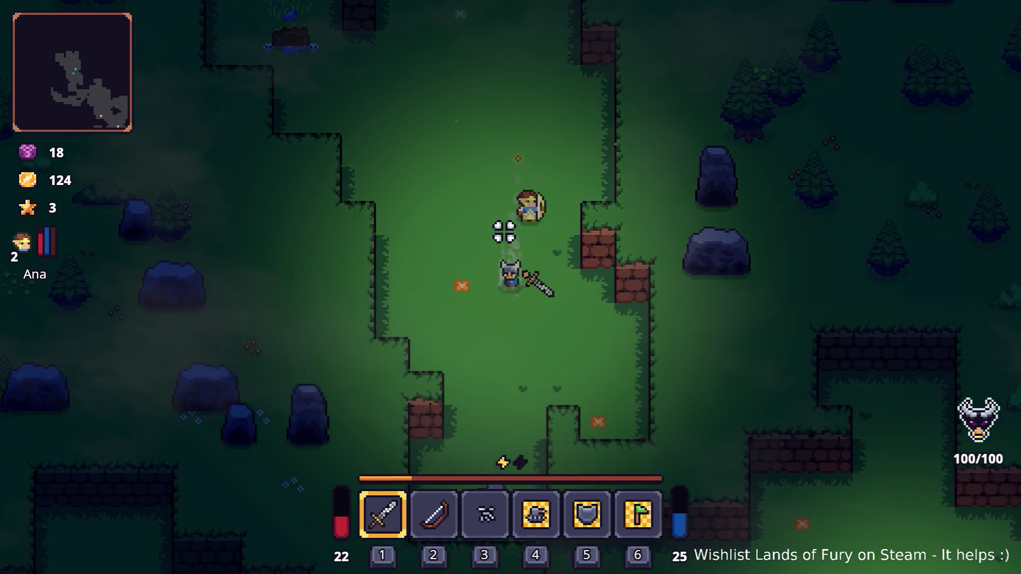
{"action": "key", "text": "s"}
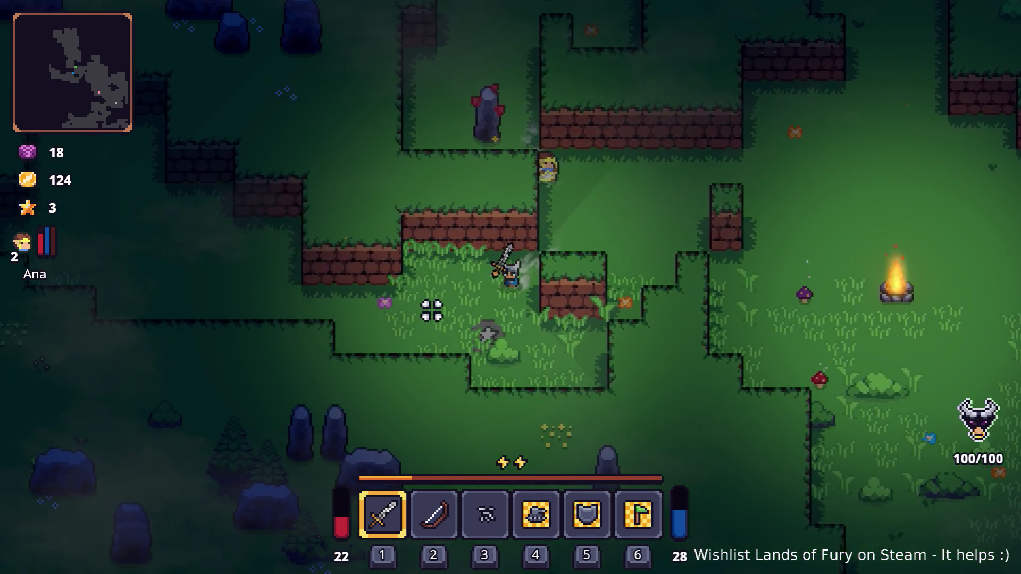
{"action": "key", "text": "a"}
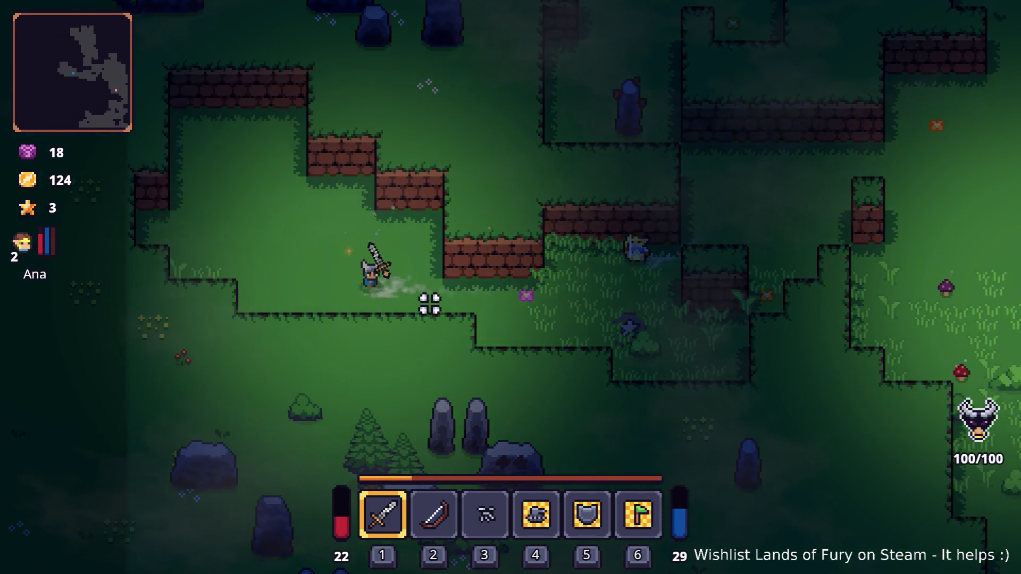
{"action": "key", "text": "Escape"}
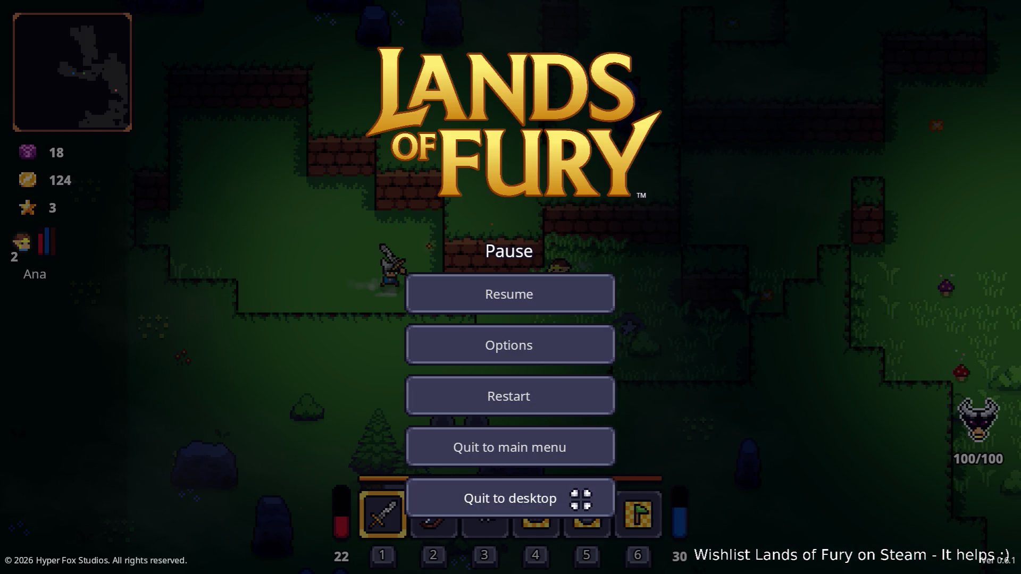
{"action": "left_click", "coordinate": [581, 499]}
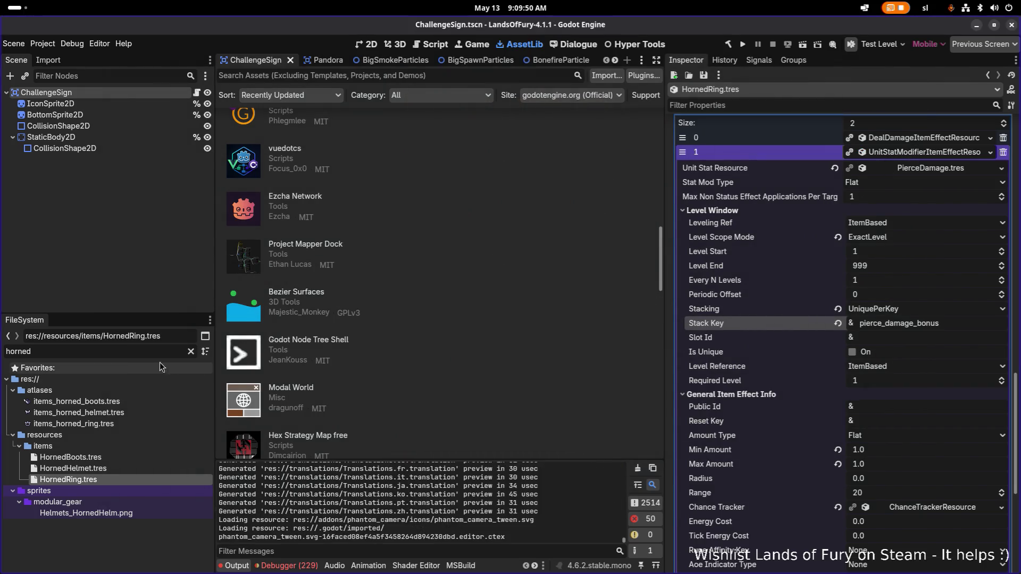
Filter FileSystem for 'recip', open RecipesDB.tres, and add a new RecipeEntryResource at index 16
{"action": "type", "text": "re"}
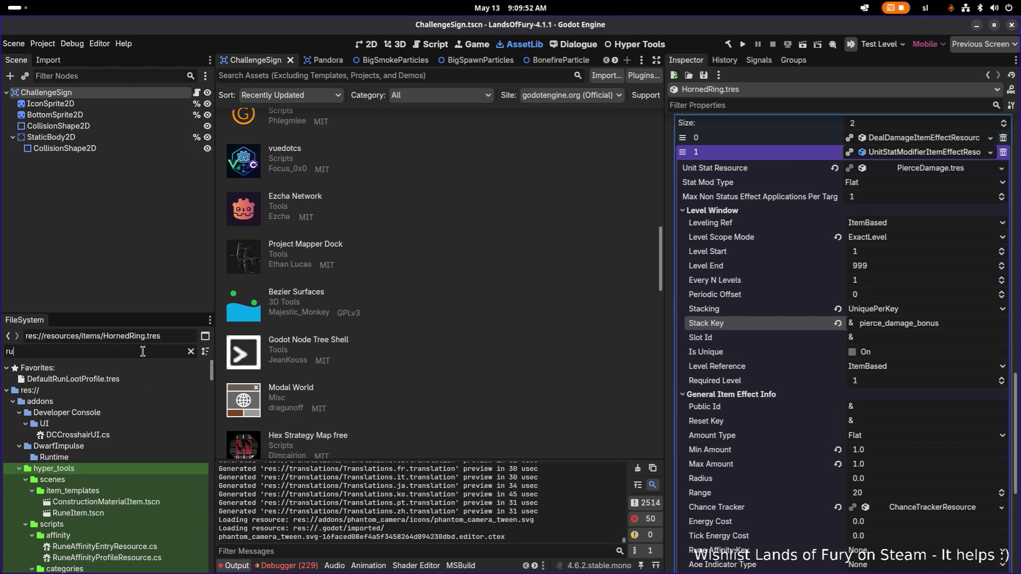
{"action": "type", "text": "cipe"}
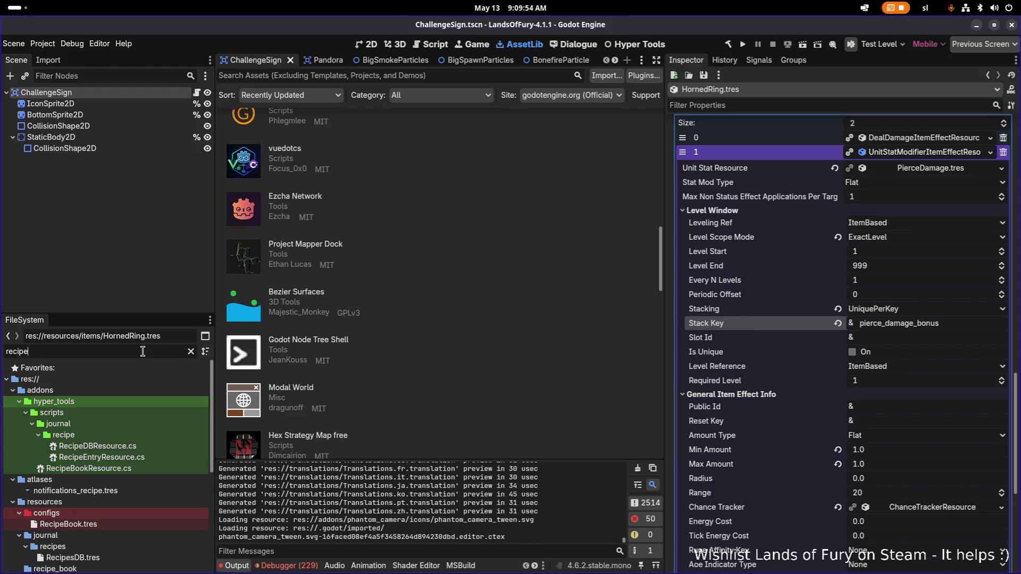
{"action": "scroll", "coordinate": [110, 436], "scroll_direction": "down", "scroll_amount": 3}
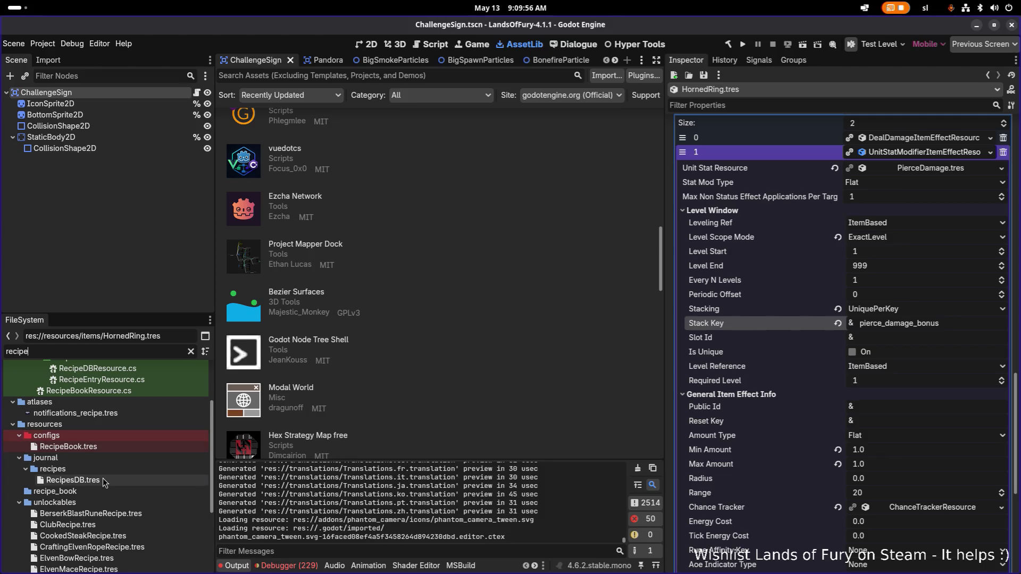
{"action": "left_click", "coordinate": [104, 480]}
{"action": "left_click", "coordinate": [866, 399]}
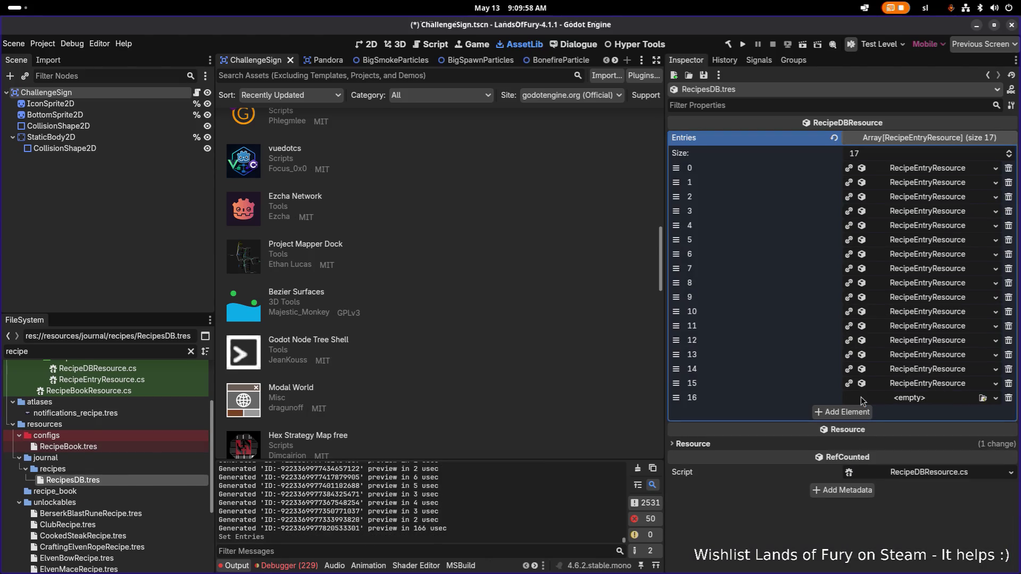
{"action": "left_click", "coordinate": [903, 402]}
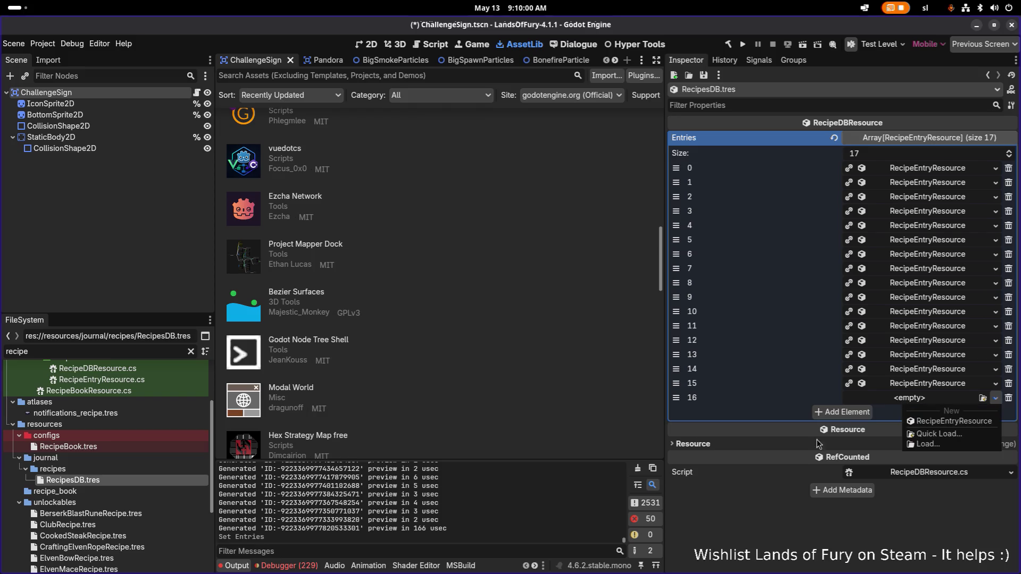
{"action": "left_click", "coordinate": [949, 421]}
Set the new entry's Product Item Id to popcorn, using wooden_bow as reference
{"action": "left_click", "coordinate": [930, 400]}
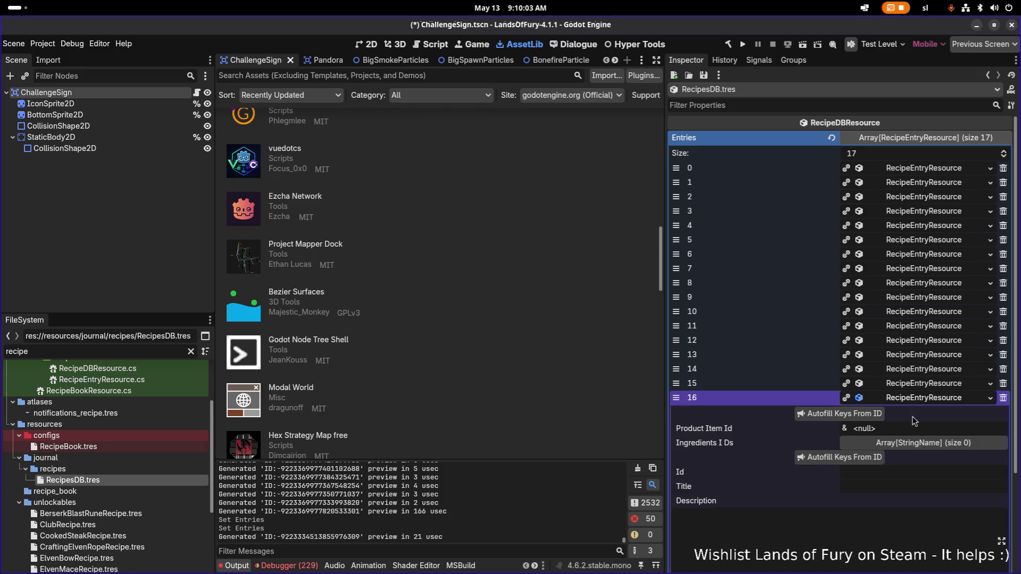
{"action": "left_click", "coordinate": [922, 385]}
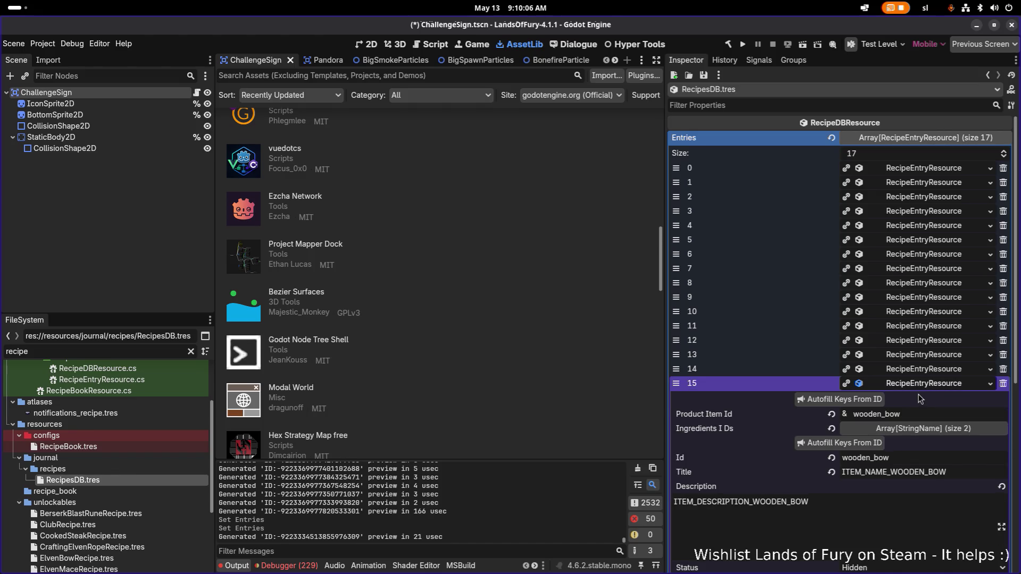
{"action": "scroll", "coordinate": [925, 396], "scroll_direction": "down", "scroll_amount": 3}
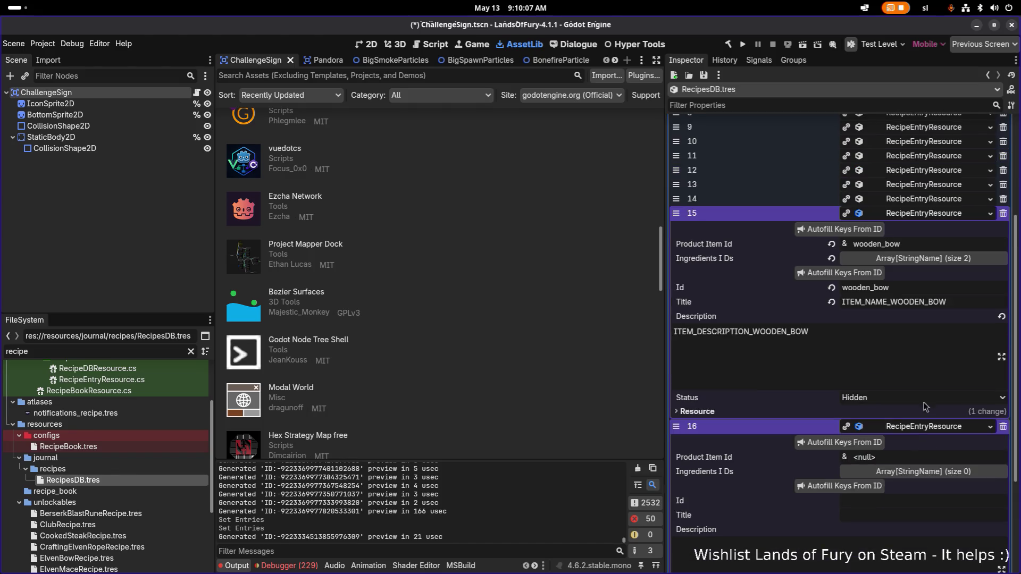
{"action": "left_click", "coordinate": [903, 455]}
{"action": "type", "text": "popcorn"}
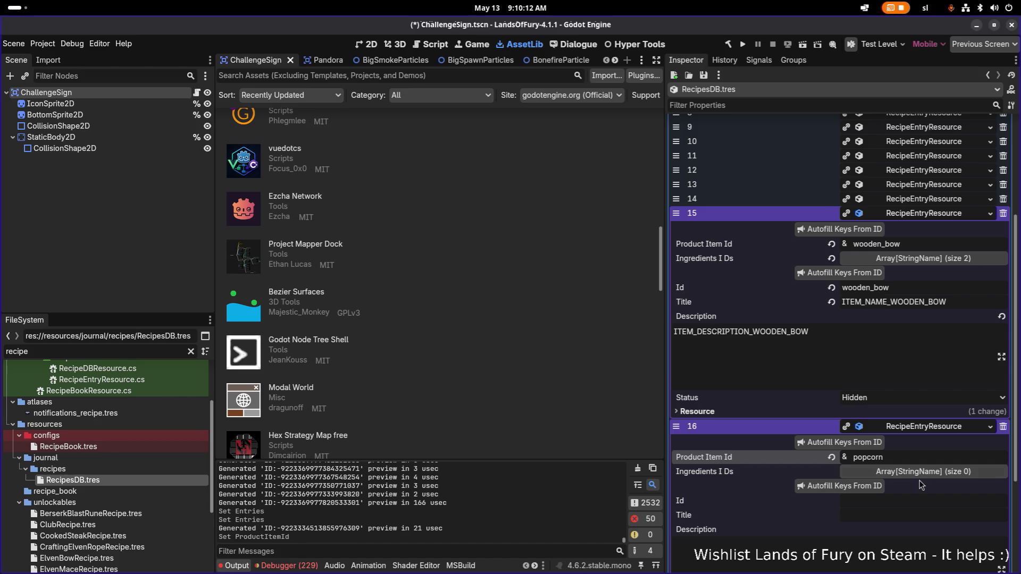
{"action": "left_click", "coordinate": [900, 473]}
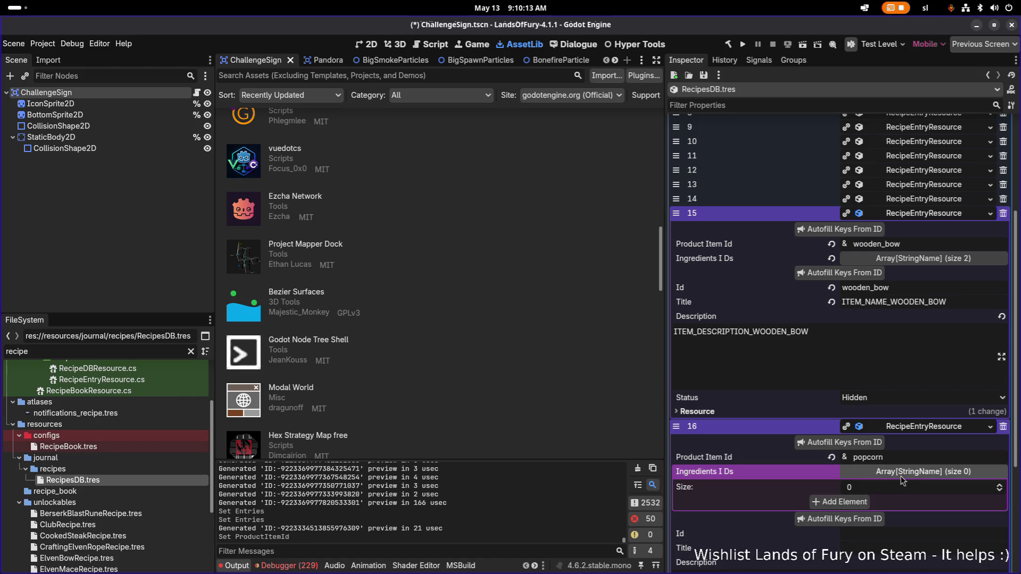
Enter popcorn as entry 16's Id and autofill ITEM_NAME_POPCORN and ITEM_DESCRIPTION_POPCORN keys
{"action": "left_click", "coordinate": [869, 521]}
{"action": "scroll", "coordinate": [872, 522], "scroll_direction": "down", "scroll_amount": 3}
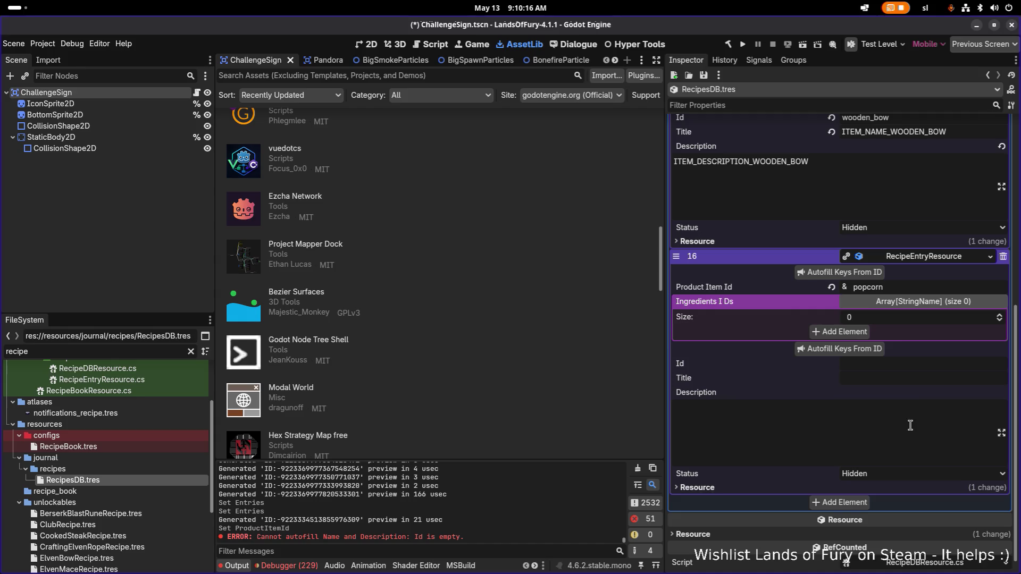
{"action": "left_click", "coordinate": [911, 360]}
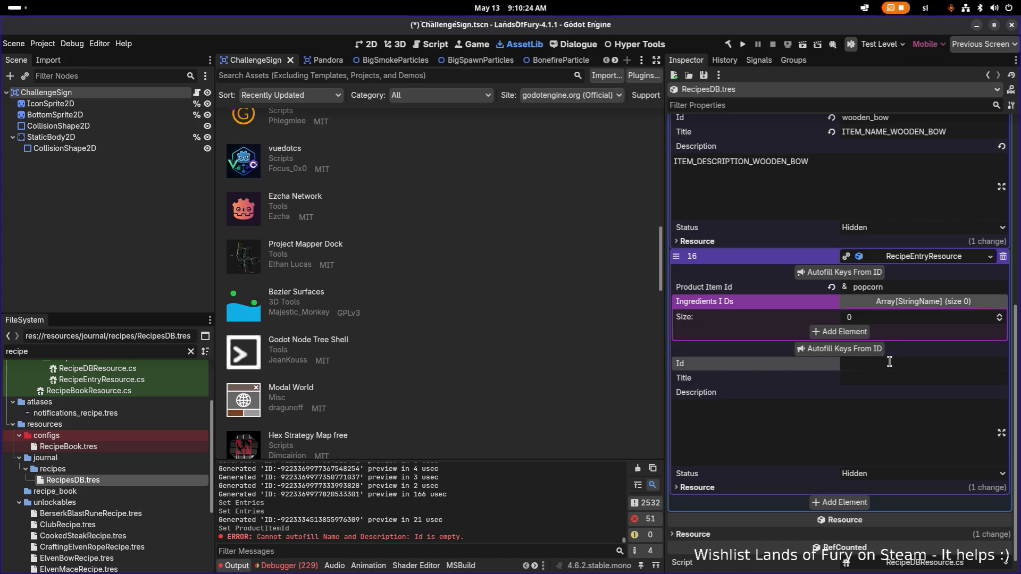
{"action": "type", "text": "poproc"}
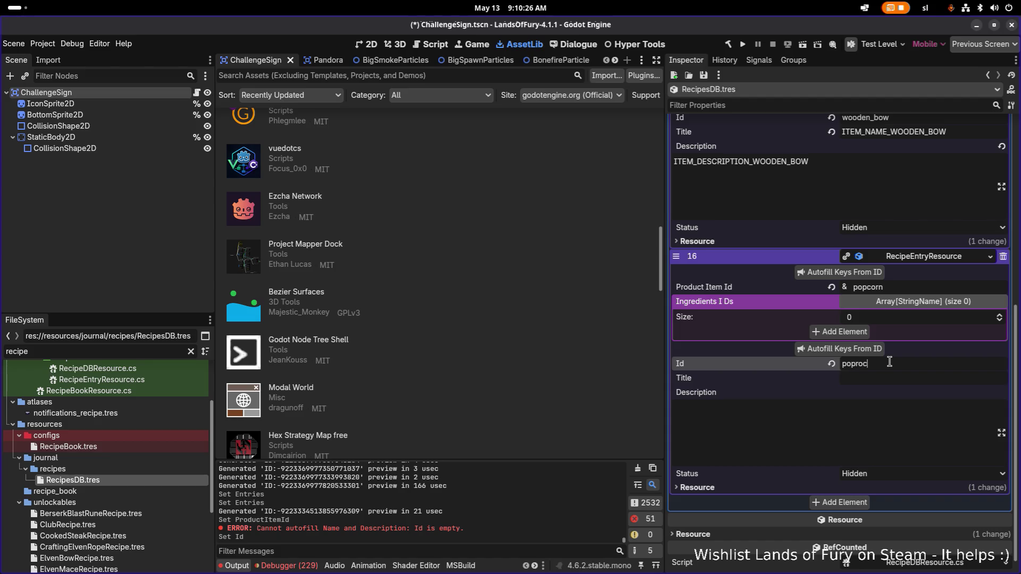
{"action": "key", "text": "BackSpace"}
{"action": "type", "text": "corn"}
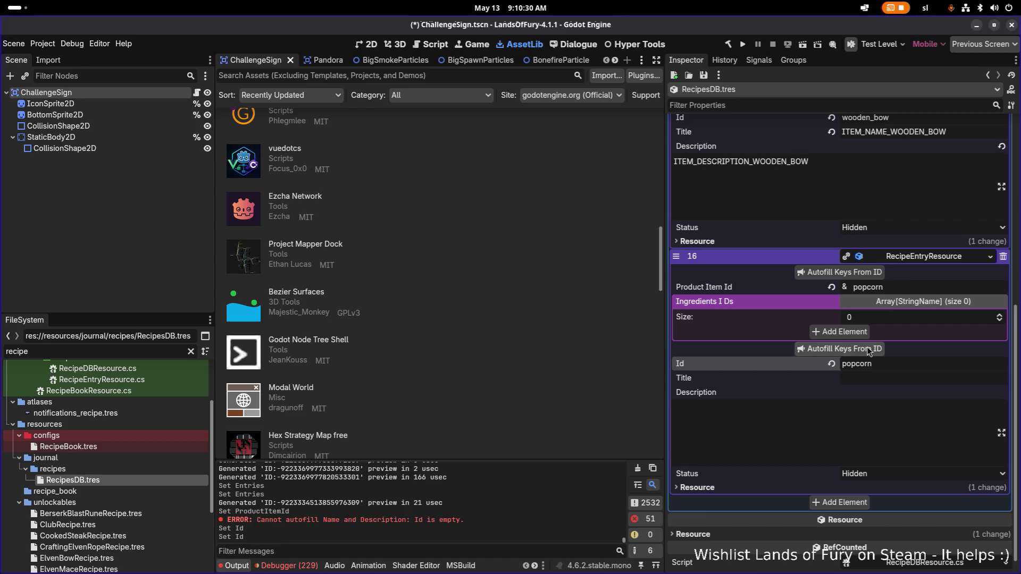
{"action": "scroll", "coordinate": [879, 412], "scroll_direction": "up", "scroll_amount": 2}
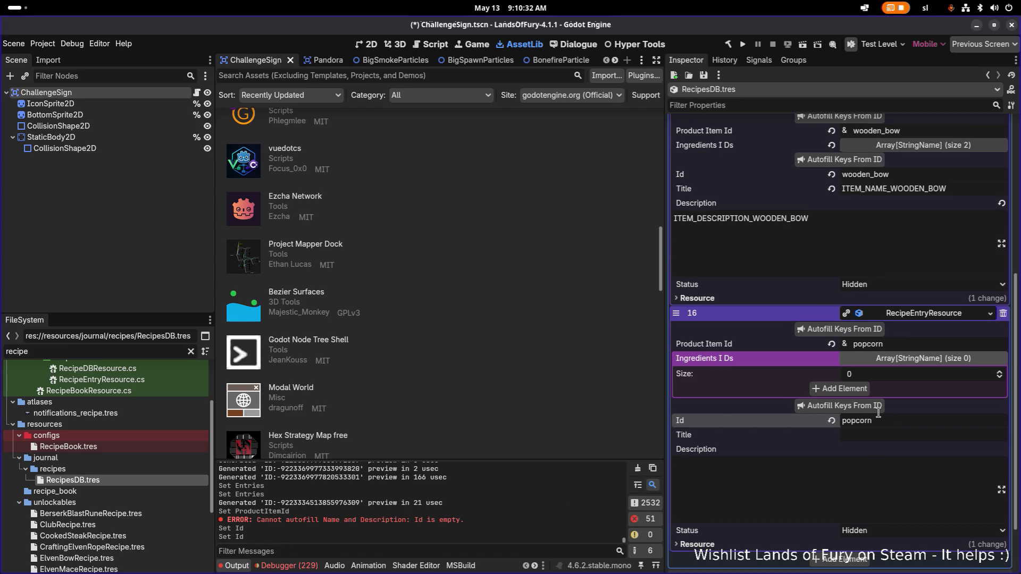
{"action": "scroll", "coordinate": [810, 416], "scroll_direction": "up", "scroll_amount": 5}
{"action": "scroll", "coordinate": [810, 416], "scroll_direction": "down", "scroll_amount": 5}
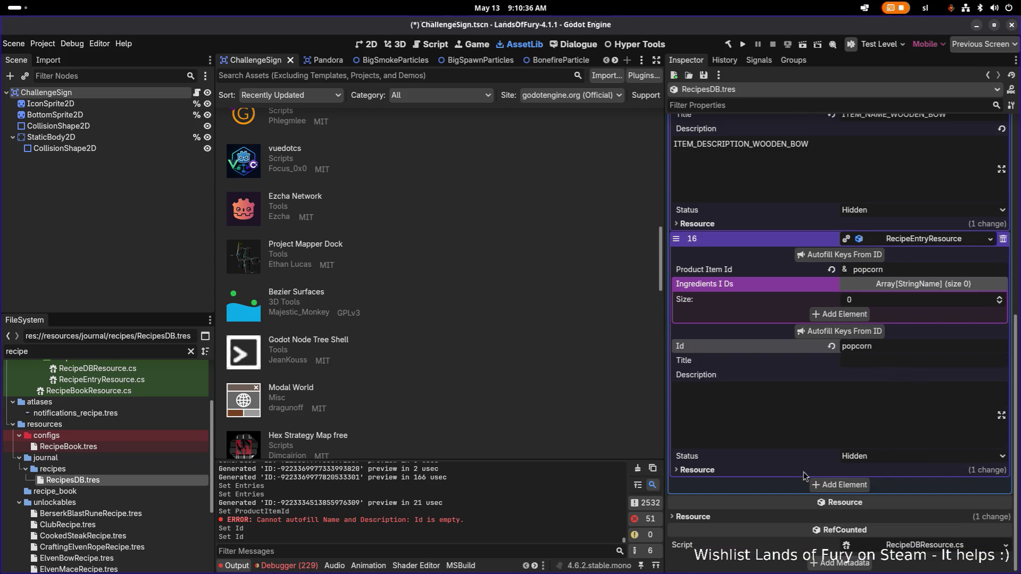
{"action": "left_click", "coordinate": [873, 436]}
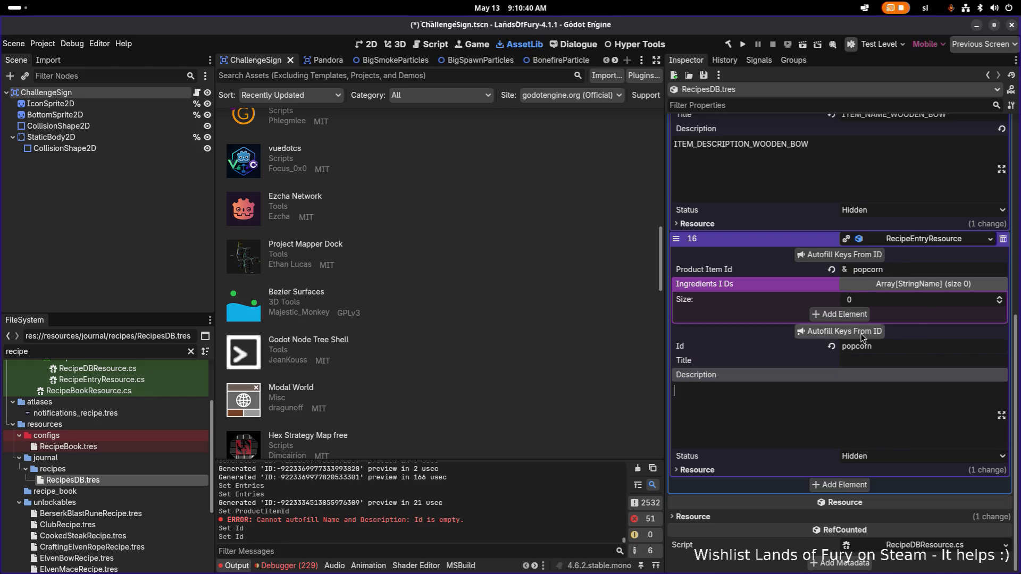
{"action": "left_click", "coordinate": [854, 256]}
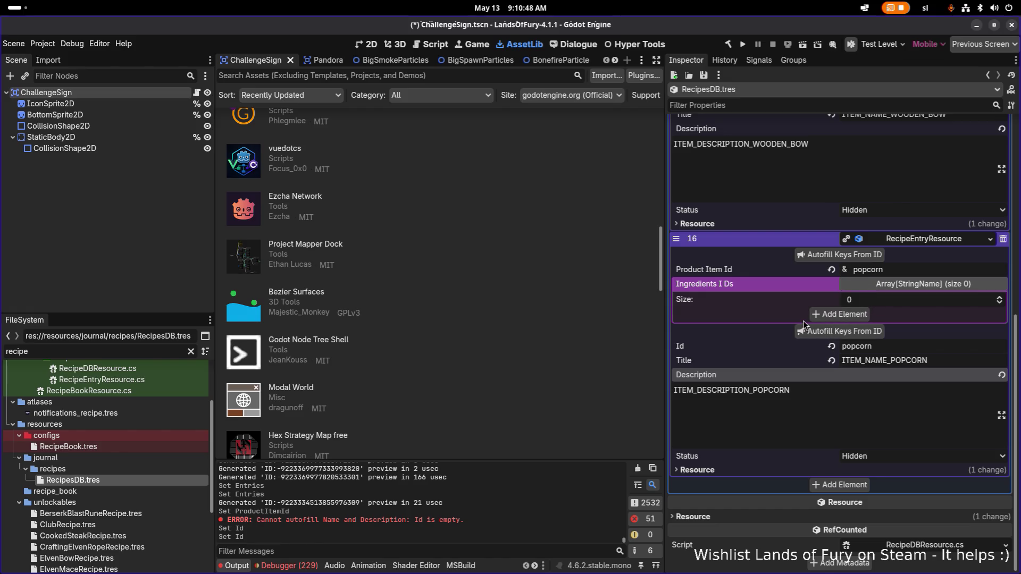
{"action": "scroll", "coordinate": [803, 321], "scroll_direction": "up", "scroll_amount": 2}
{"action": "scroll", "coordinate": [803, 321], "scroll_direction": "down", "scroll_amount": 1}
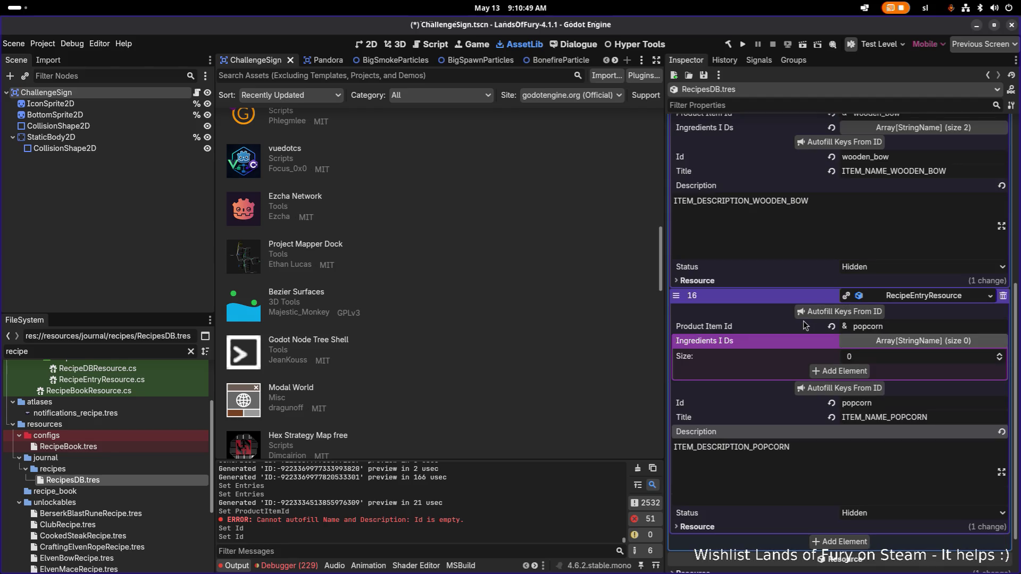
Add two ingredient slots to the popcorn recipe and filter project files for 'burnin'
{"action": "left_click", "coordinate": [854, 368]}
{"action": "left_click", "coordinate": [852, 387]}
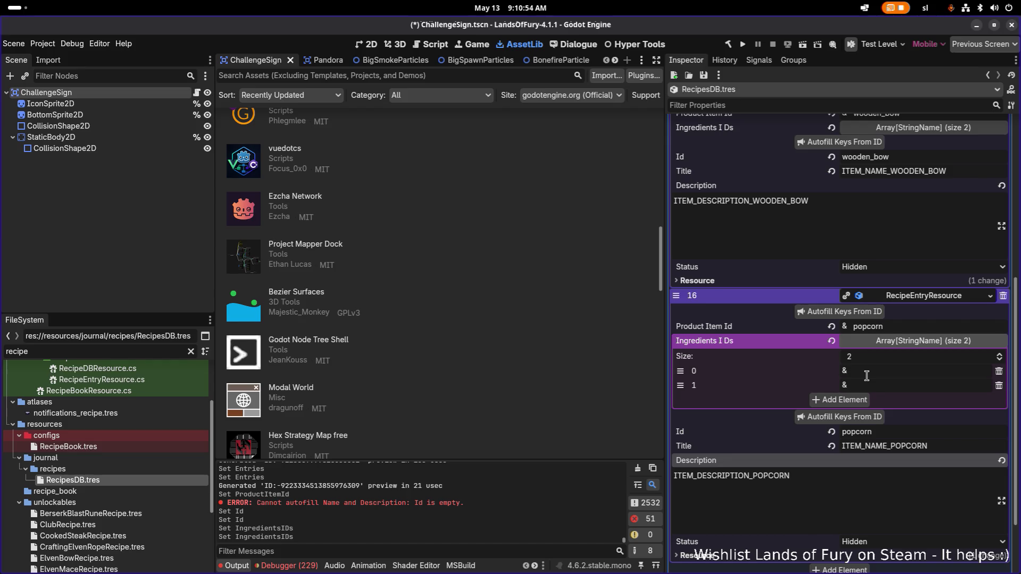
{"action": "left_click", "coordinate": [129, 348]}
{"action": "key", "text": "ctrl+a"}
{"action": "type", "text": "burnin"}
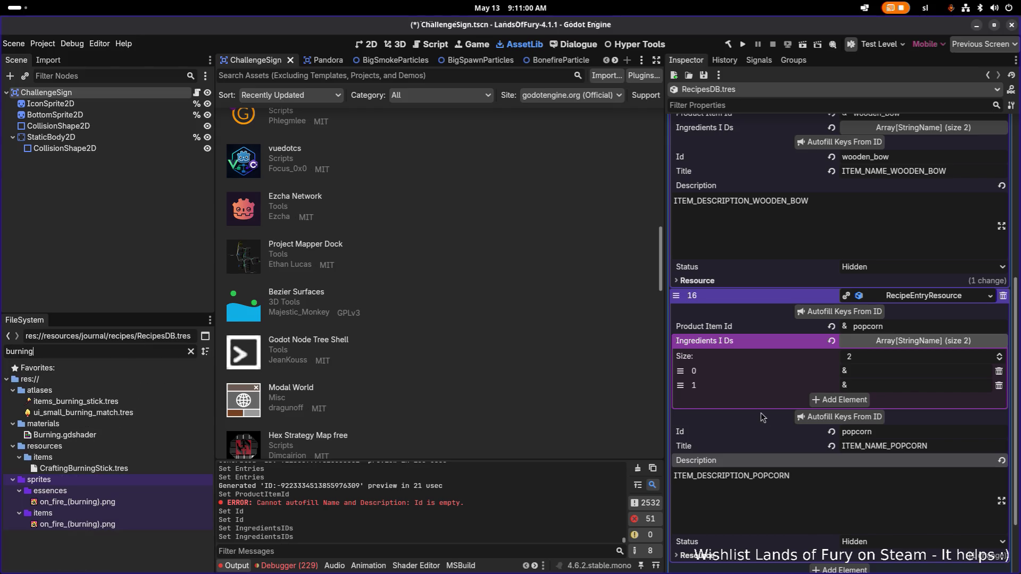
Set the ingredient IDs to burning_stick and corn, save, and collapse the recipe entry
{"action": "left_click", "coordinate": [868, 370]}
{"action": "type", "text": "burning_stick"}
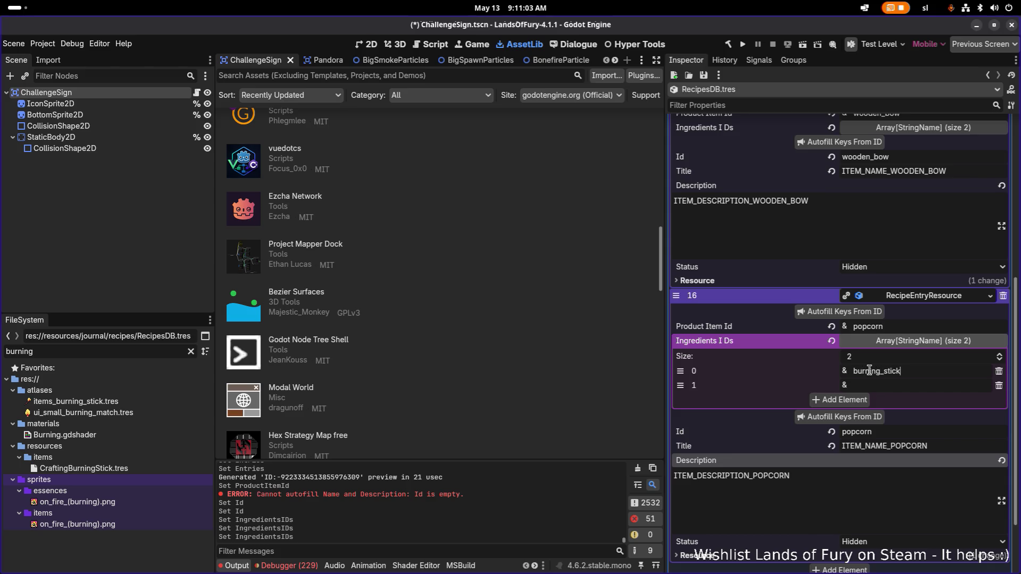
{"action": "key", "text": "Tab"}
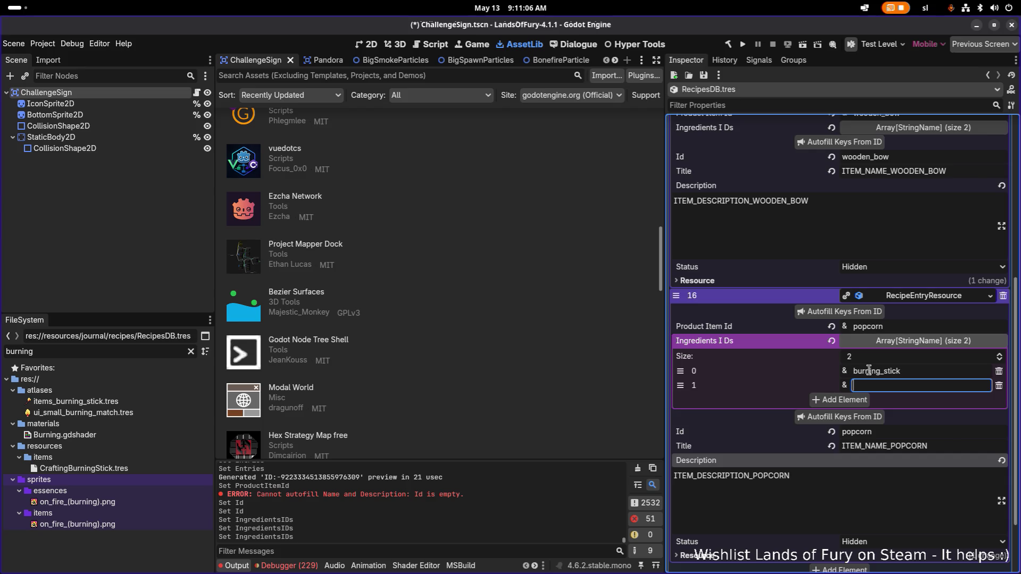
{"action": "type", "text": "corn"}
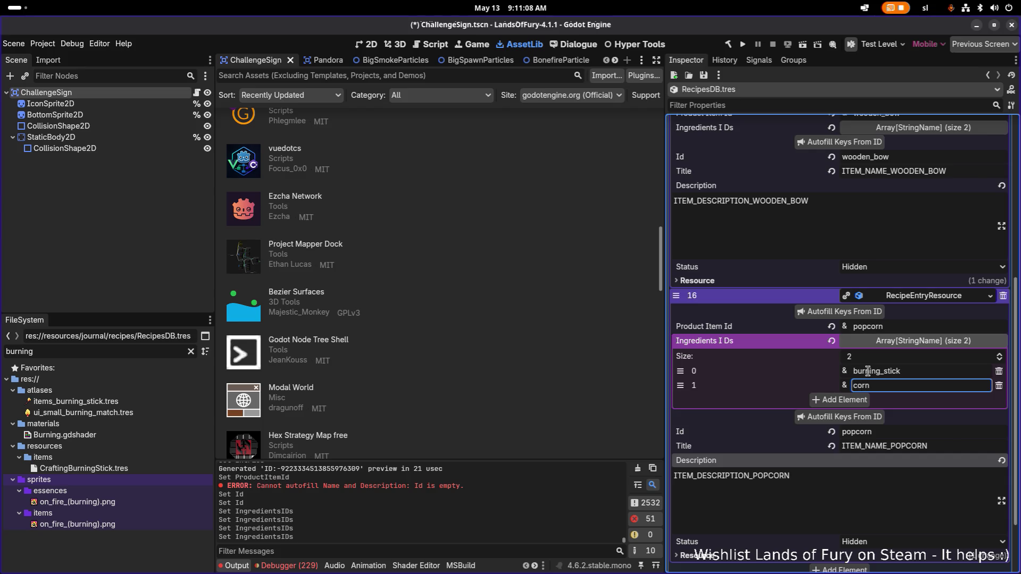
{"action": "key", "text": "ctrl+s"}
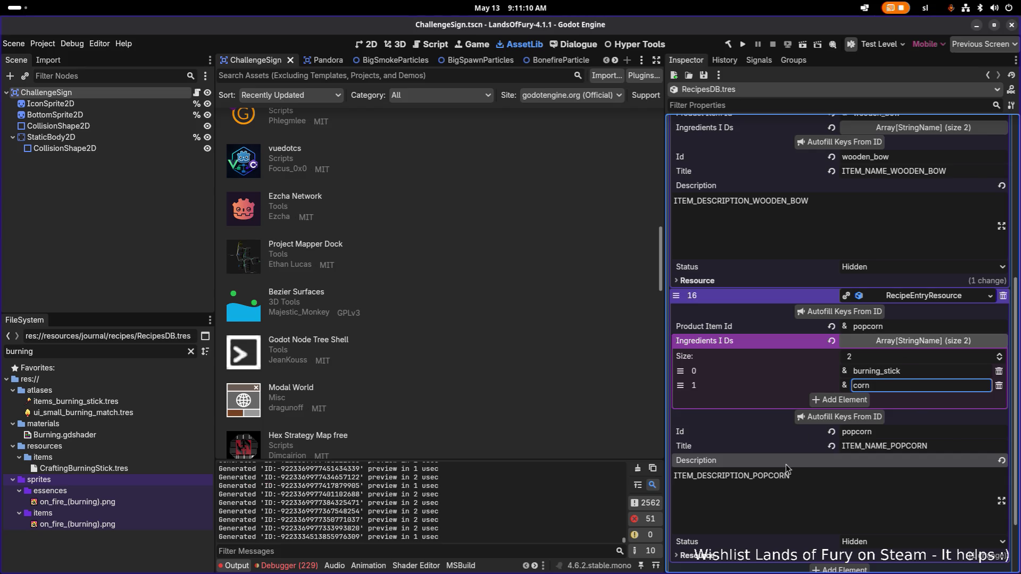
{"action": "left_click", "coordinate": [797, 512]}
{"action": "key", "text": "ctrl+s"}
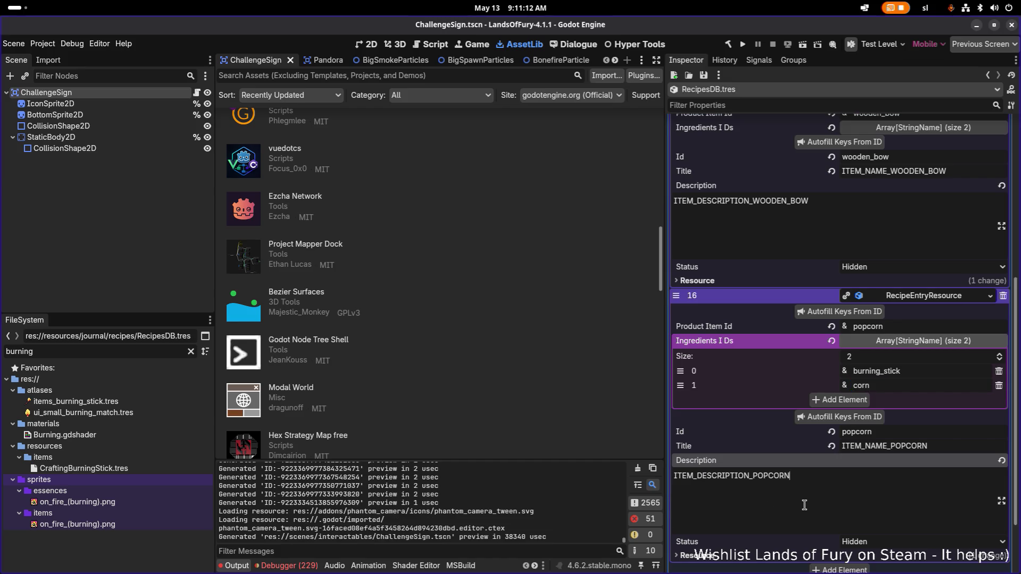
{"action": "left_click", "coordinate": [903, 296]}
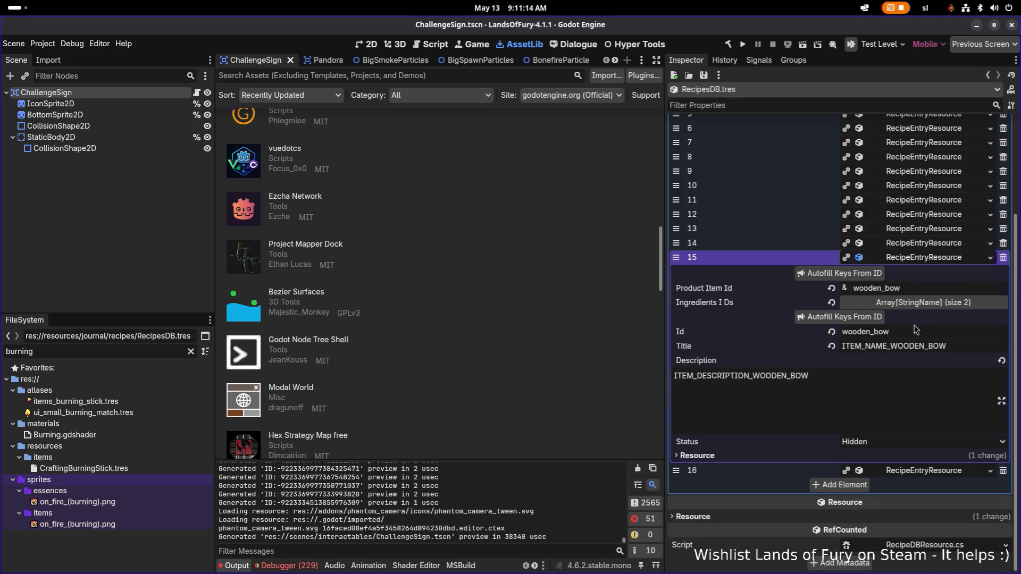
Collapse the wooden bow recipe entry, save, and expand recipe entry 16 to check it
{"action": "left_click", "coordinate": [917, 260]}
{"action": "key", "text": "ctrl+s"}
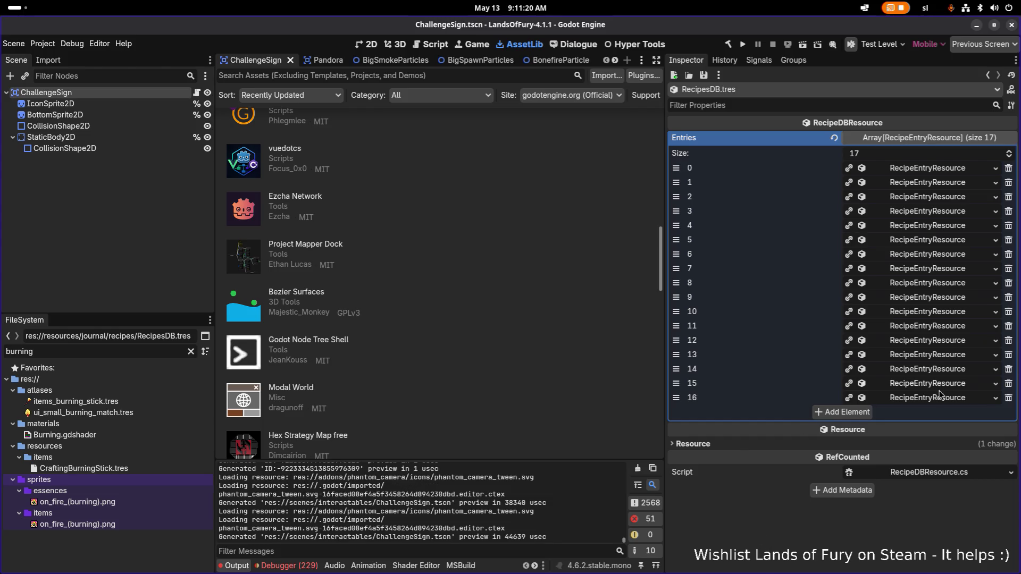
{"action": "left_click", "coordinate": [940, 395]}
{"action": "scroll", "coordinate": [888, 437], "scroll_direction": "down", "scroll_amount": 4}
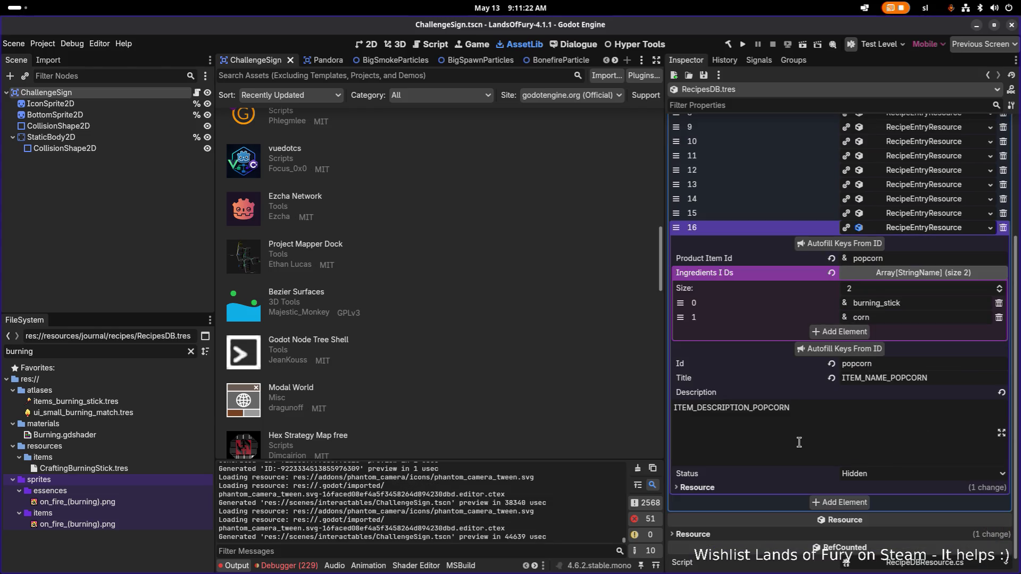
Filter the FileSystem for 'woodenbo' and select WoodenBowRecipe.tres
{"action": "left_click", "coordinate": [116, 352]}
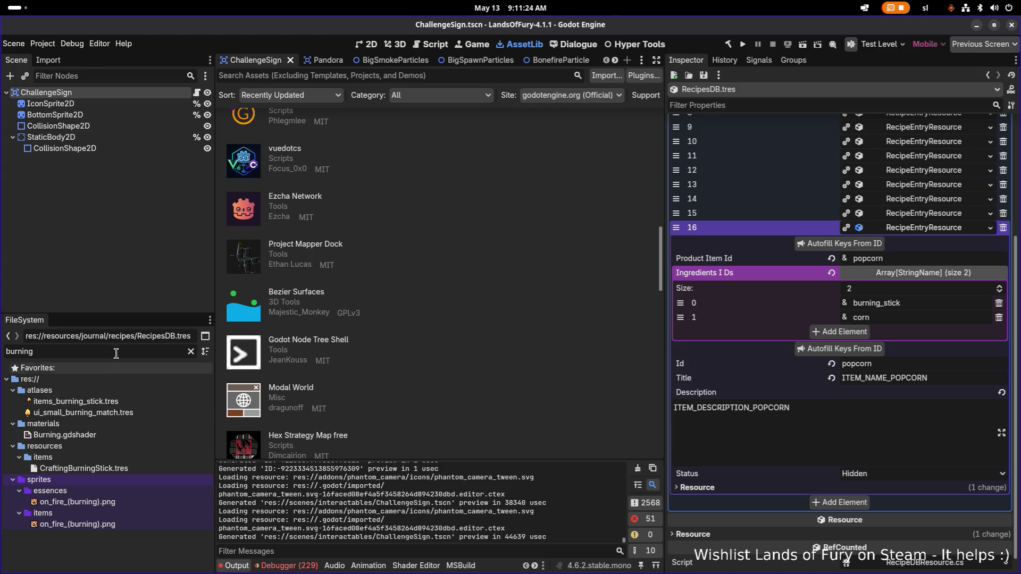
{"action": "key", "text": "ctrl+BackSpace"}
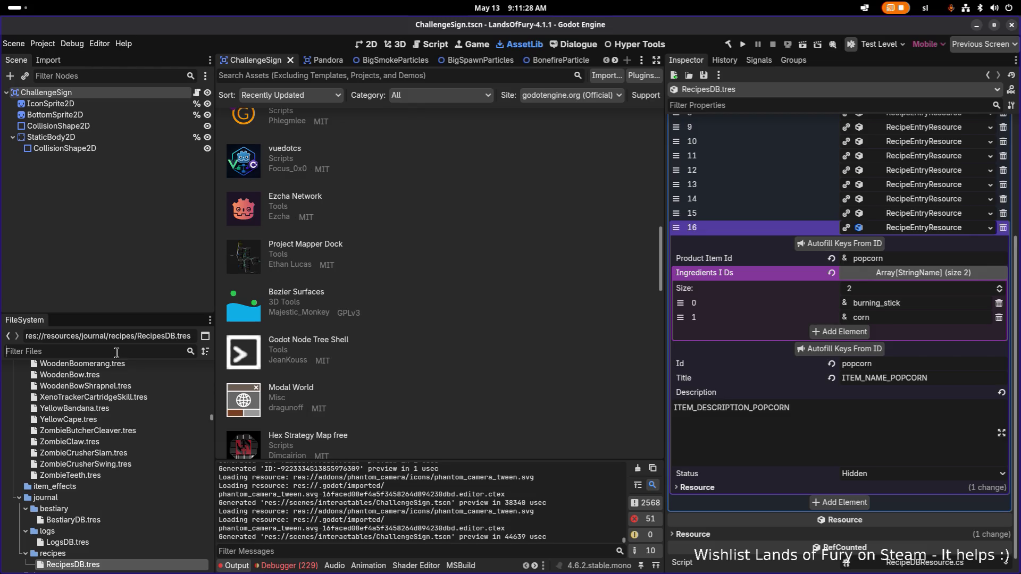
{"action": "type", "text": "woodenbo"}
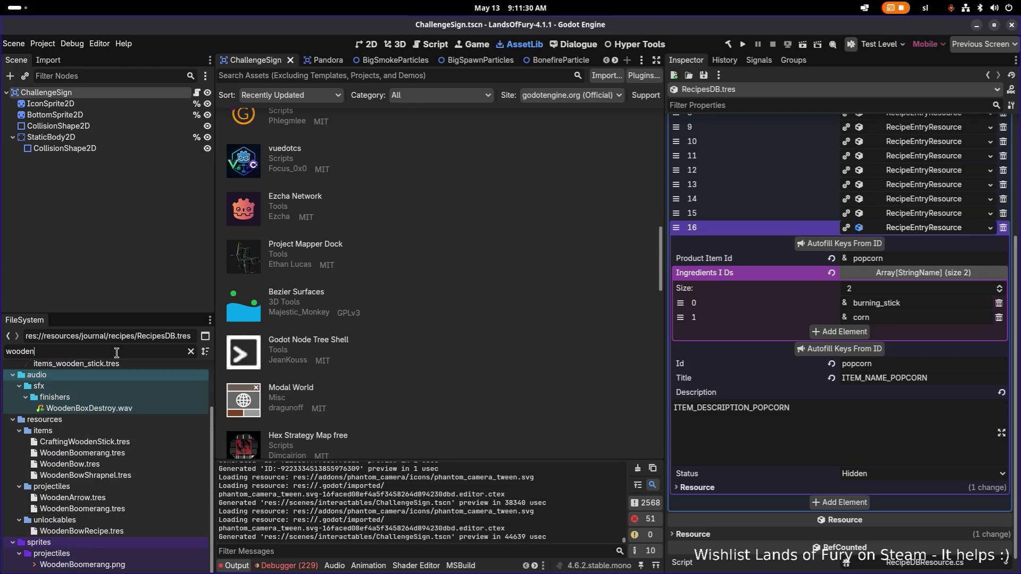
{"action": "left_click", "coordinate": [122, 525]}
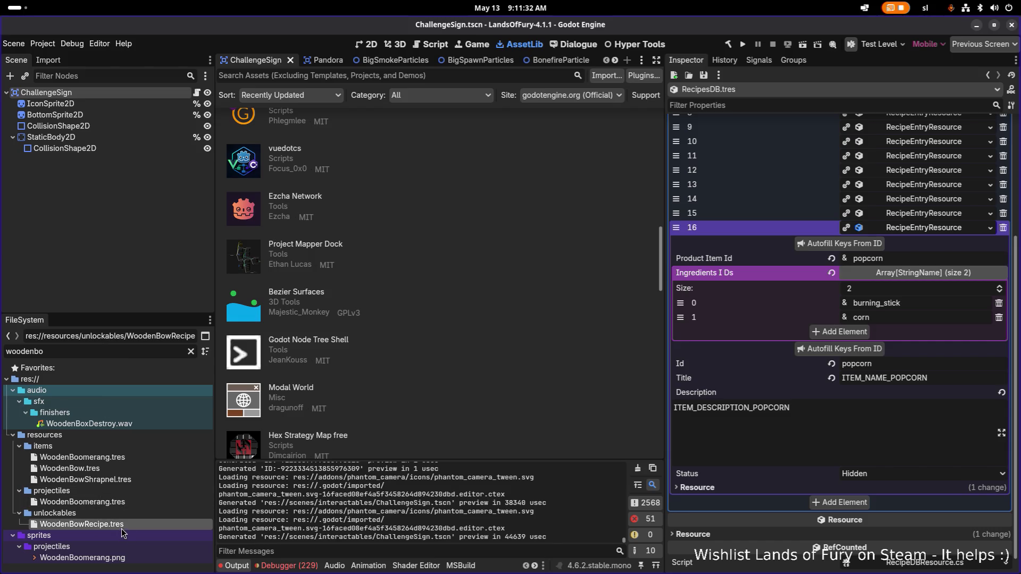
{"action": "left_click", "coordinate": [190, 354]}
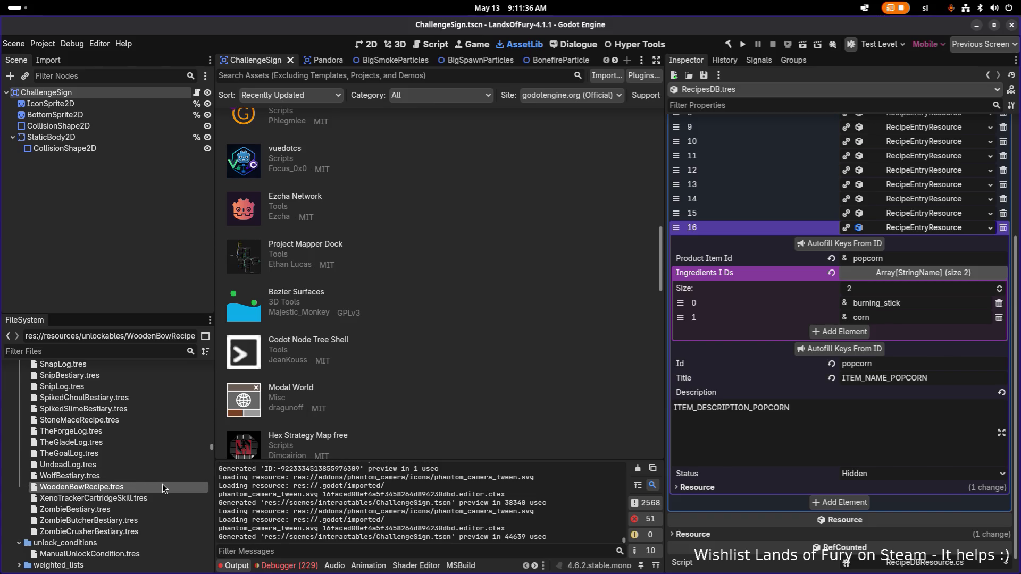
Duplicate it as PopcornRecipe.tres and select the new file for editing
{"action": "key", "text": "ctrl+d"}
{"action": "key", "text": "Right"}
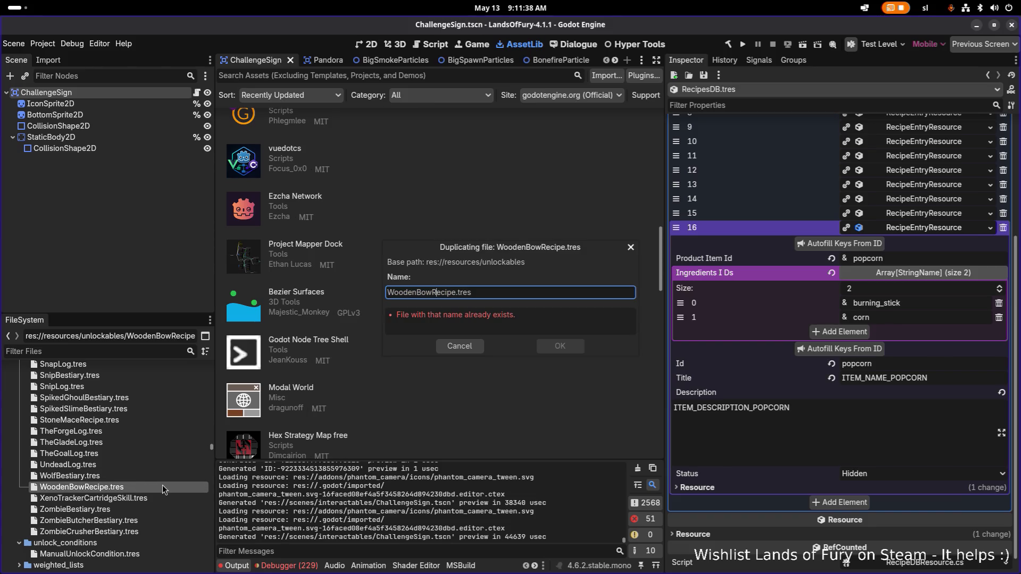
{"action": "key", "text": "shift+Home"}
{"action": "type", "text": "Popcorn"}
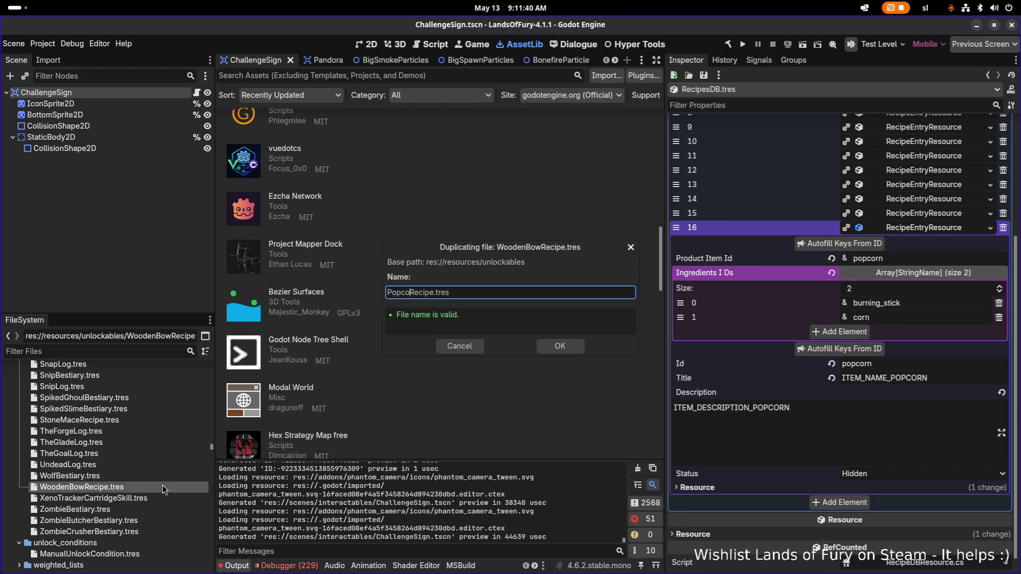
{"action": "key", "text": "Return"}
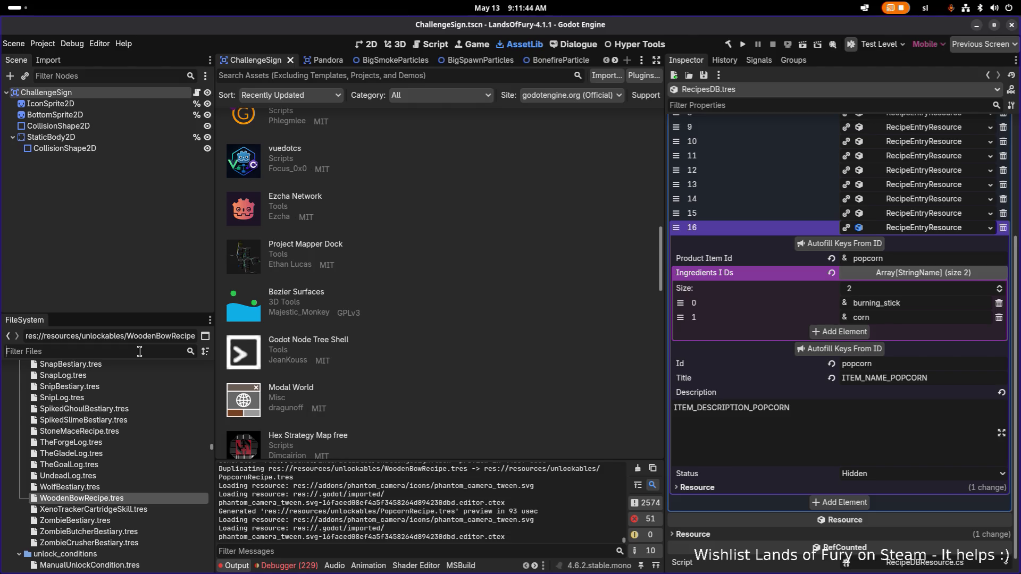
{"action": "type", "text": "popcorn"}
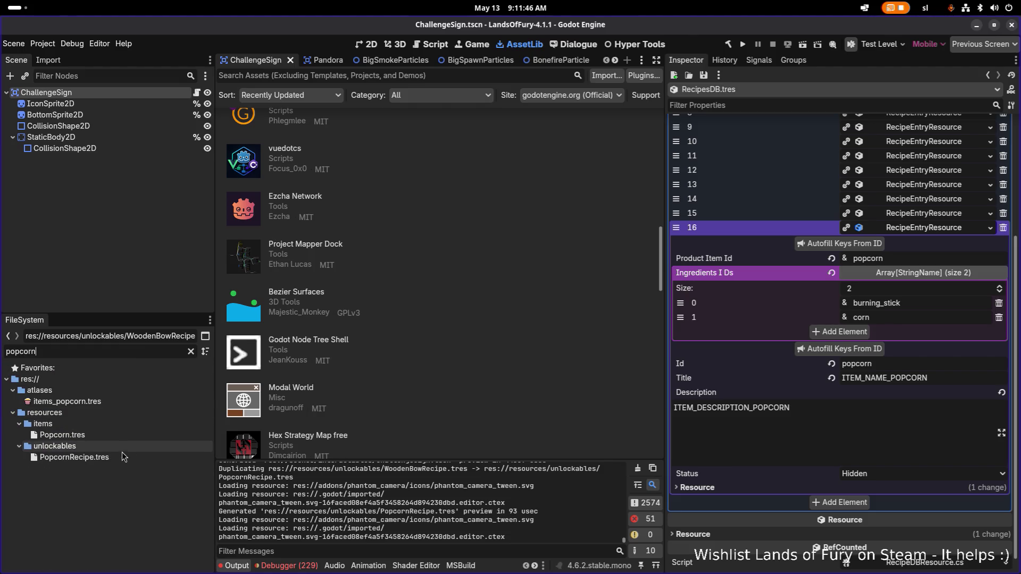
{"action": "left_click", "coordinate": [124, 458]}
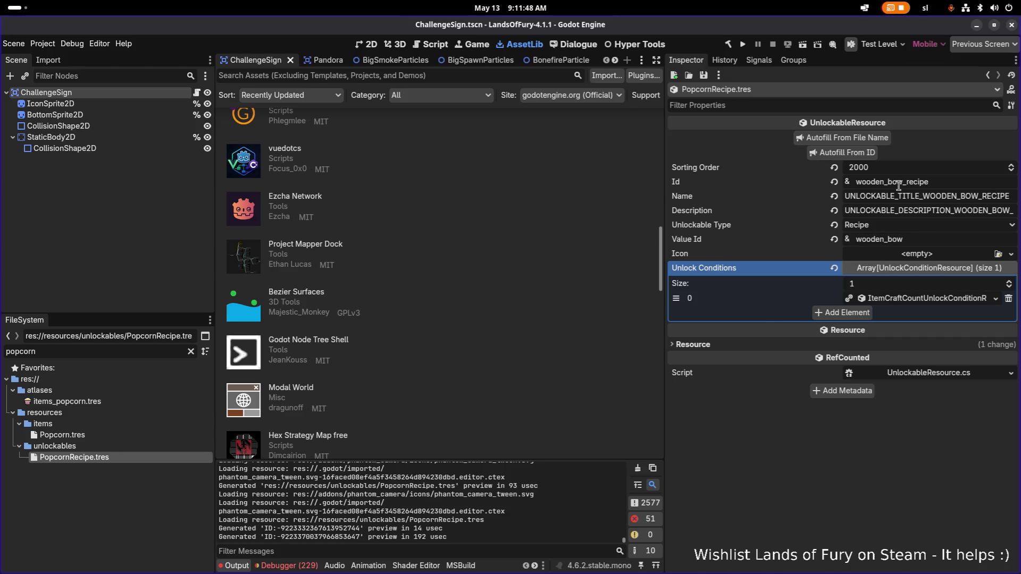
Change the unlockable's Id from wooden_bow_recipe to popcorn_recipe
{"action": "left_click", "coordinate": [898, 182]}
{"action": "key", "text": "shift+Home"}
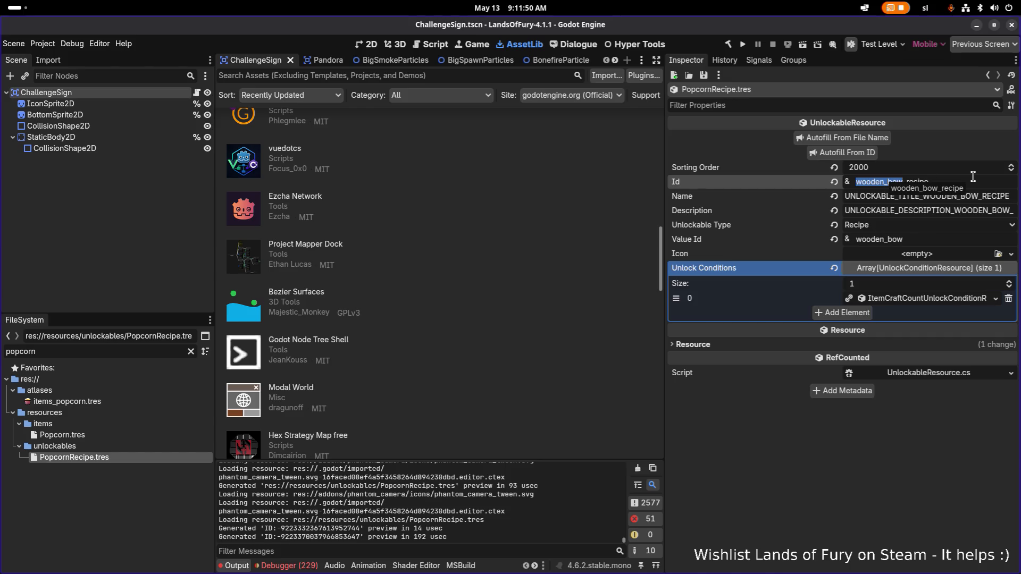
{"action": "type", "text": "popcorn"}
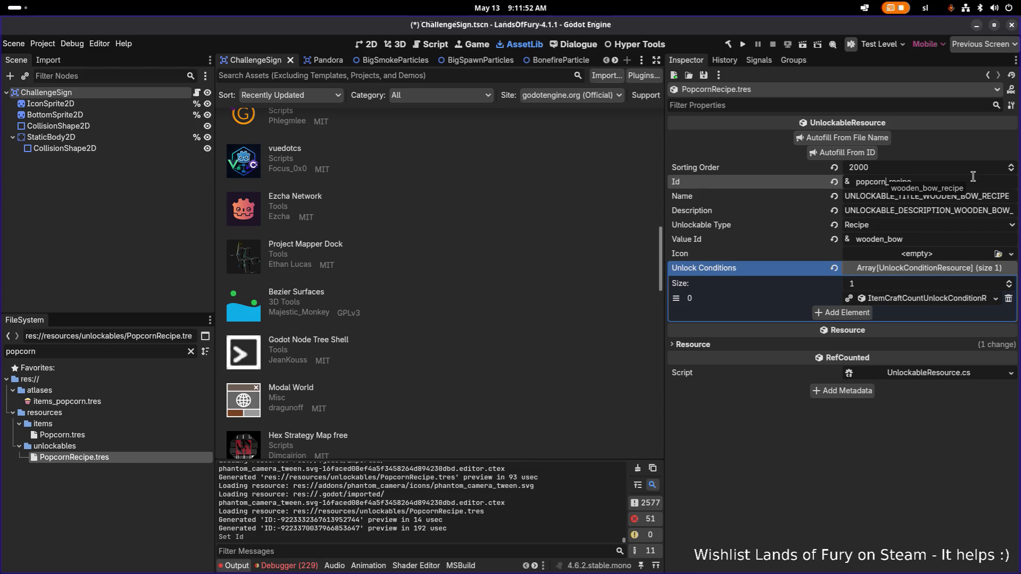
{"action": "key", "text": "Tab"}
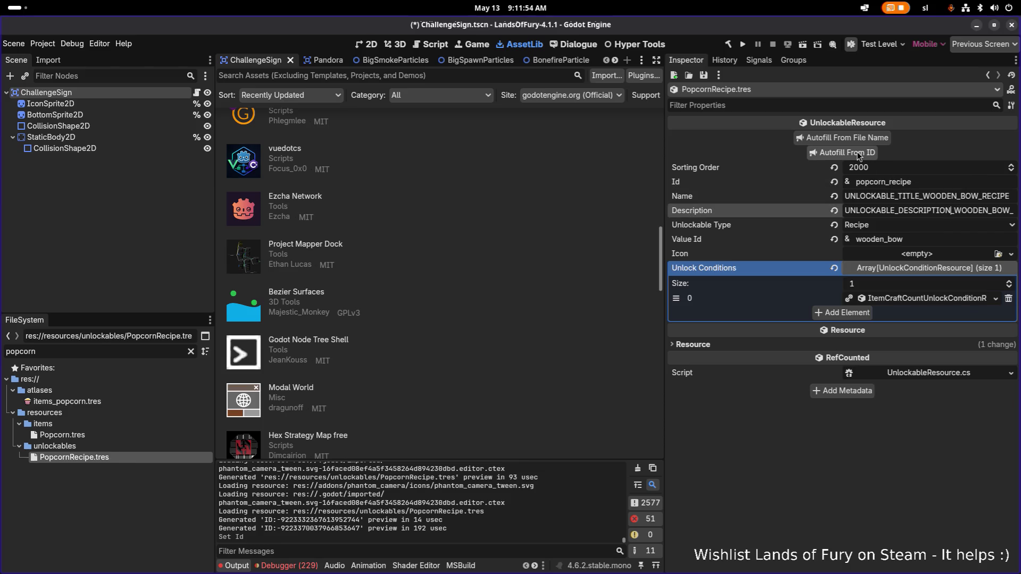
Replace the Value Id with popcorn, widen the Inspector, and expand the unlock condition
{"action": "double_click", "coordinate": [881, 239]}
{"action": "left_click", "coordinate": [949, 243]}
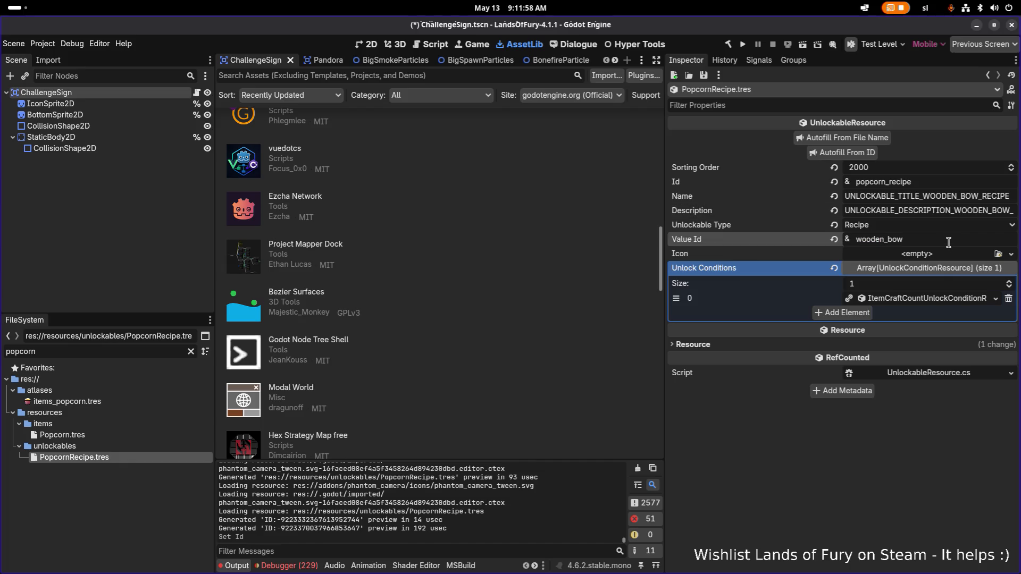
{"action": "triple_click", "coordinate": [922, 240]}
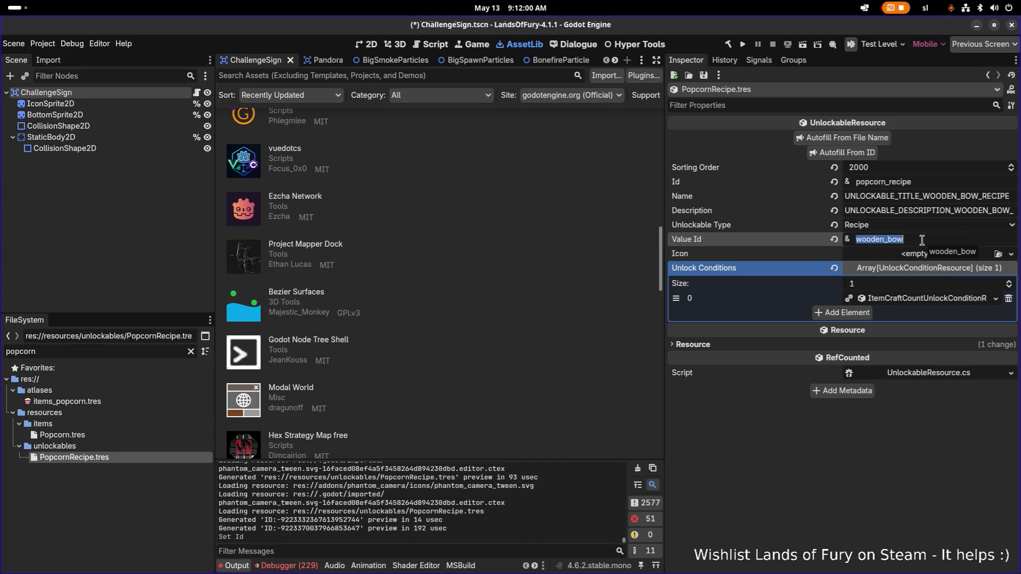
{"action": "type", "text": "popcorn"}
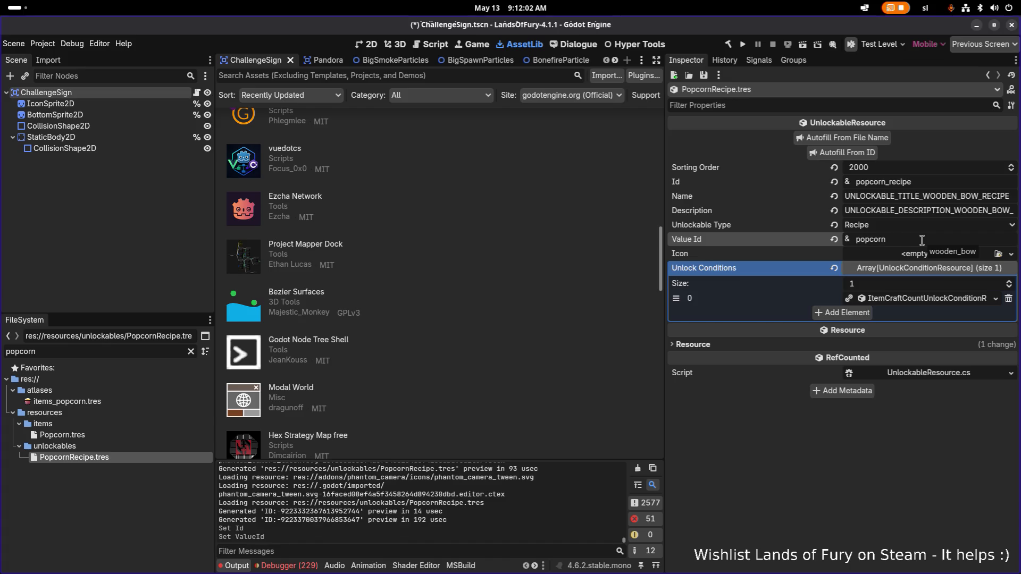
{"action": "left_click_drag", "start_coordinate": [665, 226], "coordinate": [623, 226]}
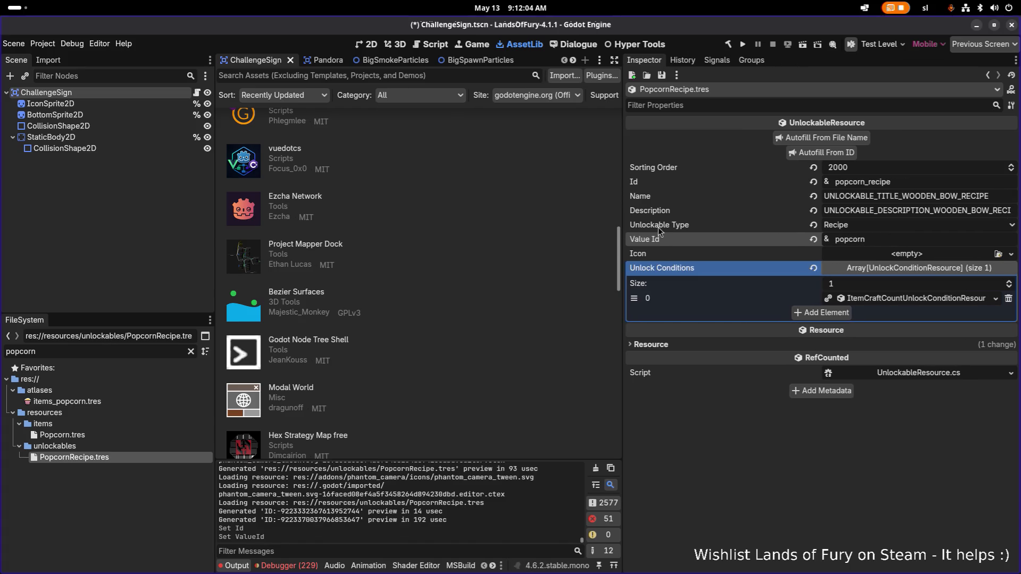
{"action": "left_click", "coordinate": [923, 301]}
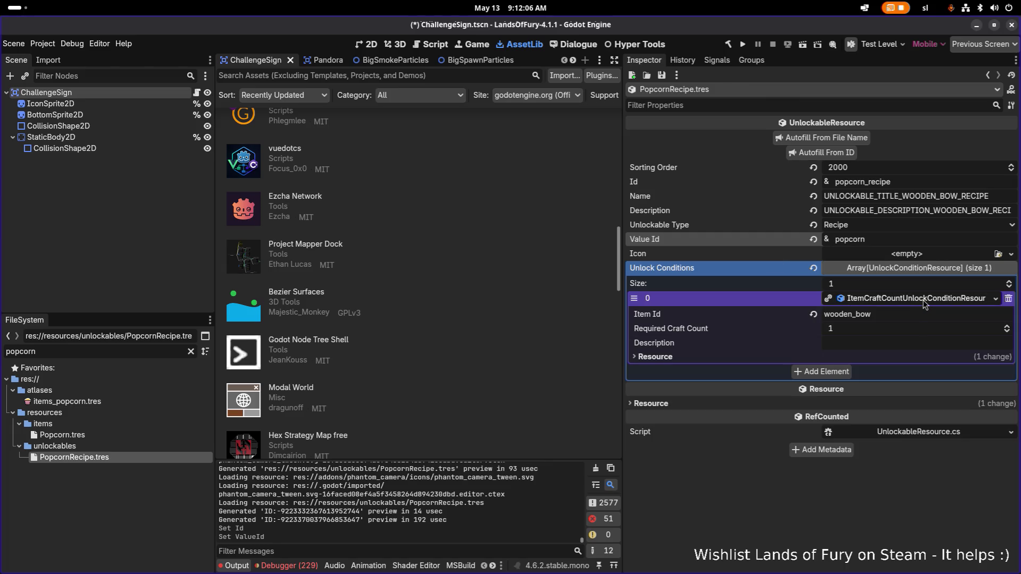
Make the unlock condition unique with Item Id popcorn, then save
{"action": "left_click", "coordinate": [883, 314]}
{"action": "key", "text": "ctrl+a"}
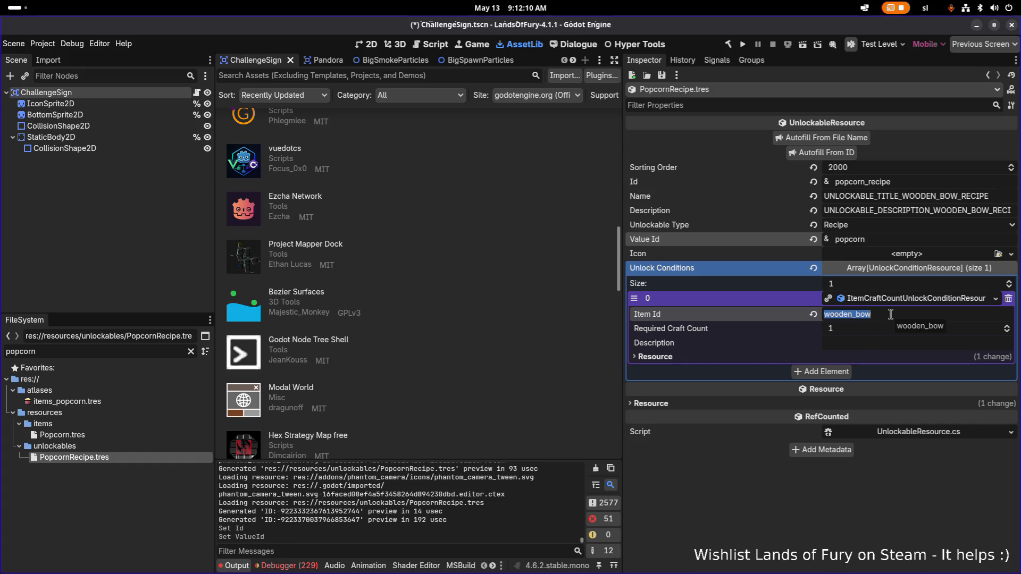
{"action": "type", "text": "popcorn"}
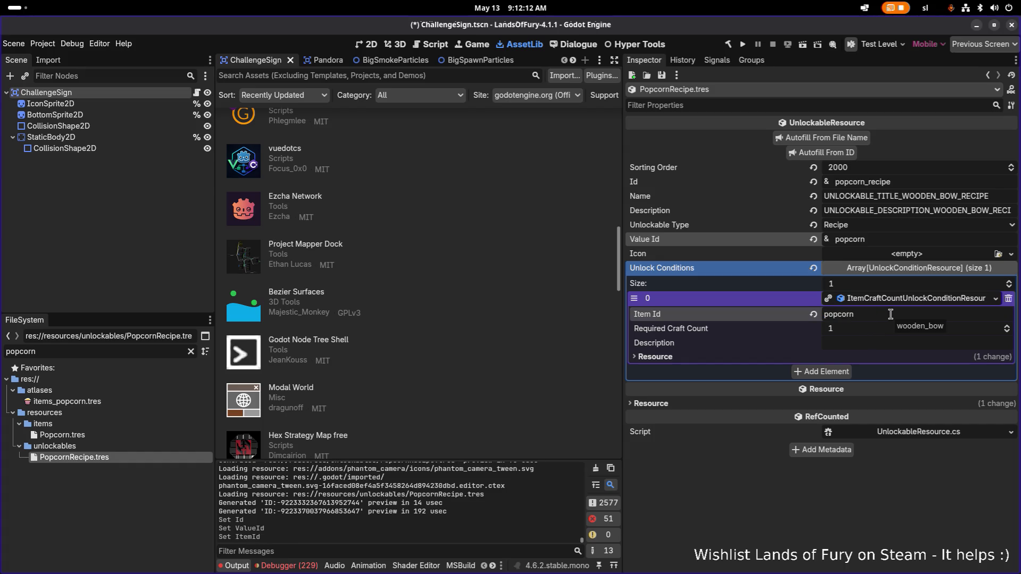
{"action": "right_click", "coordinate": [896, 300]}
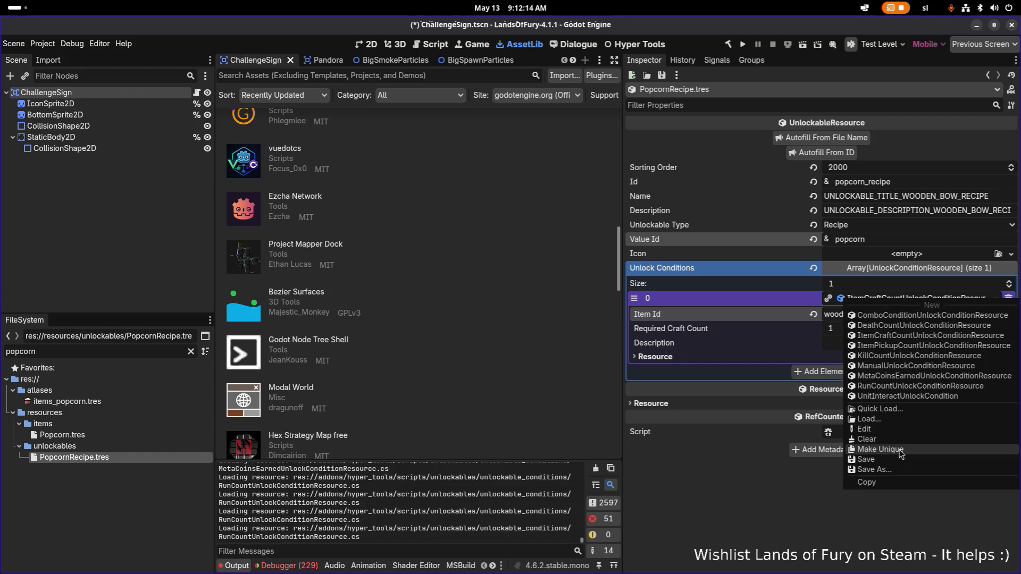
{"action": "left_click", "coordinate": [899, 451]}
{"action": "left_click", "coordinate": [902, 312]}
{"action": "key", "text": "ctrl+a"}
{"action": "type", "text": "po"}
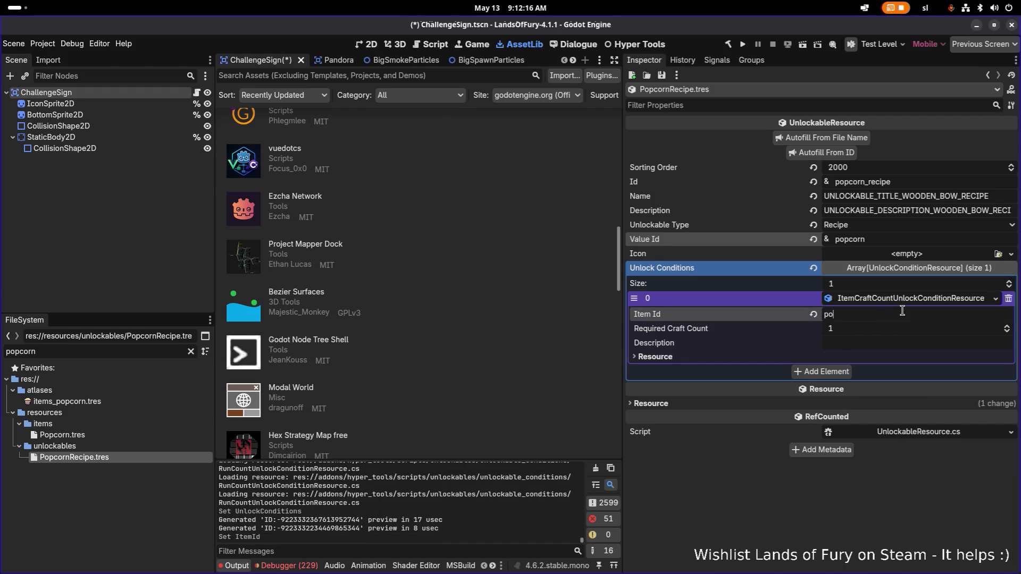
{"action": "key", "text": "ctrl+s"}
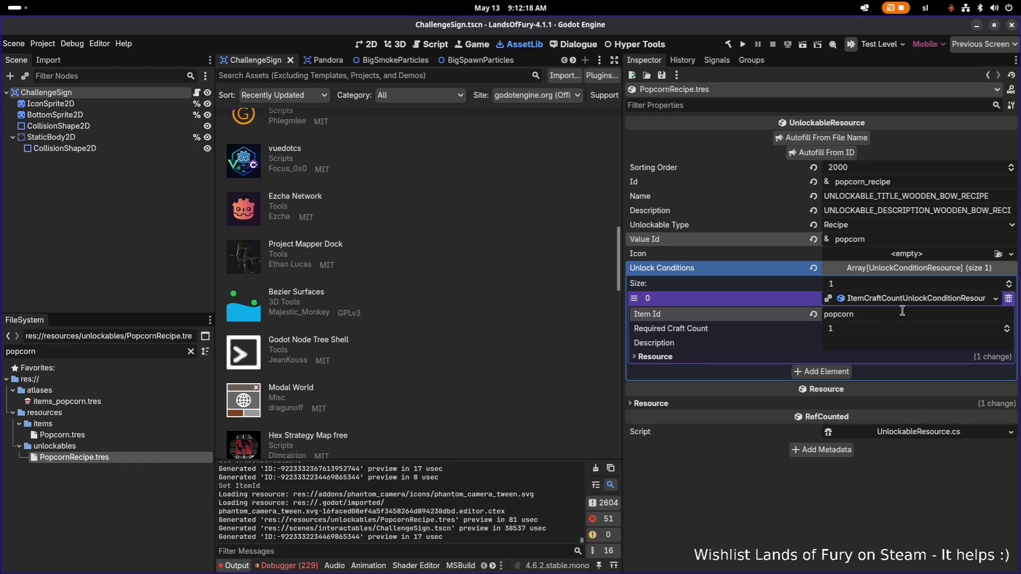
Autofill Name, Description and Value Id from the popcorn_recipe Id, then switch windows
{"action": "left_click", "coordinate": [896, 182]}
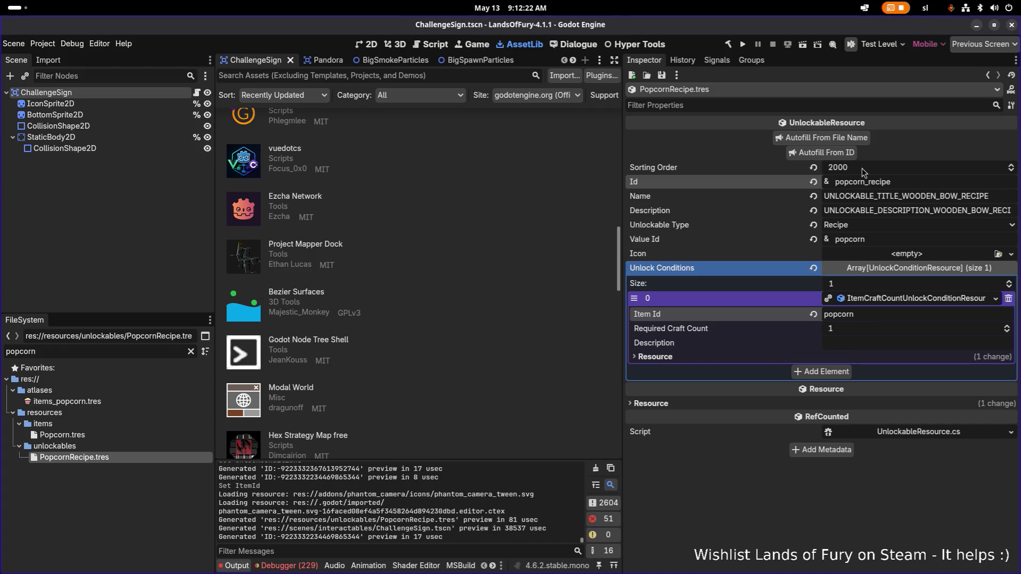
{"action": "mouse_move", "coordinate": [849, 162]}
{"action": "left_mouse_down"}
{"action": "mouse_move", "coordinate": [865, 169]}
{"action": "mouse_move", "coordinate": [847, 158]}
{"action": "left_mouse_up"}
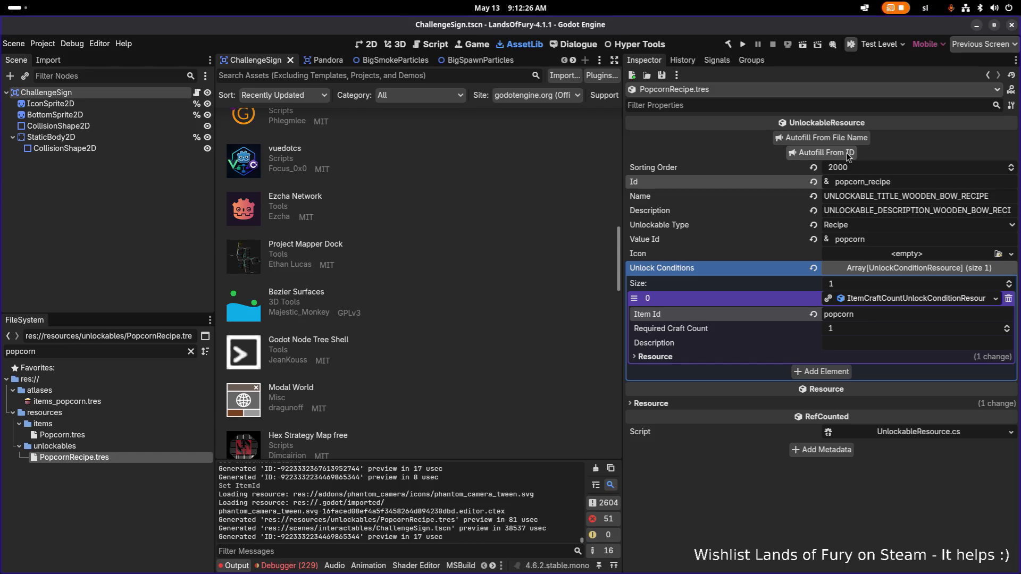
{"action": "left_click", "coordinate": [855, 143]}
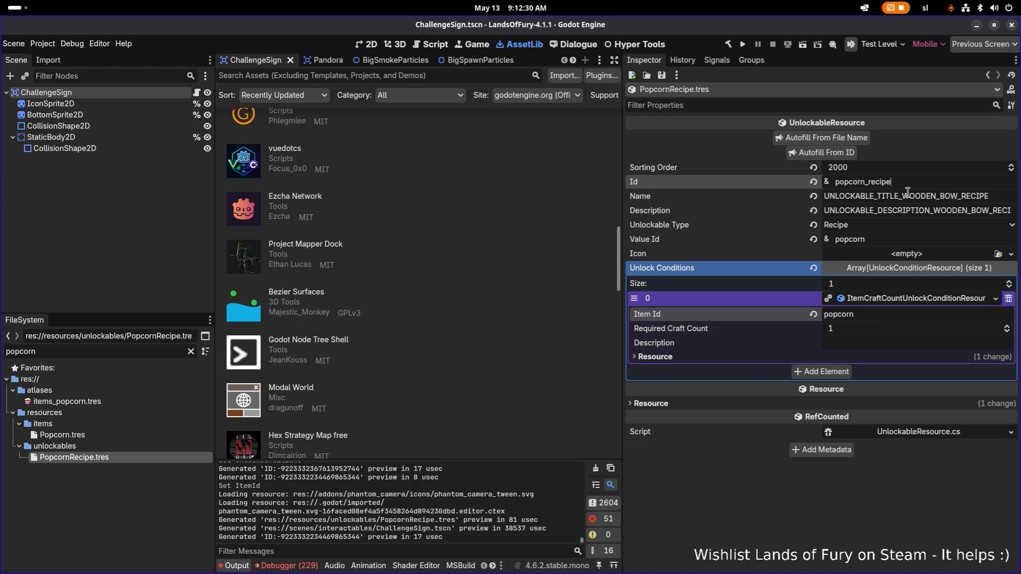
{"action": "key", "text": "Tab"}
{"action": "left_click", "coordinate": [822, 153]}
{"action": "left_click", "coordinate": [906, 182]}
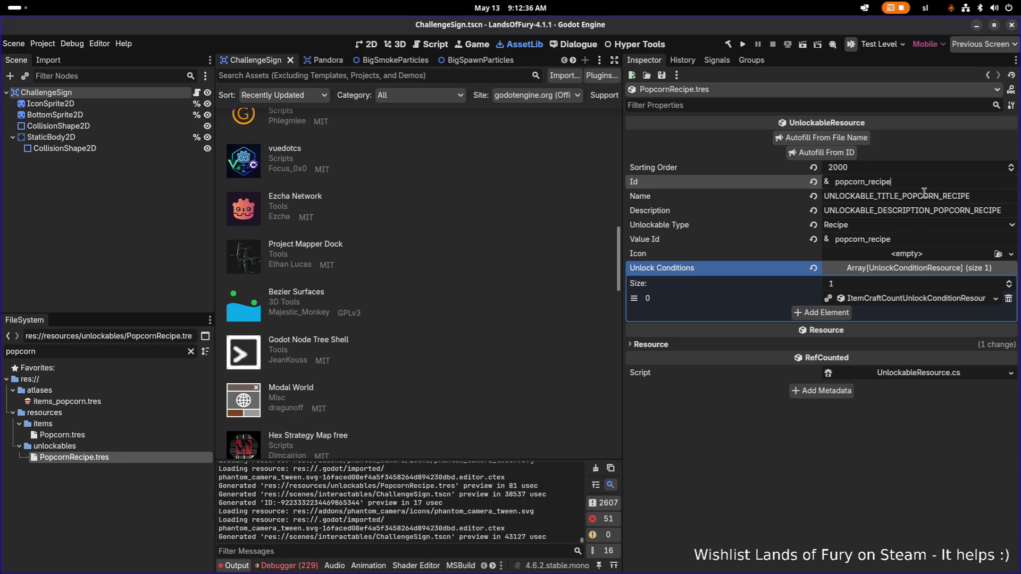
{"action": "key", "text": "Tab"}
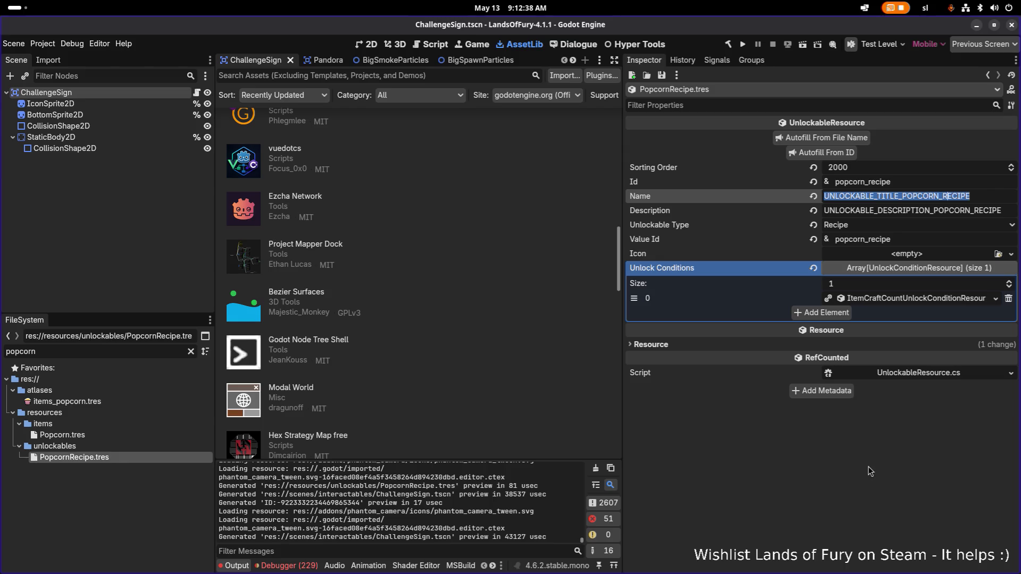
{"action": "key", "text": "alt+Tab"}
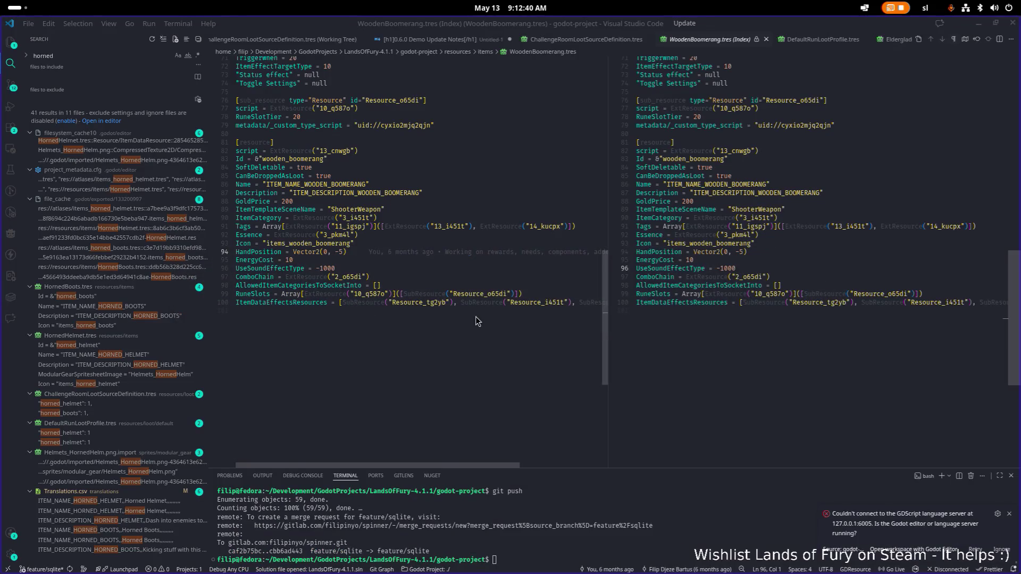
Search Translations.csv for 'unlockable_title' to locate the recipe translation keys
{"action": "key", "text": "alt+Tab"}
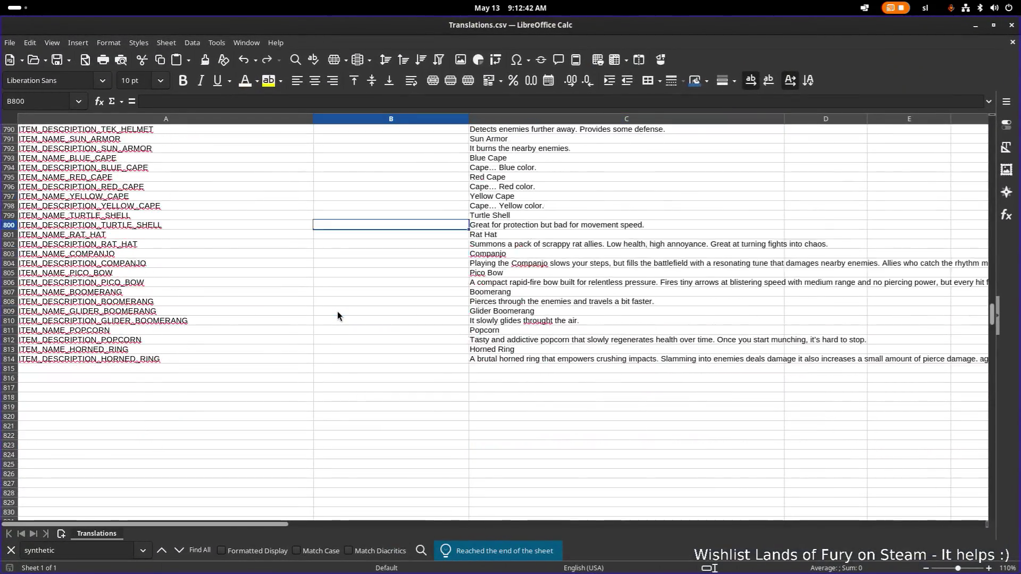
{"action": "scroll", "coordinate": [337, 316], "scroll_direction": "down", "scroll_amount": 1}
{"action": "left_click", "coordinate": [338, 315]}
{"action": "key", "text": "ctrl+f"}
{"action": "type", "text": "unlock"}
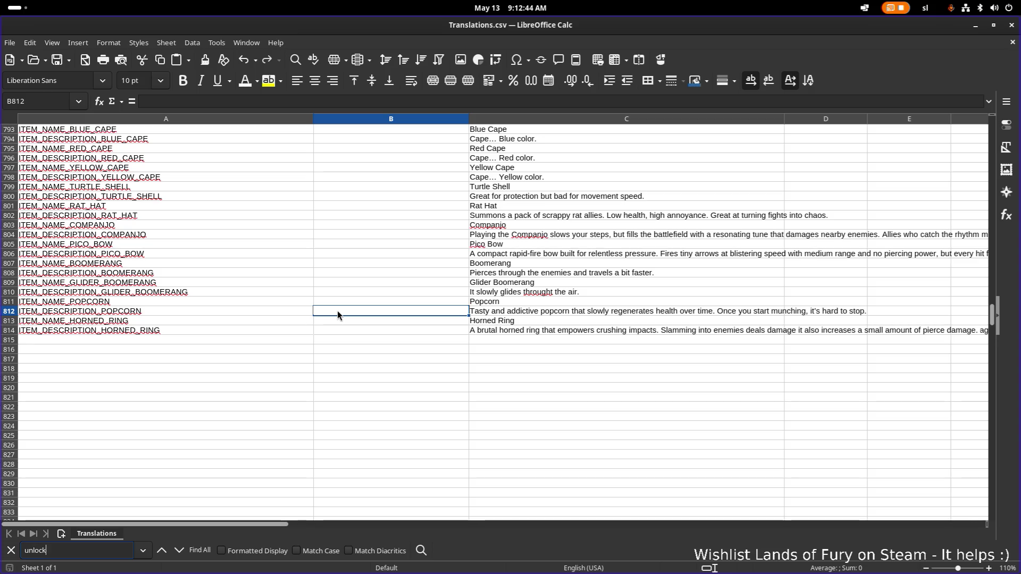
{"action": "type", "text": "able_title"}
{"action": "key", "text": "Return"}
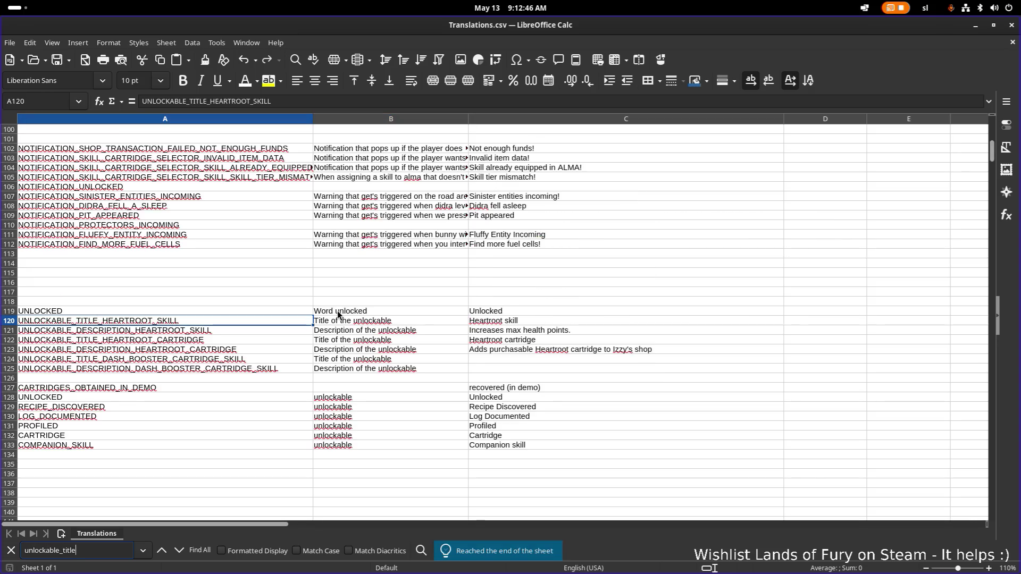
{"action": "scroll", "coordinate": [270, 336], "scroll_direction": "down", "scroll_amount": 20}
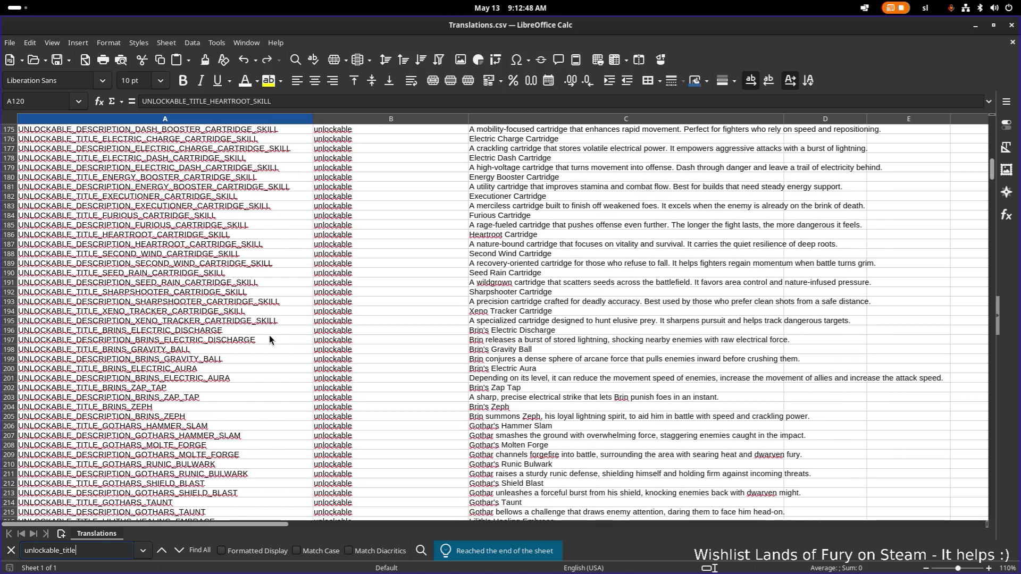
{"action": "scroll", "coordinate": [268, 341], "scroll_direction": "down", "scroll_amount": 20}
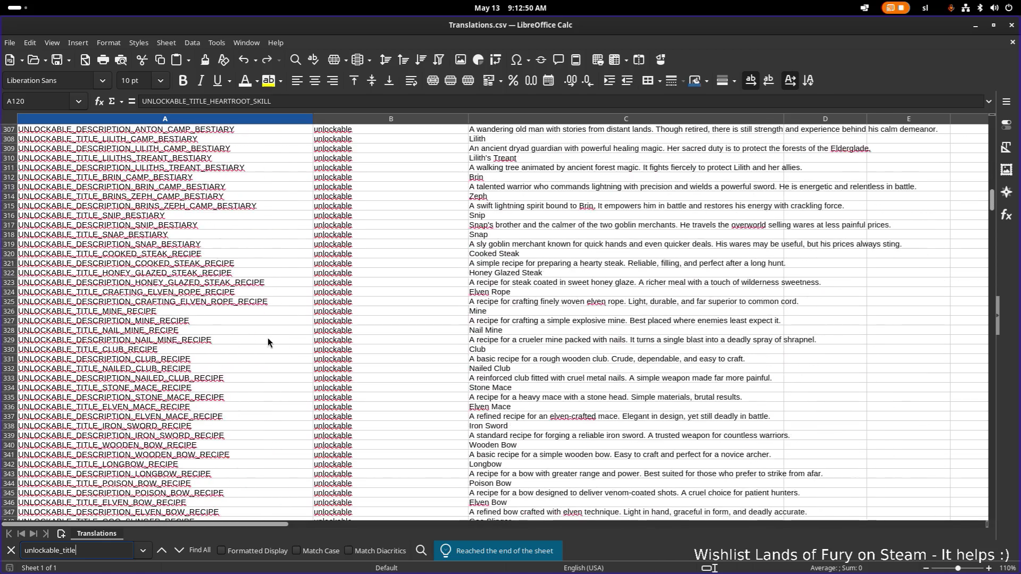
{"action": "scroll", "coordinate": [267, 337], "scroll_direction": "up", "scroll_amount": 11}
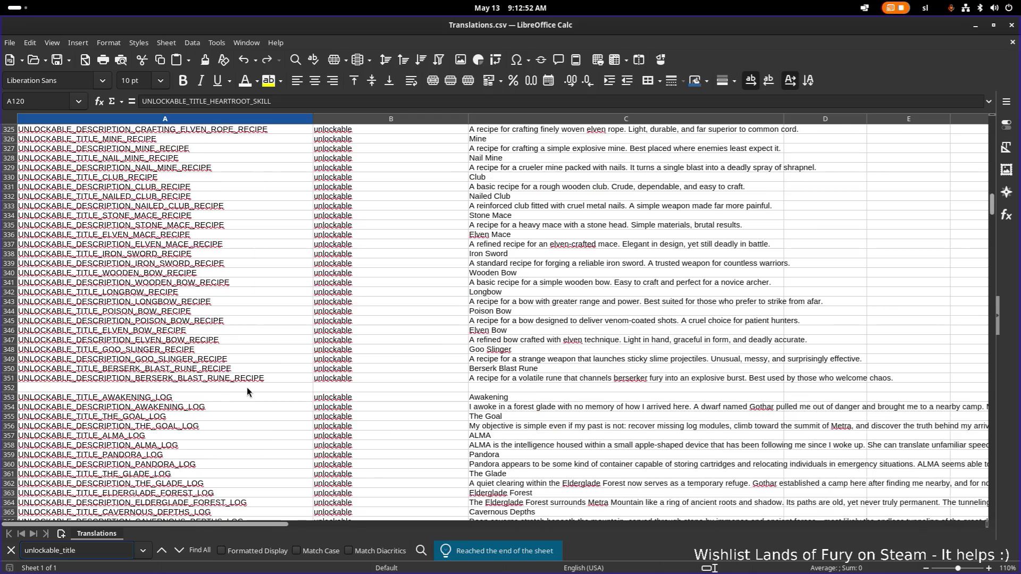
Start inserting an entire row at empty cell A352 after the Berserk Blast Rune recipe
{"action": "left_click", "coordinate": [247, 387]}
{"action": "right_click", "coordinate": [244, 388]}
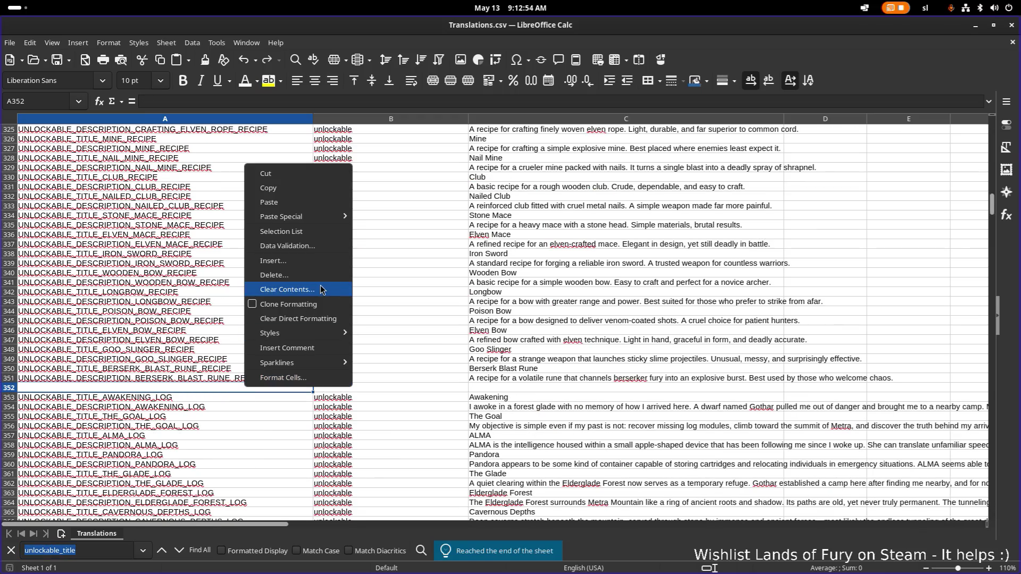
{"action": "left_click", "coordinate": [326, 264]}
{"action": "left_click", "coordinate": [538, 238]}
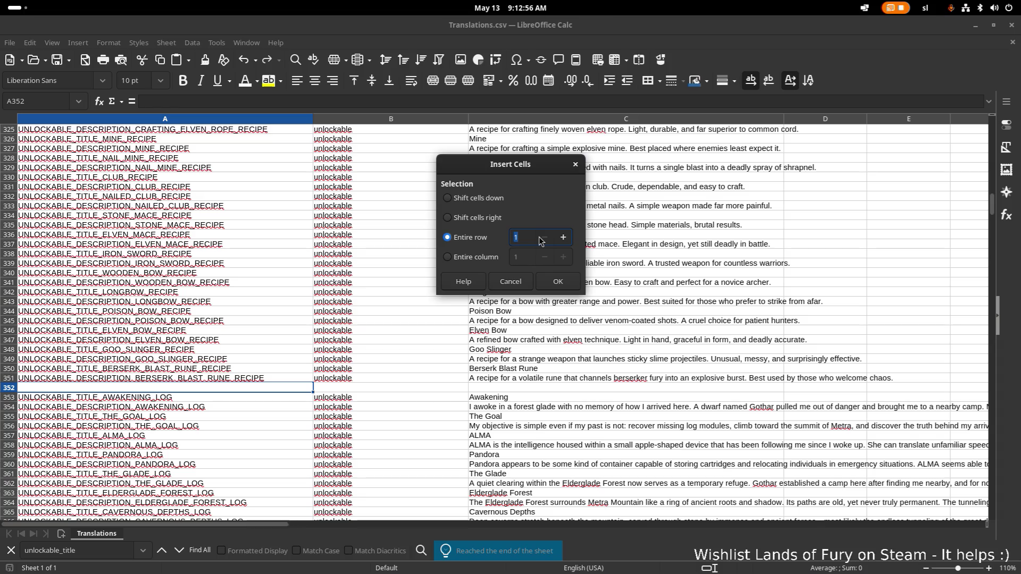
Insert the row and enter the popcorn recipe TITLE and DESCRIPTION keys in A352:A353
{"action": "left_click", "coordinate": [557, 281]}
{"action": "type", "text": "UNLOCKABLE_TITLE_POPCORN_RECIPE"}
{"action": "left_click", "coordinate": [183, 398]}
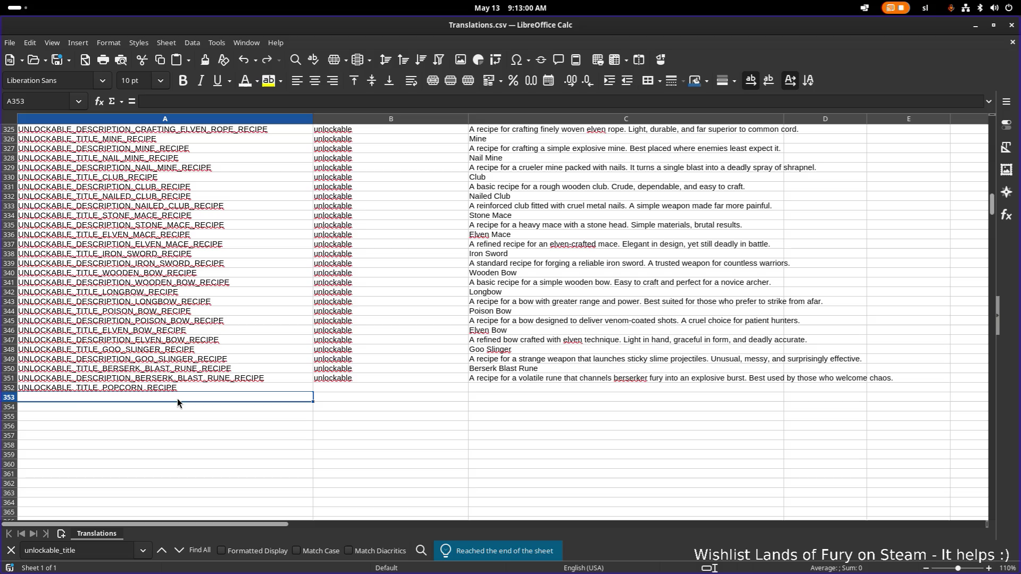
{"action": "type", "text": "UNLOCKABLE_TITLE_POPCORN_RECIPE"}
{"action": "double_click", "coordinate": [93, 397]}
{"action": "type", "text": "DESCRIPTION_POPCORN_RECIPE"}
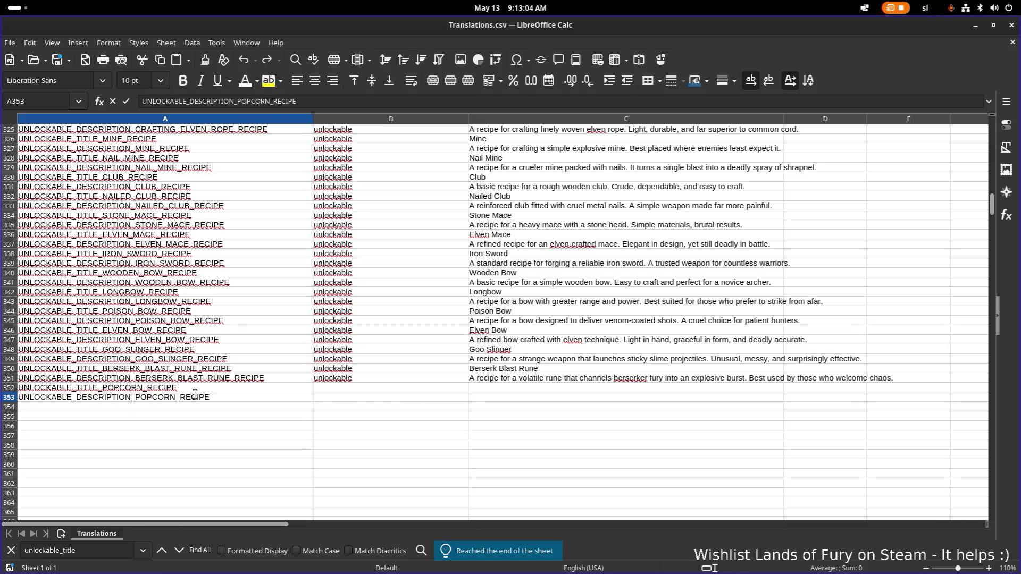
Copy the 'unlockable' category into B352 and B353
{"action": "left_click", "coordinate": [344, 379]}
{"action": "key", "text": "ctrl+c"}
{"action": "left_click", "coordinate": [346, 389]}
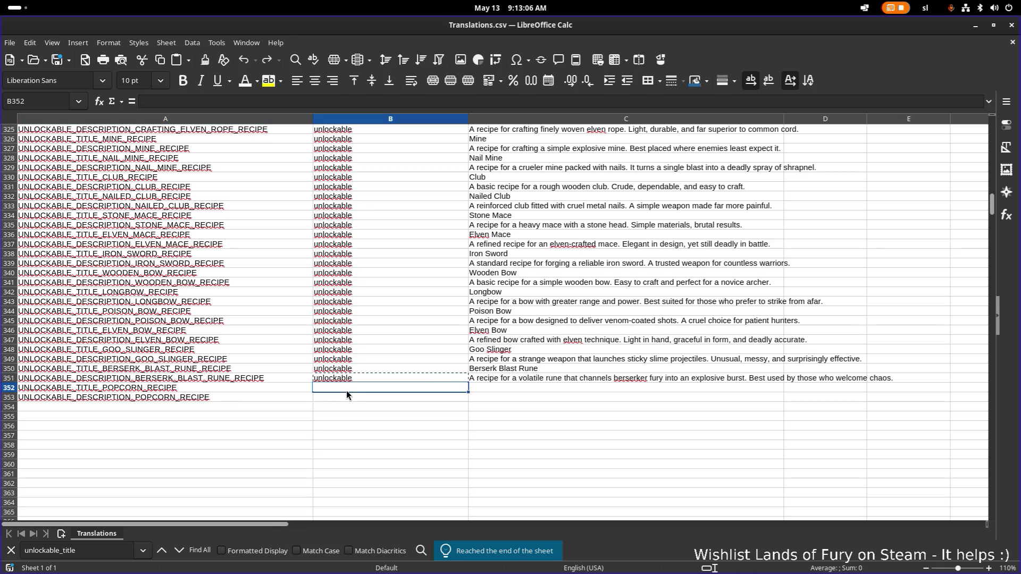
{"action": "key", "text": "ctrl+v"}
{"action": "left_click", "coordinate": [347, 398]}
{"action": "key", "text": "ctrl+v"}
Enter the English texts 'Popcorn' and 'A recipe for delicious popcorn.' in column C
{"action": "double_click", "coordinate": [517, 387]}
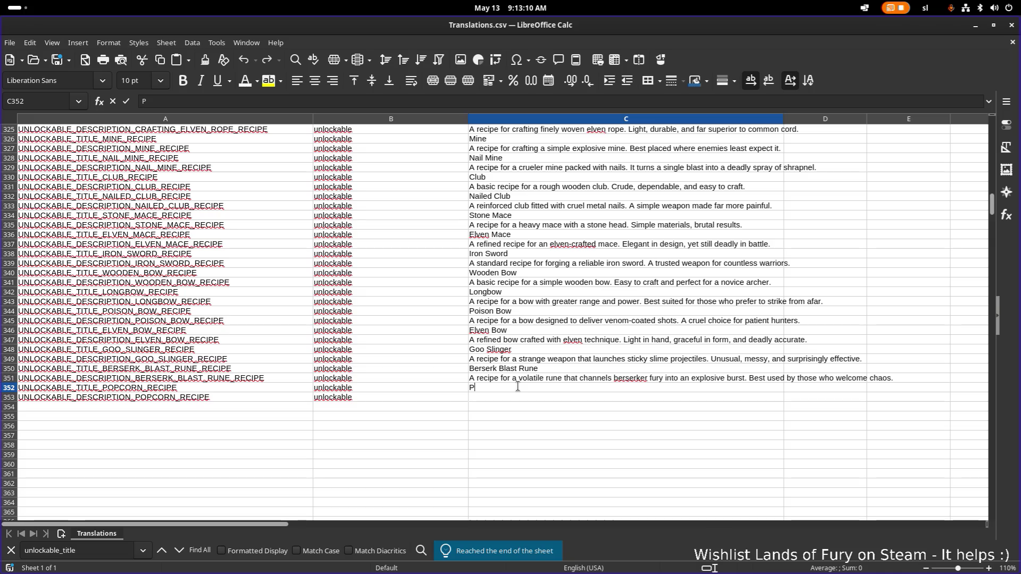
{"action": "type", "text": "opcorn"}
{"action": "key", "text": "Return"}
{"action": "type", "text": "A recipe for del"}
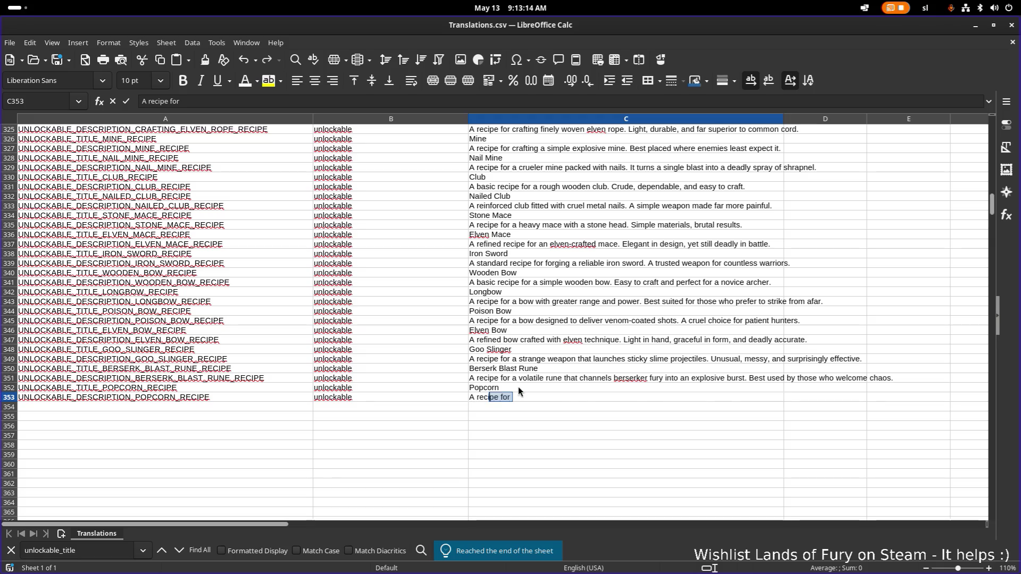
{"action": "type", "text": "icious popcorns."}
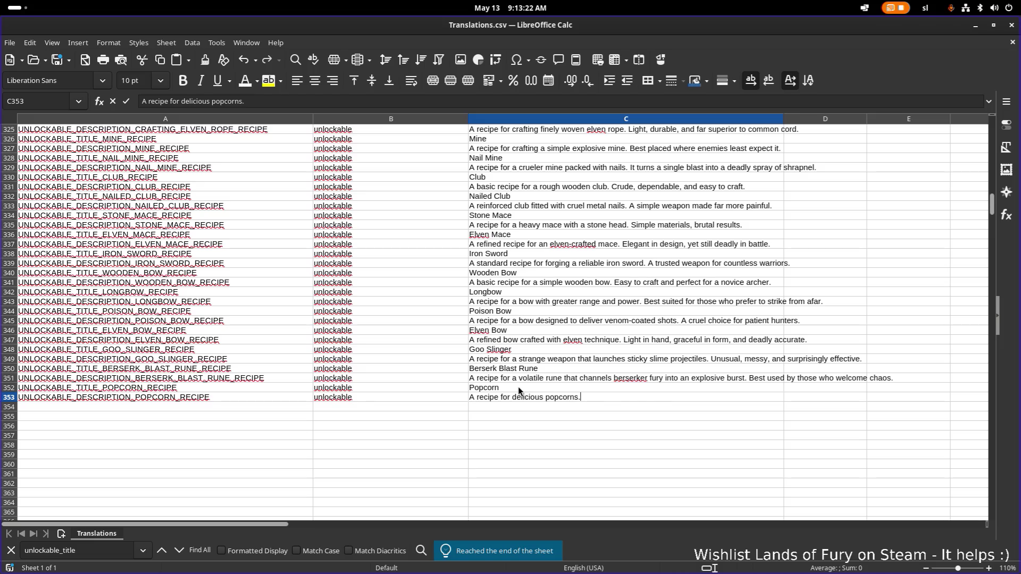
{"action": "key", "text": "BackSpace"}
{"action": "key", "text": "BackSpace"}
{"action": "type", "text": "."}
{"action": "key", "text": "Return"}
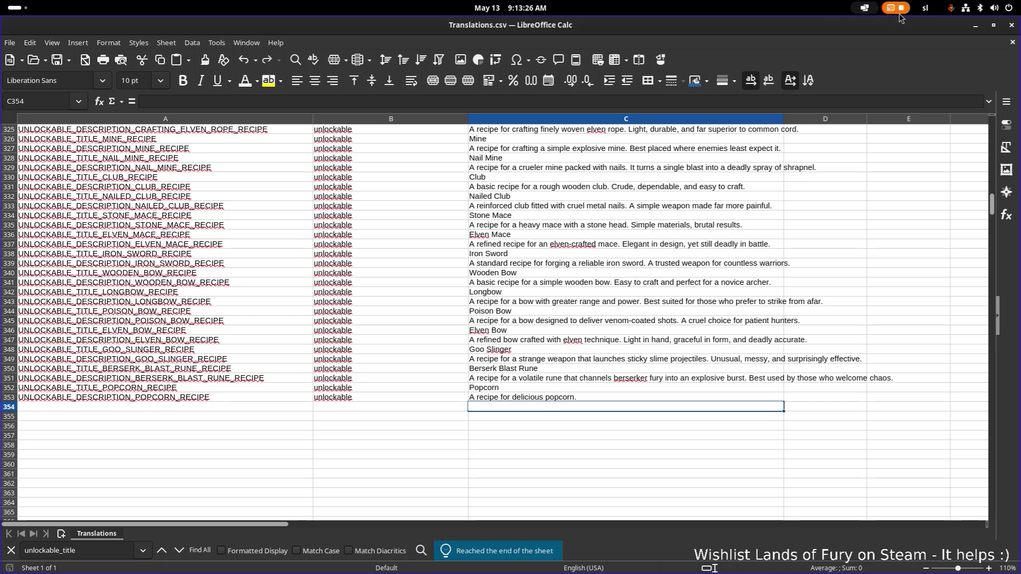
{"action": "key", "text": "alt+Tab"}
{"action": "left_click", "coordinate": [693, 396]}
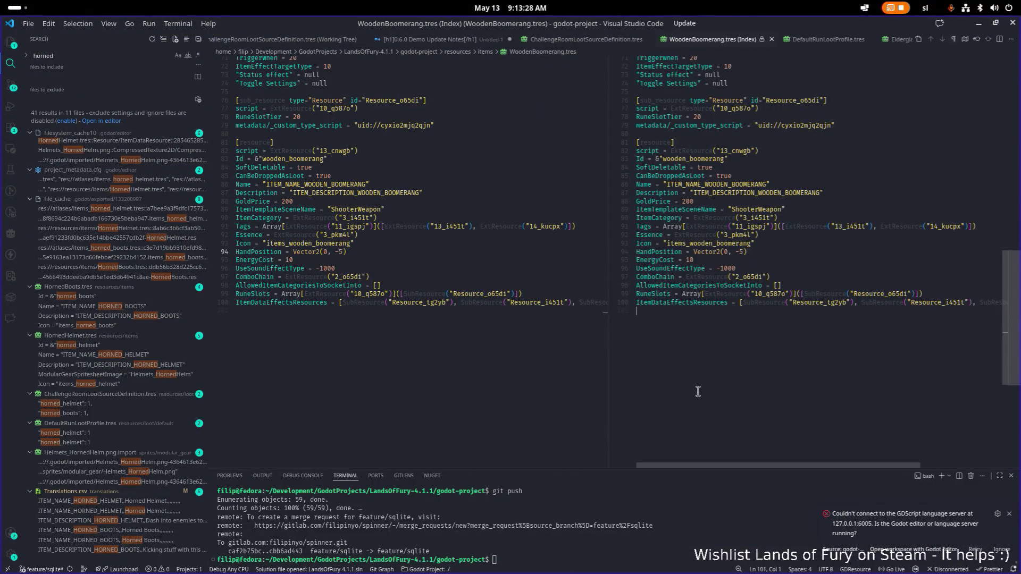
Minimize VS Code, filter Godot's FileSystem for 'allunlockas', and open Unlockables.tres
{"action": "left_click", "coordinate": [978, 24]}
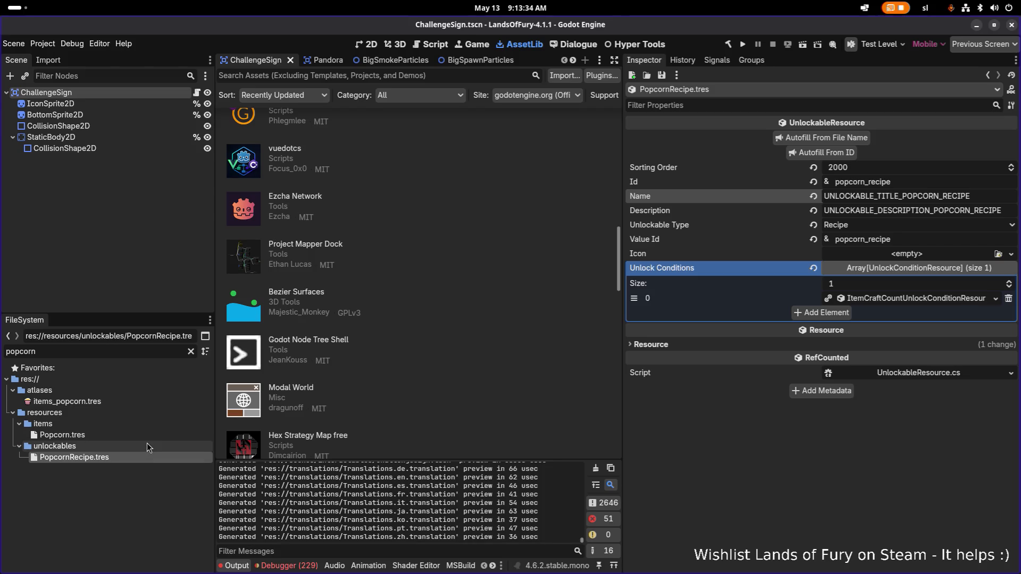
{"action": "double_click", "coordinate": [140, 352]}
{"action": "type", "text": "all"}
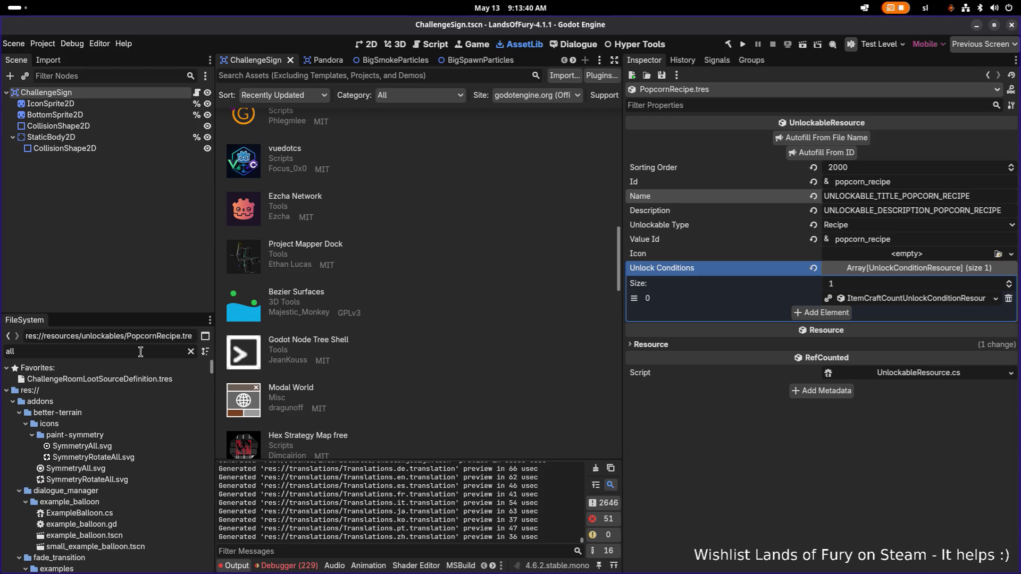
{"action": "type", "text": "unlo"}
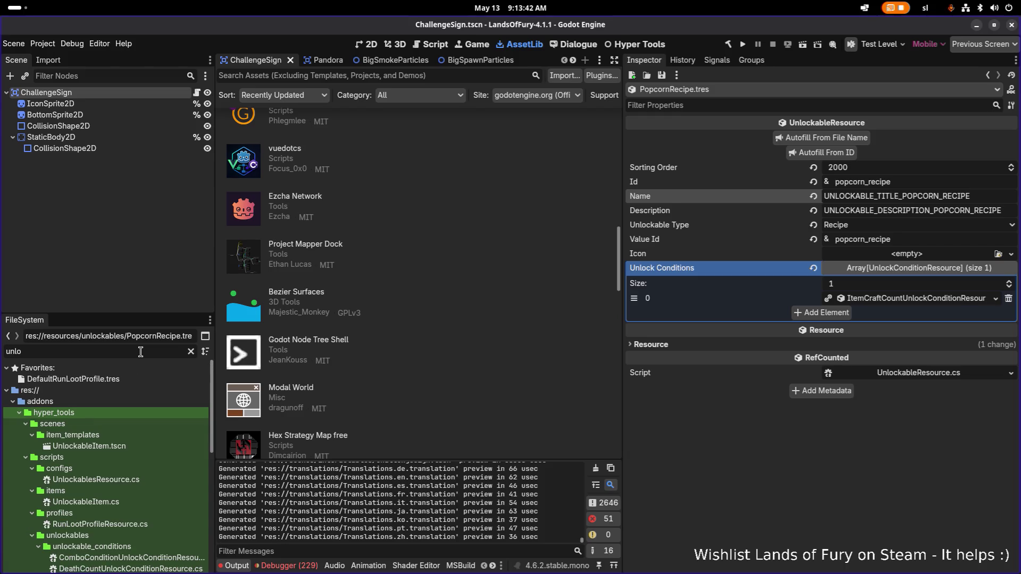
{"action": "type", "text": "ckables"}
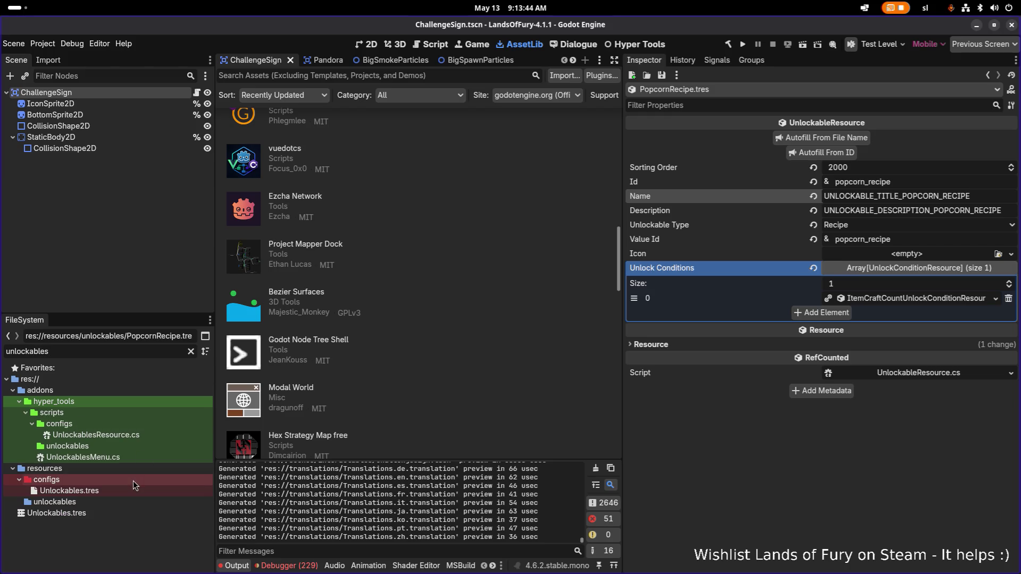
{"action": "left_click", "coordinate": [147, 492]}
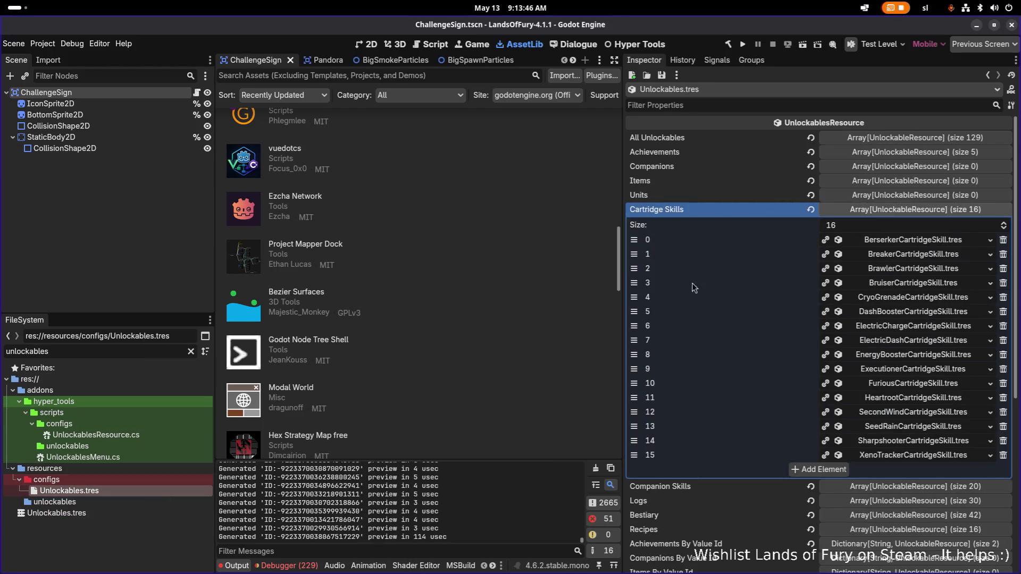
Import Unlockables to get 17 recipes and 130 unlockables, save, and run the project
{"action": "left_click", "coordinate": [713, 209]}
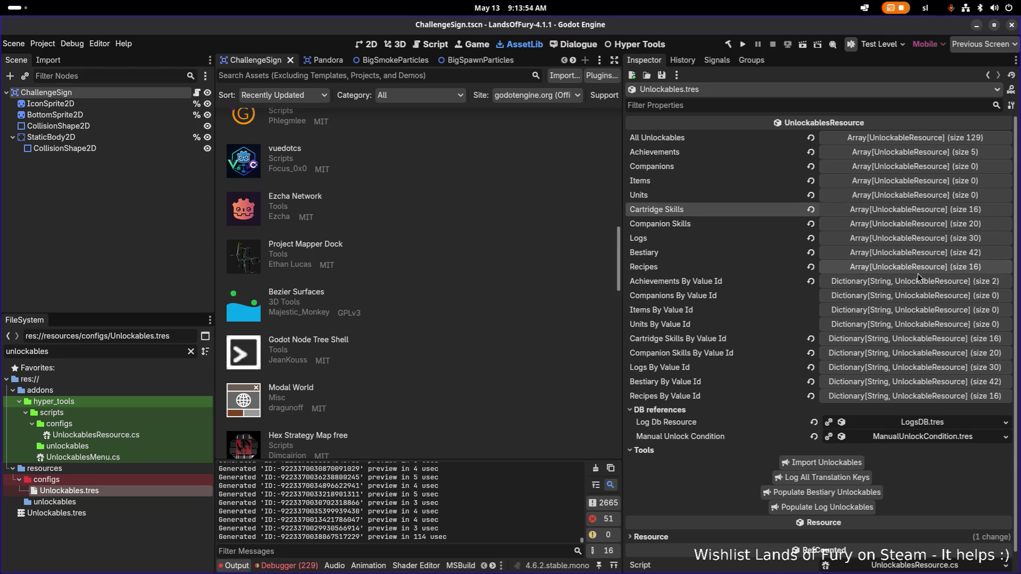
{"action": "left_click", "coordinate": [840, 462]}
{"action": "key", "text": "ctrl+s"}
{"action": "left_click", "coordinate": [743, 44]}
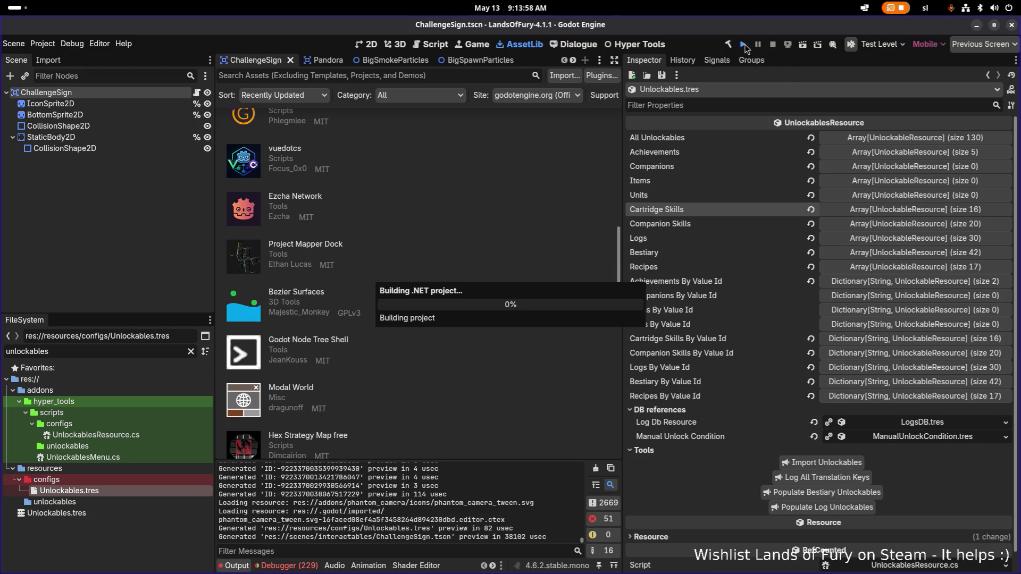
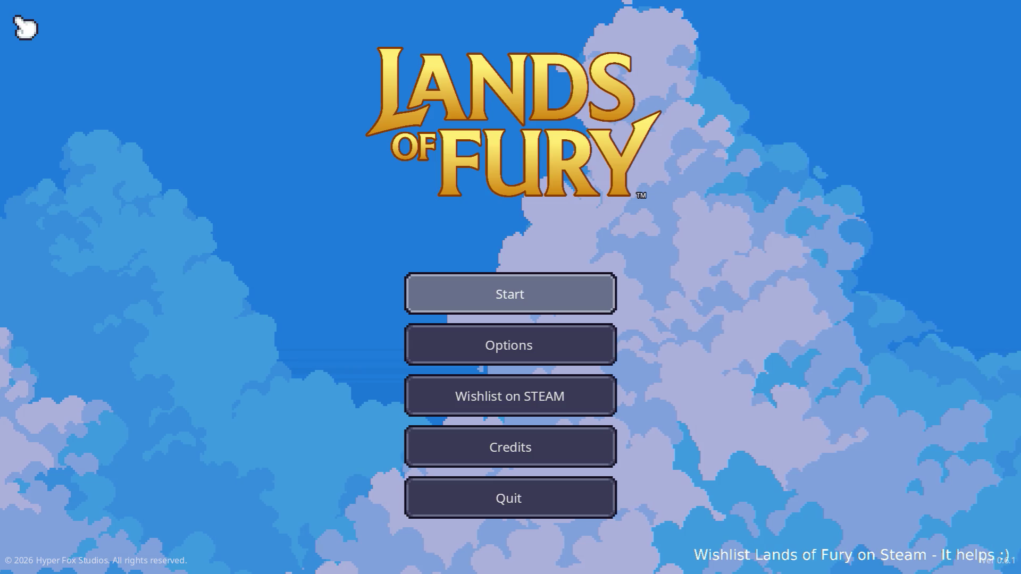
Load the first saved profile and walk north through the purple gate out of The Glade
{"action": "left_click", "coordinate": [497, 301]}
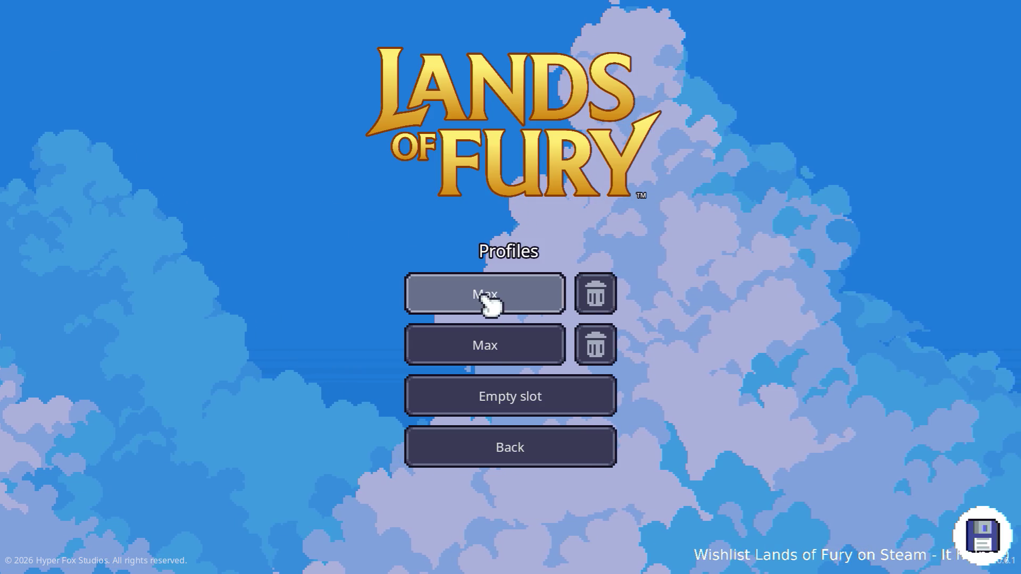
{"action": "left_click", "coordinate": [484, 295]}
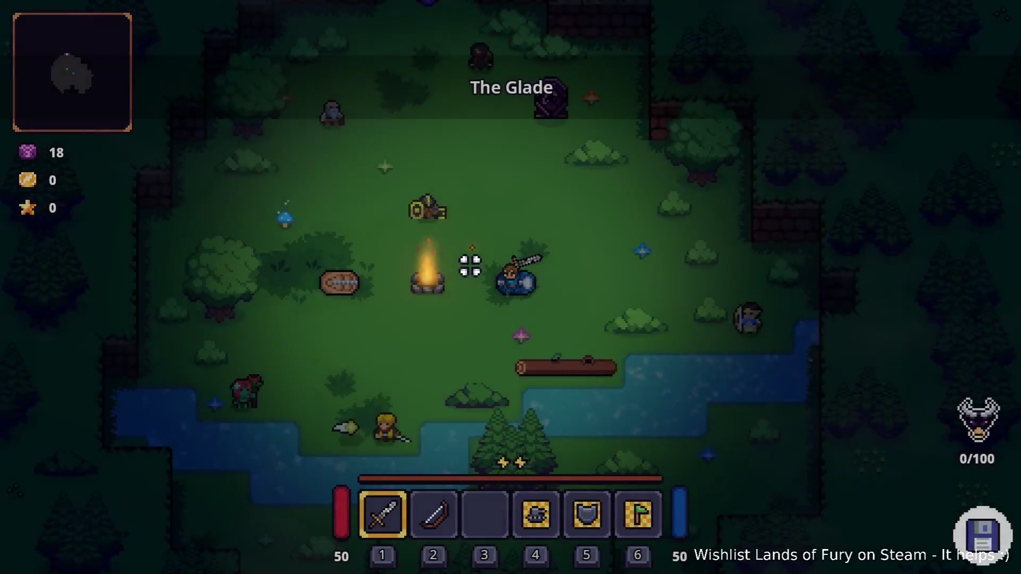
{"action": "key", "text": "w"}
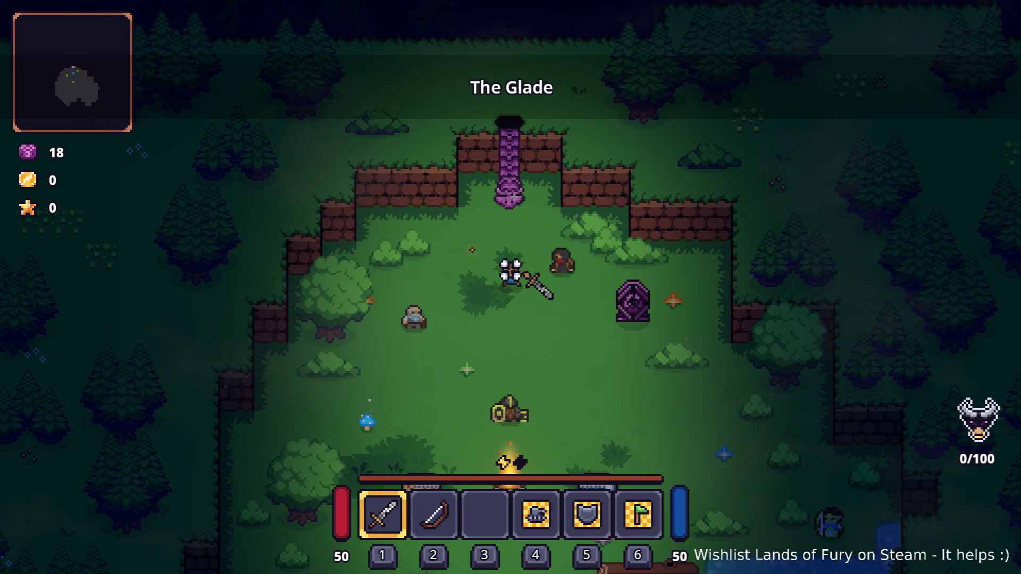
{"action": "key", "text": "w"}
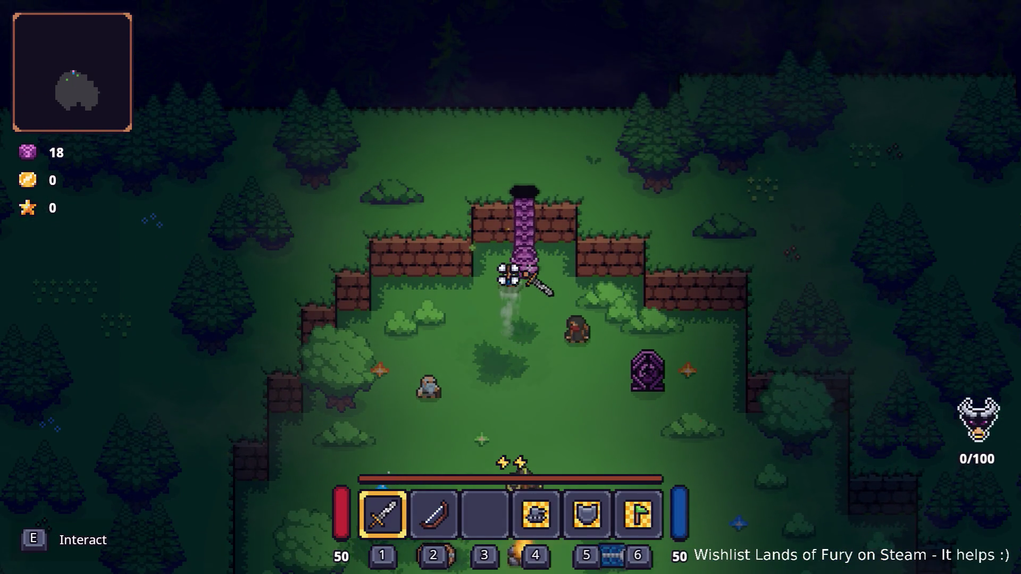
{"action": "key", "text": "e"}
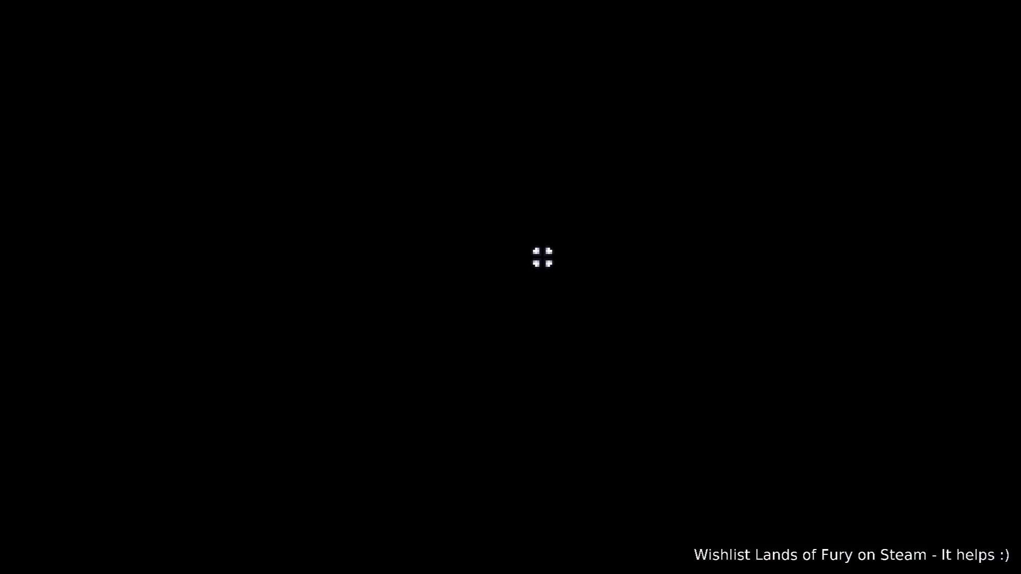
Fight the enemies west of the campfire and pick up the Carrot
{"action": "key", "text": "w"}
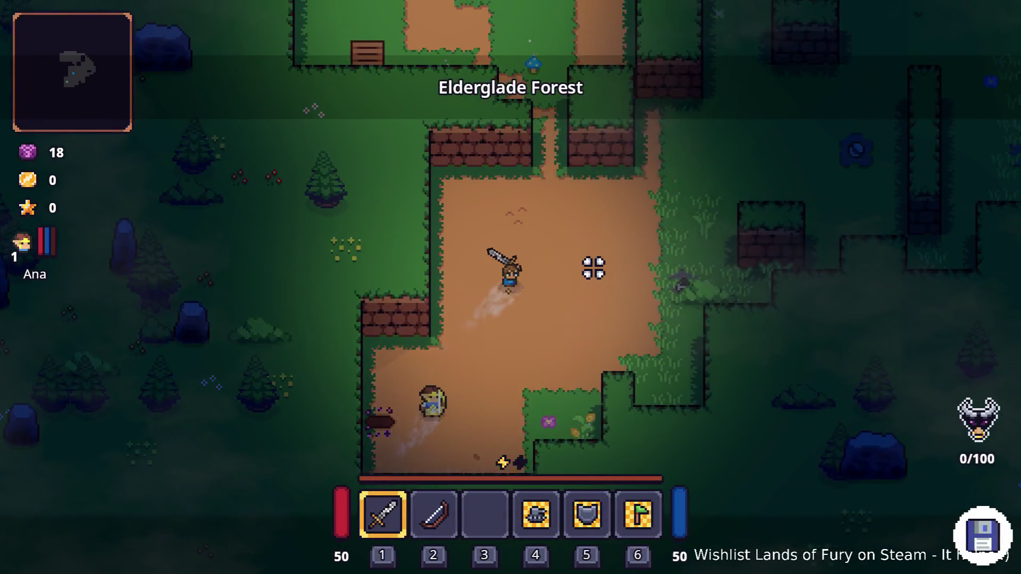
{"action": "key", "text": "w"}
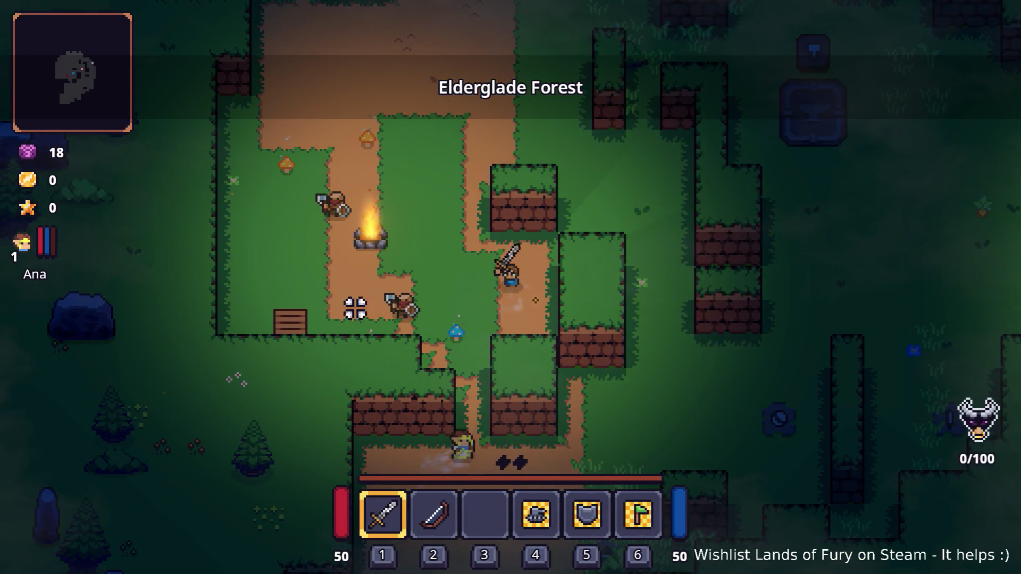
{"action": "key", "text": "a"}
{"action": "left_click", "coordinate": [356, 341]}
{"action": "left_click", "coordinate": [362, 308]}
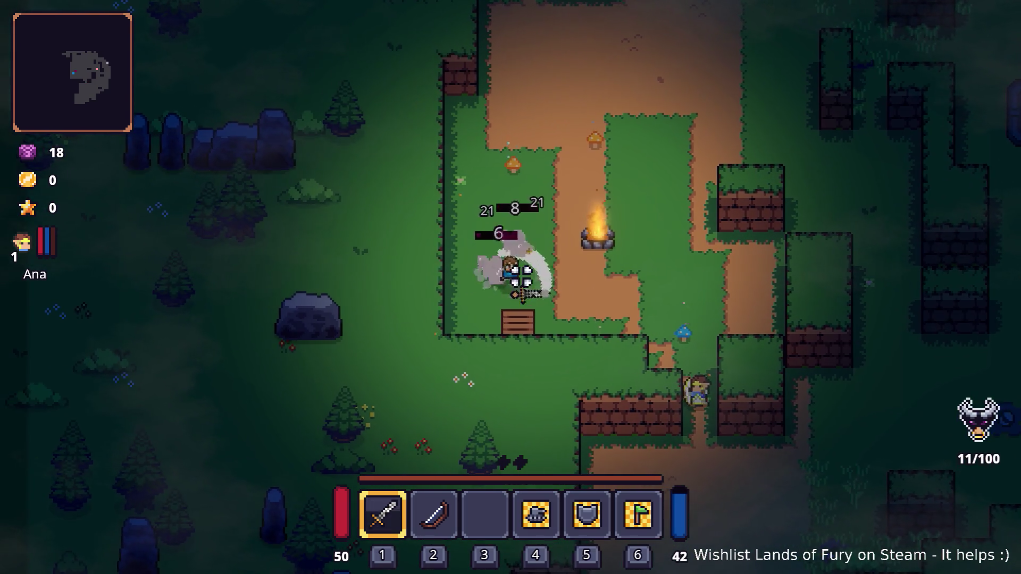
{"action": "left_click", "coordinate": [432, 276]}
{"action": "key", "text": "w"}
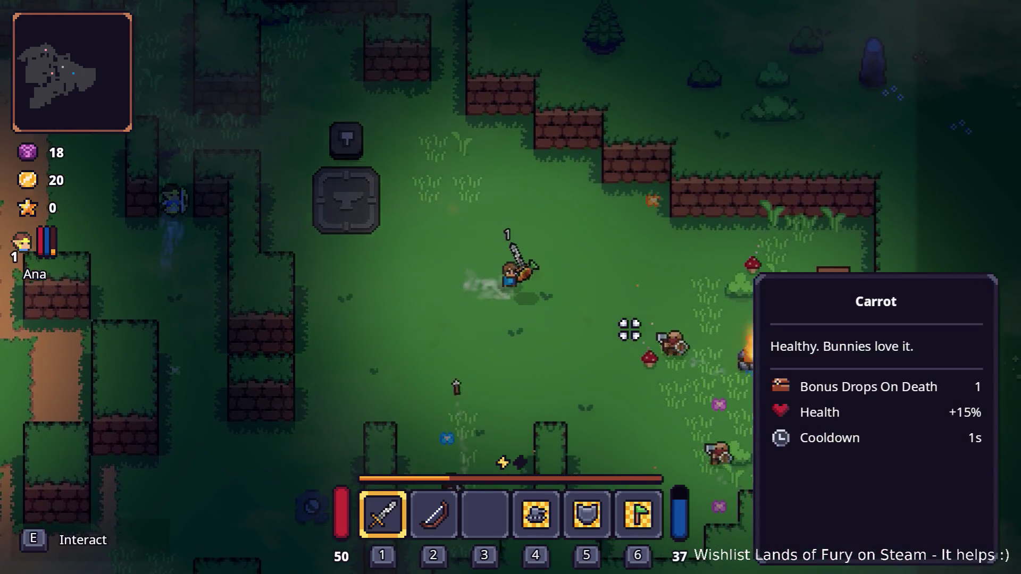
Clear the group of enemies on the east side of the clearing
{"action": "key", "text": "d"}
{"action": "left_click", "coordinate": [625, 328]}
{"action": "left_click", "coordinate": [613, 337]}
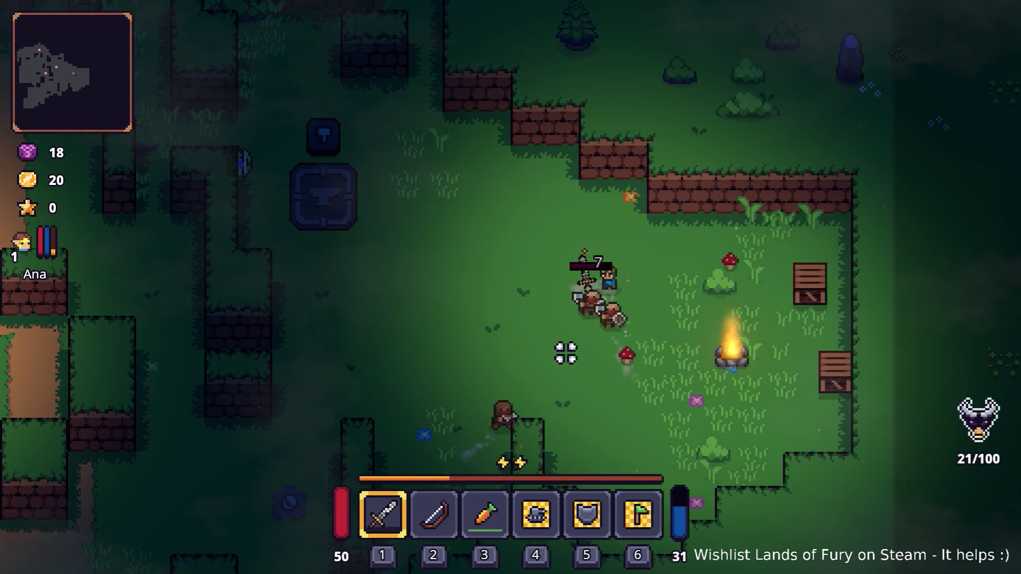
{"action": "left_click", "coordinate": [567, 349]}
{"action": "key", "text": "a"}
{"action": "key", "text": "s"}
{"action": "left_click", "coordinate": [538, 349]}
{"action": "left_click", "coordinate": [542, 337]}
{"action": "left_click", "coordinate": [547, 312]}
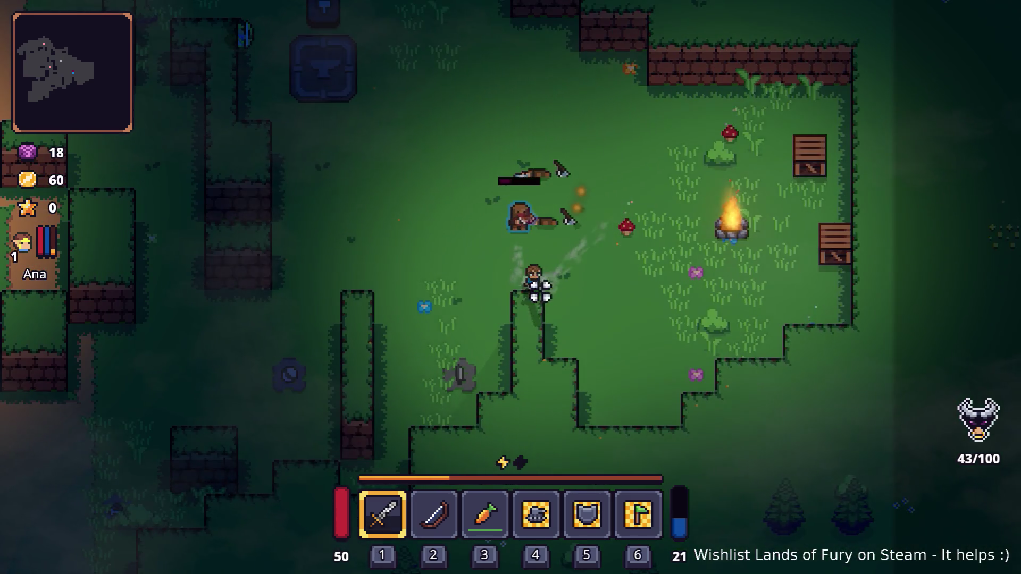
{"action": "left_click", "coordinate": [538, 289]}
{"action": "left_click", "coordinate": [619, 199]}
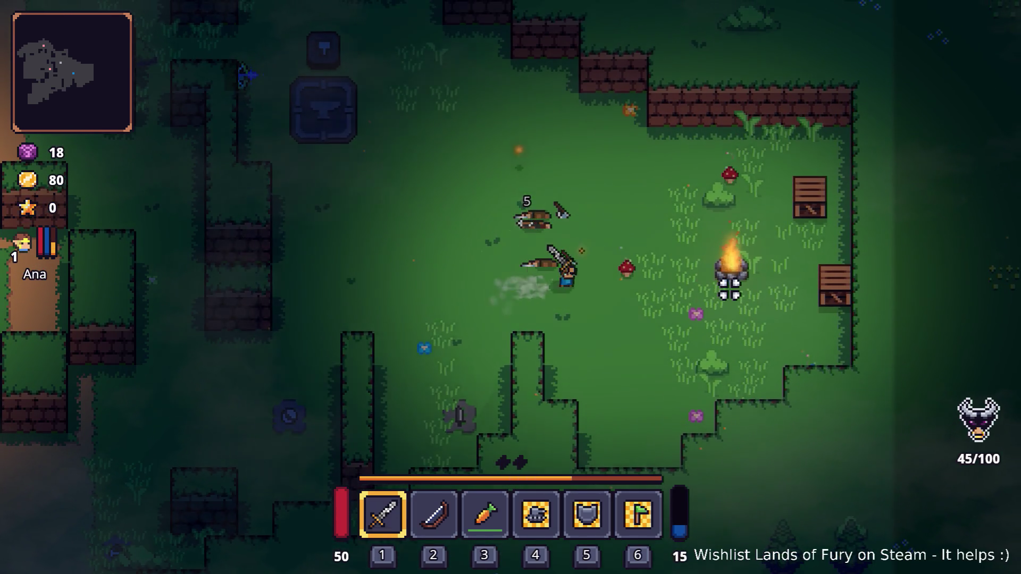
Kill the remaining enemies by the crate, in the grass and along the dirt path
{"action": "key", "text": "d"}
{"action": "left_click", "coordinate": [917, 253]}
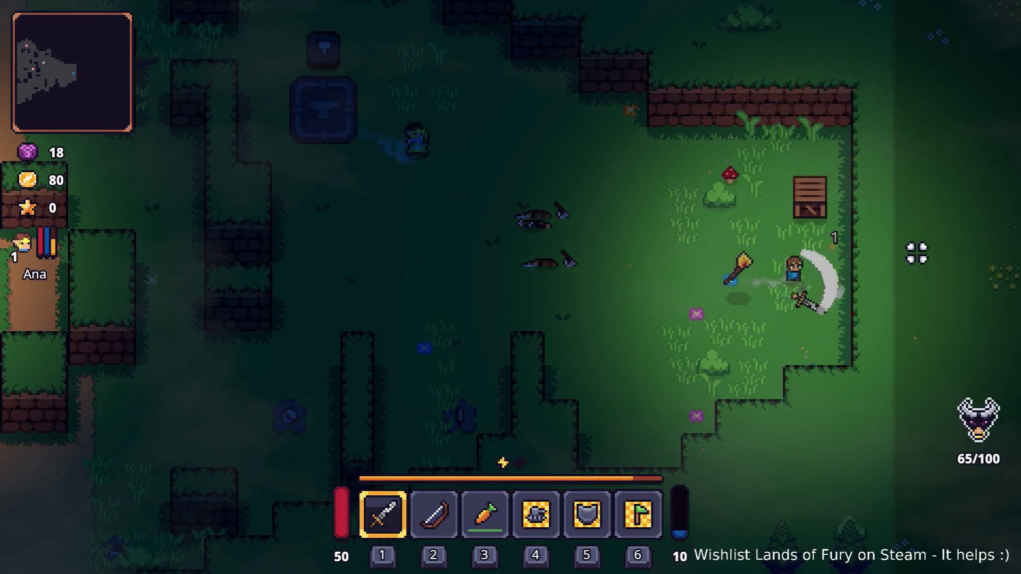
{"action": "key", "text": "w"}
{"action": "left_click", "coordinate": [840, 210]}
{"action": "key", "text": "a"}
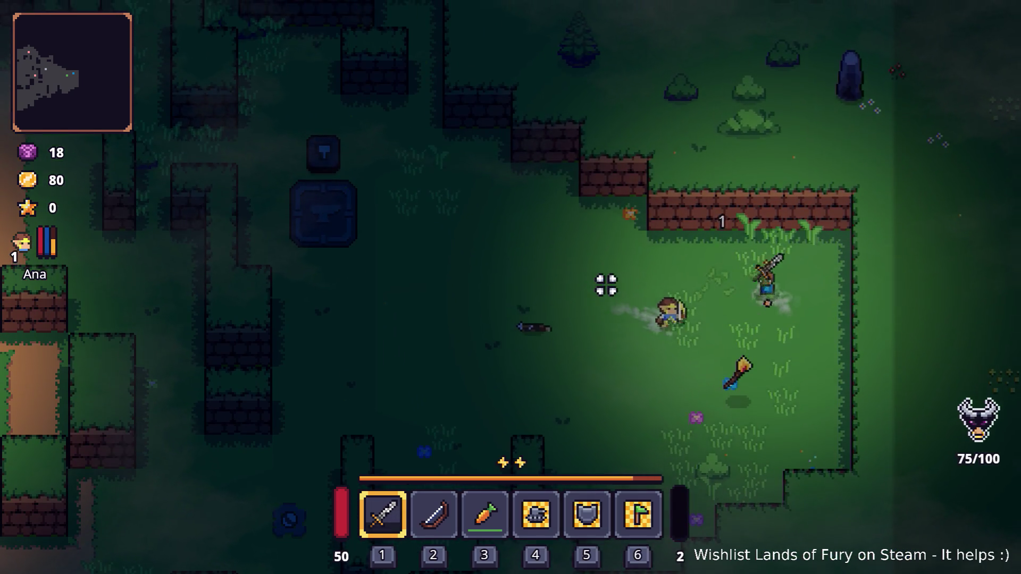
{"action": "key", "text": "w"}
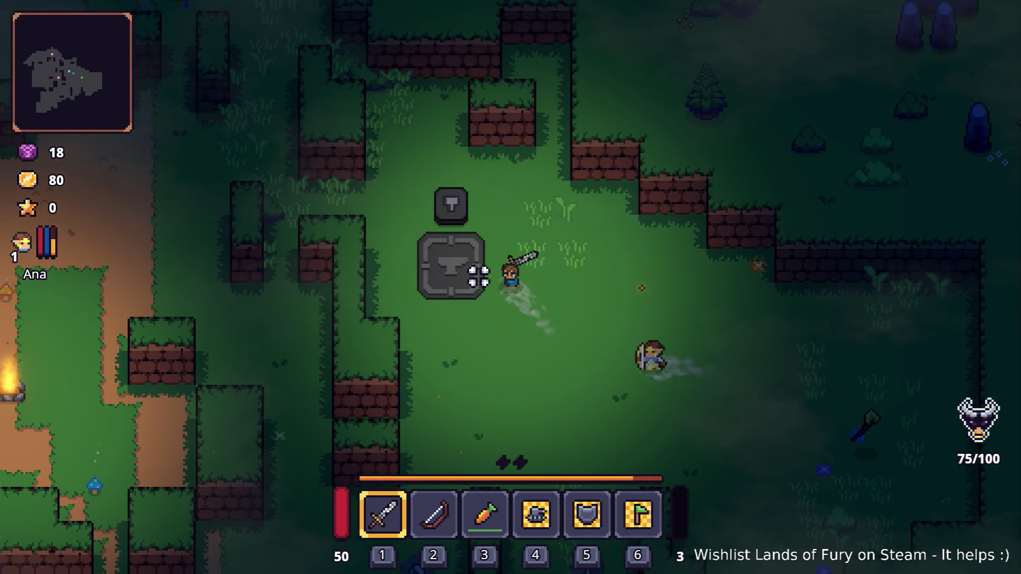
{"action": "key", "text": "a"}
{"action": "left_click", "coordinate": [416, 280]}
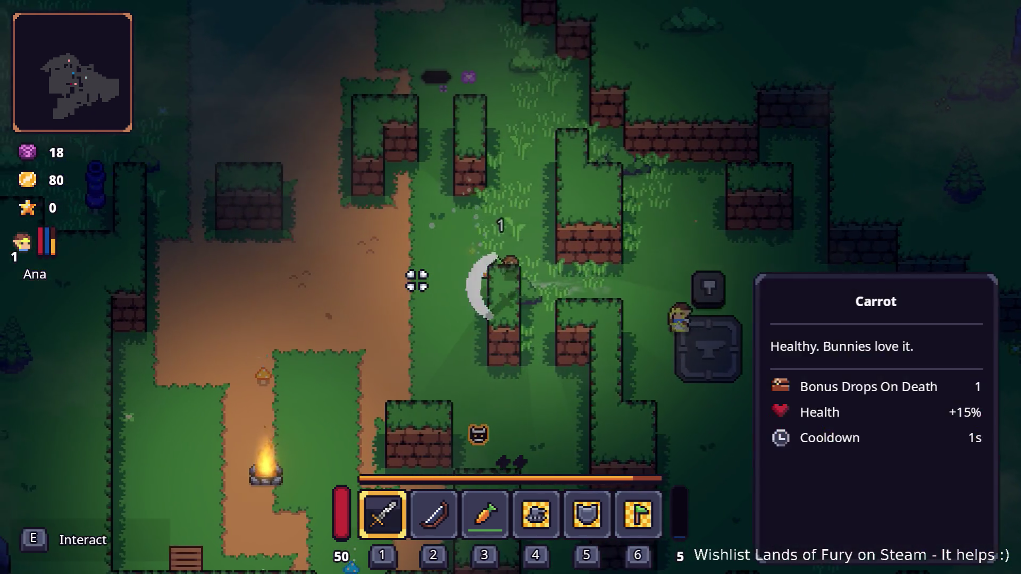
{"action": "key", "text": "a"}
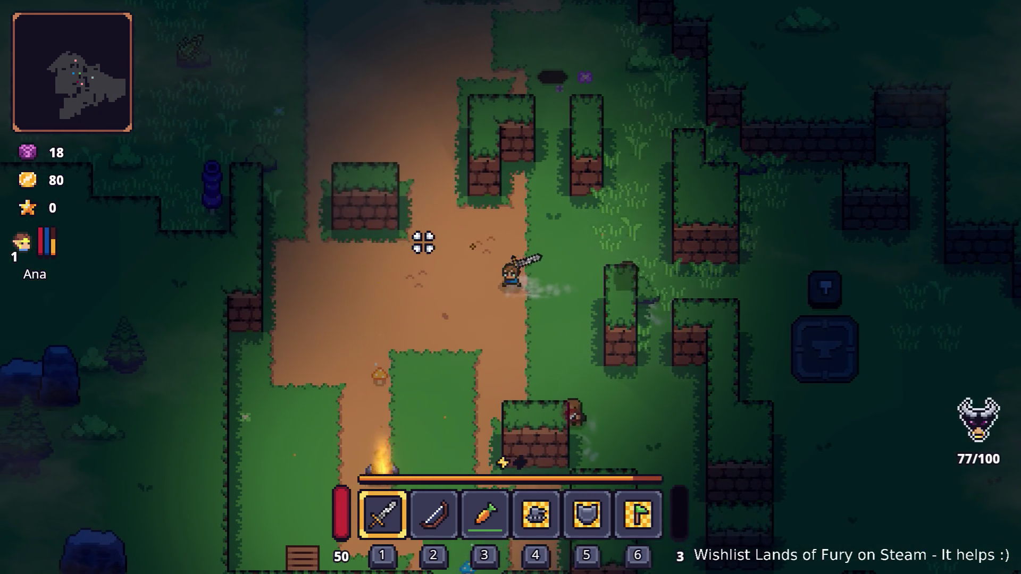
{"action": "key", "text": "w"}
{"action": "key", "text": "w"}
{"action": "key", "text": "a"}
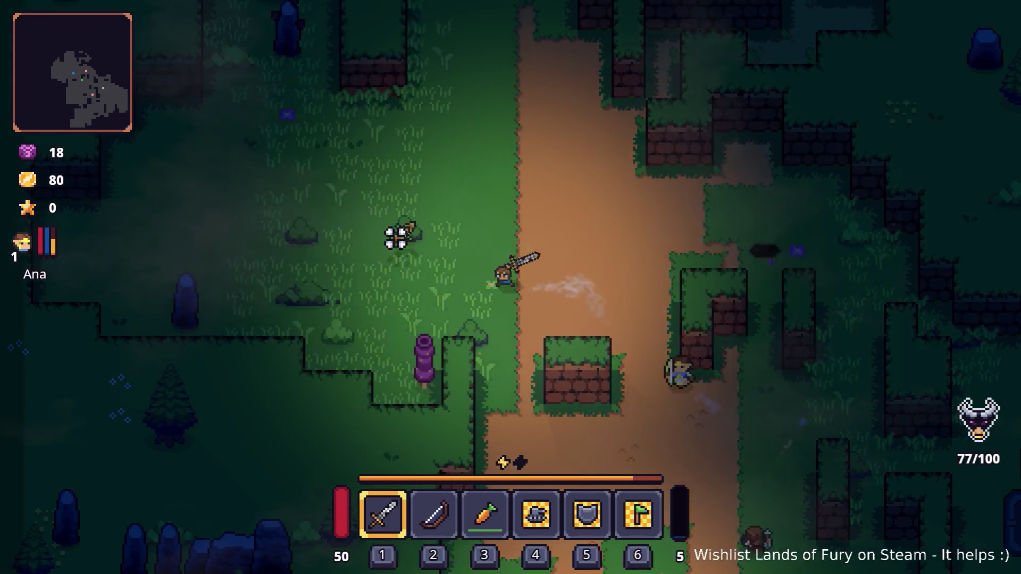
{"action": "left_click", "coordinate": [391, 234]}
{"action": "key", "text": "d"}
{"action": "key", "text": "s"}
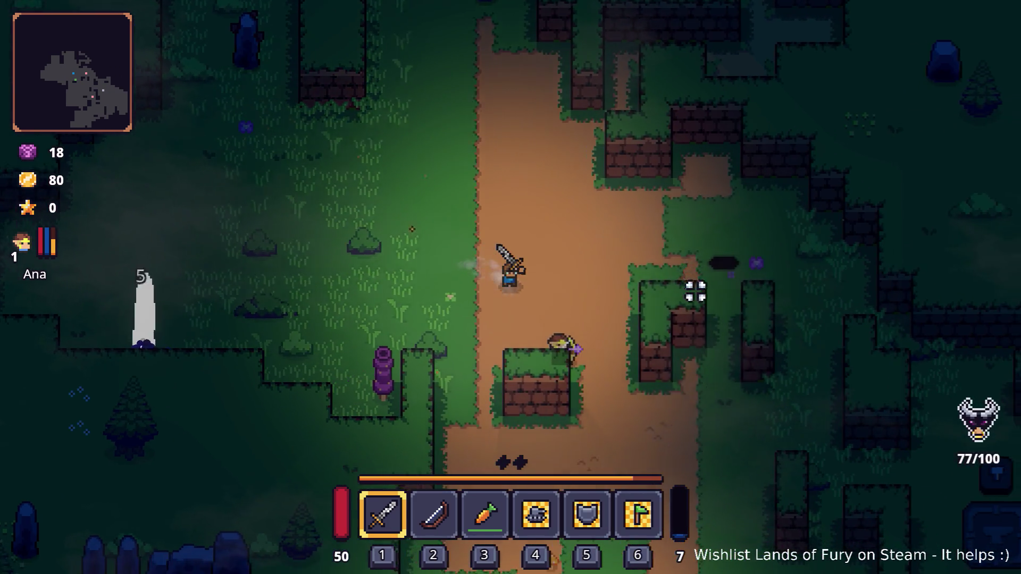
{"action": "key", "text": "s"}
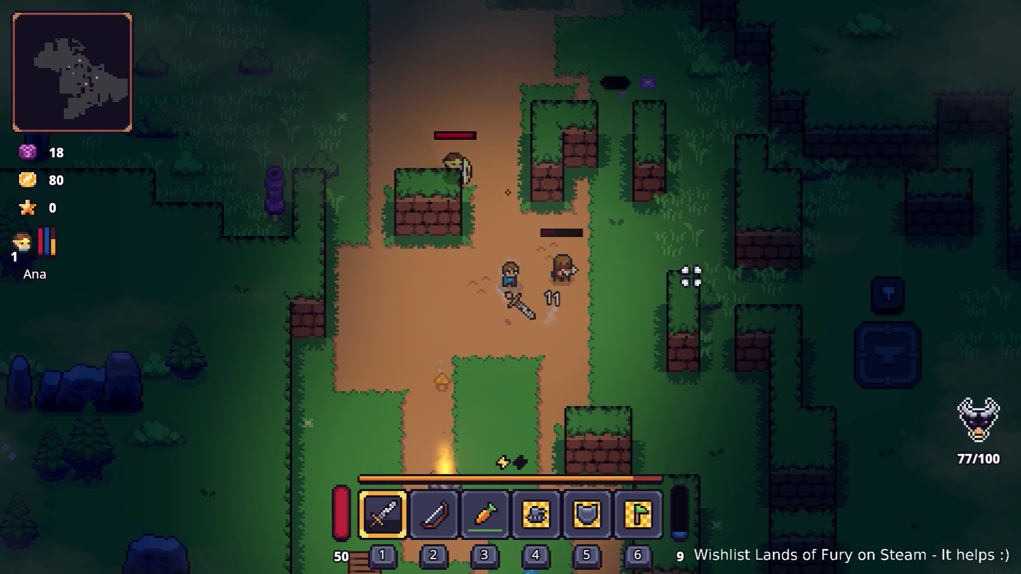
{"action": "left_click", "coordinate": [665, 250]}
Walk onto the anvil and look over the inventory holding the carrot and corn
{"action": "key", "text": "s"}
{"action": "key", "text": "a"}
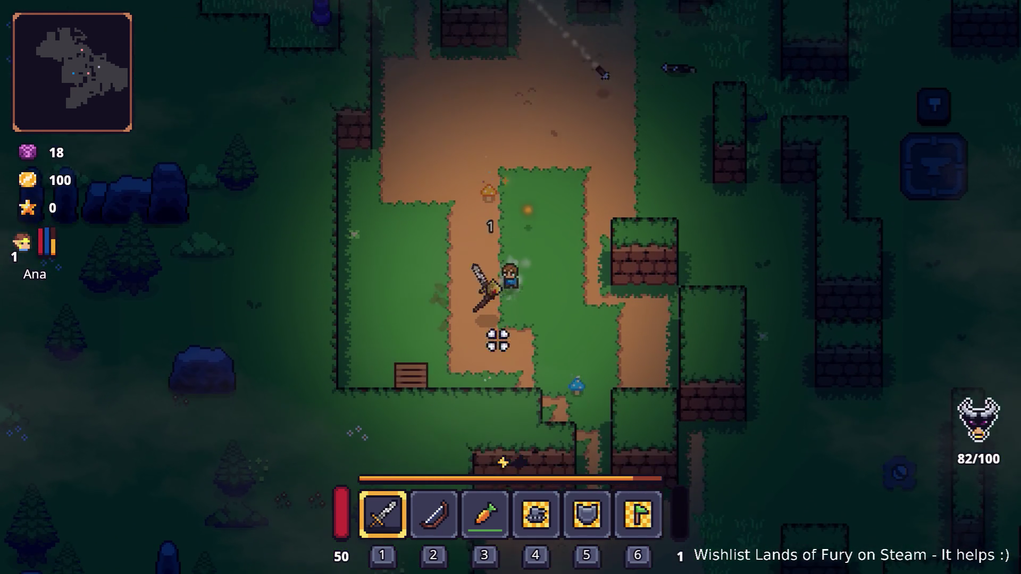
{"action": "key", "text": "w"}
{"action": "key", "text": "d"}
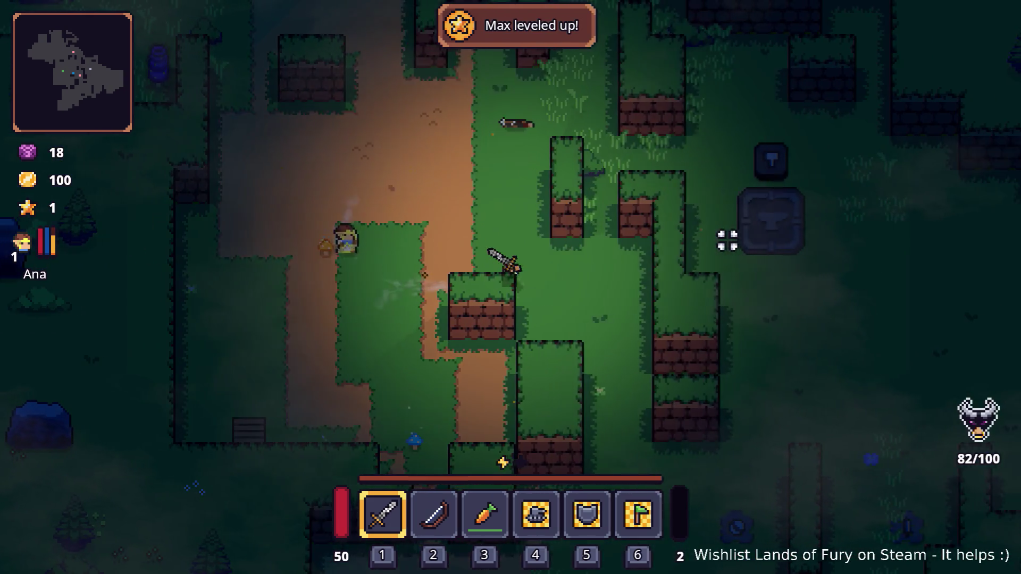
{"action": "key", "text": "w"}
{"action": "key", "text": "d"}
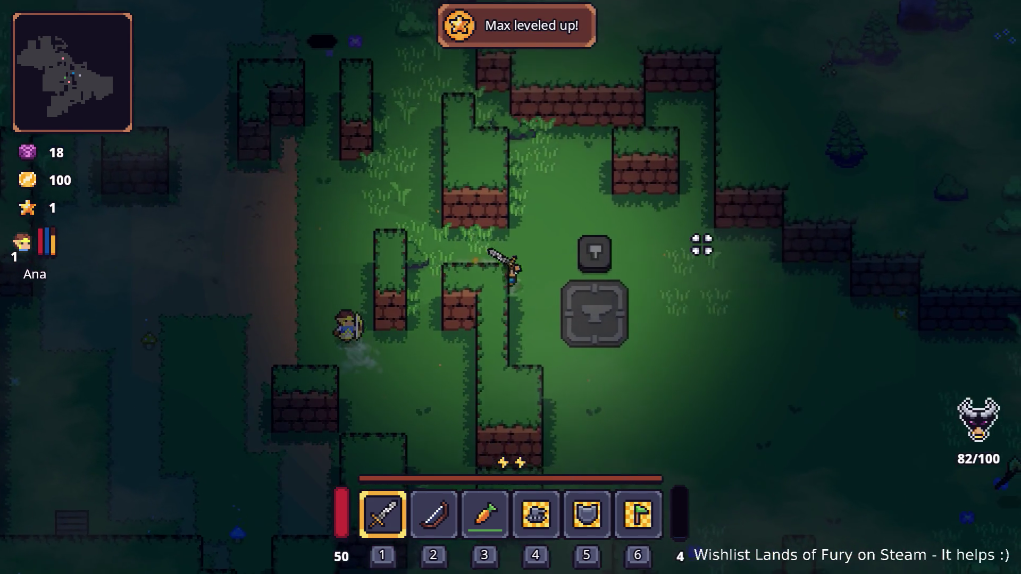
{"action": "key", "text": "e"}
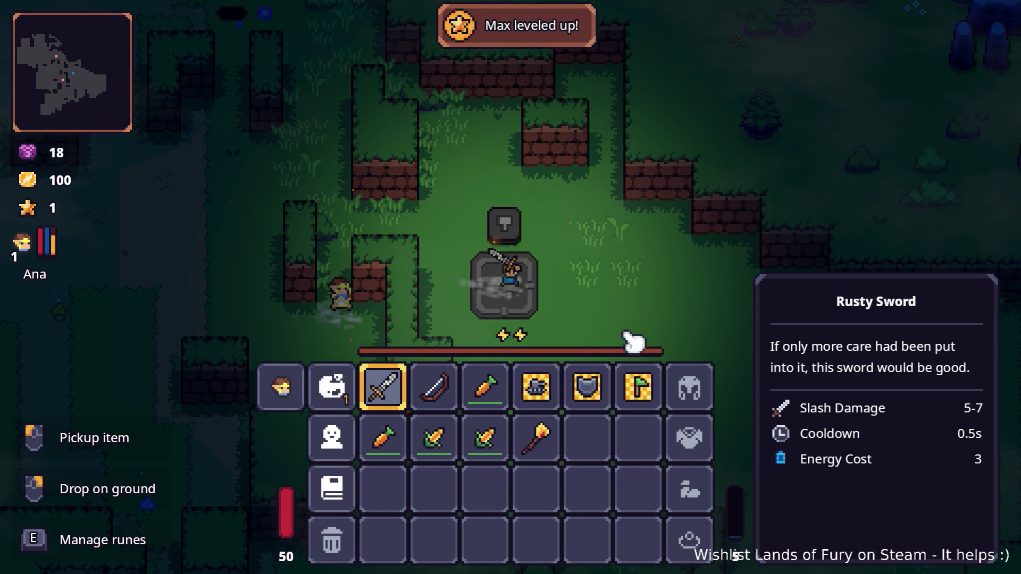
{"action": "key", "text": "e"}
Drop a corn and the burning stick on the ground, then recheck the inventory
{"action": "key", "text": "e"}
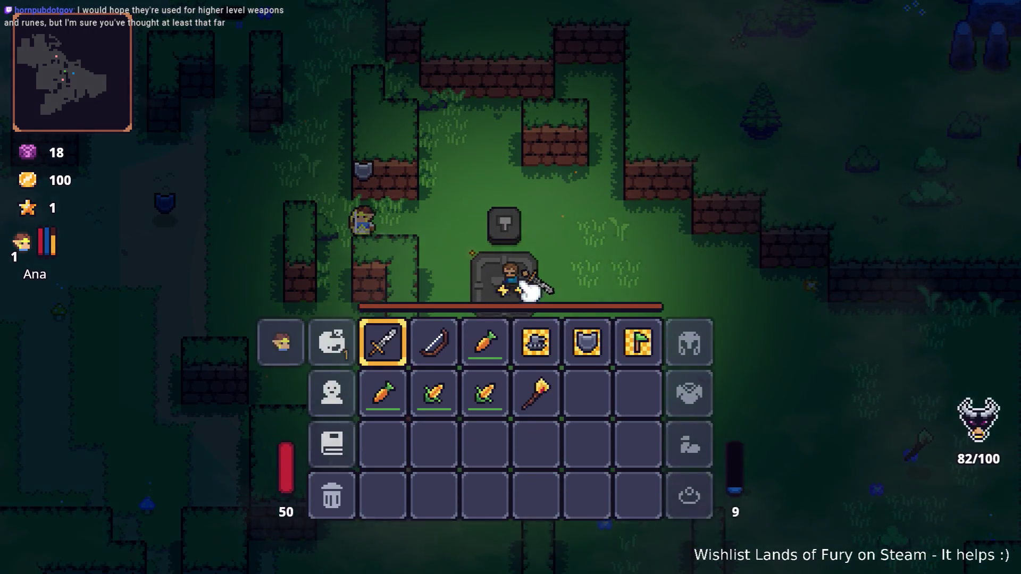
{"action": "right_click", "coordinate": [486, 442]}
{"action": "right_click", "coordinate": [538, 434]}
{"action": "key", "text": "e"}
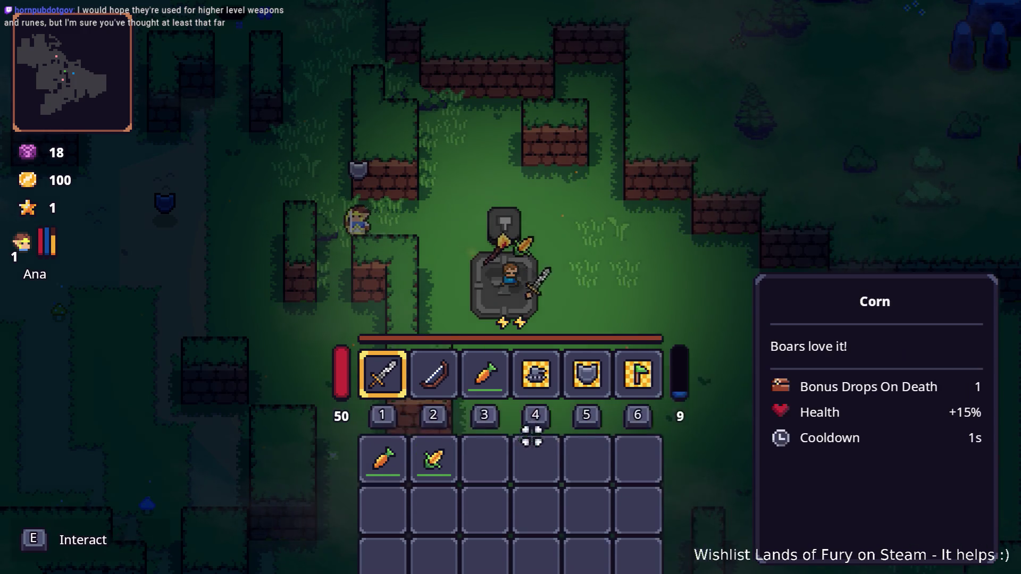
{"action": "key", "text": "w"}
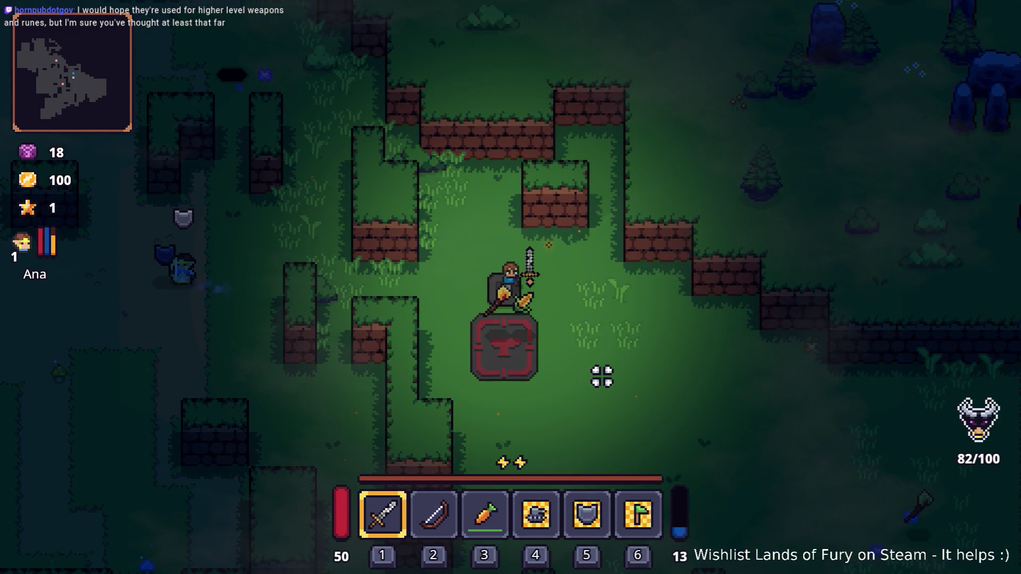
{"action": "key", "text": "d"}
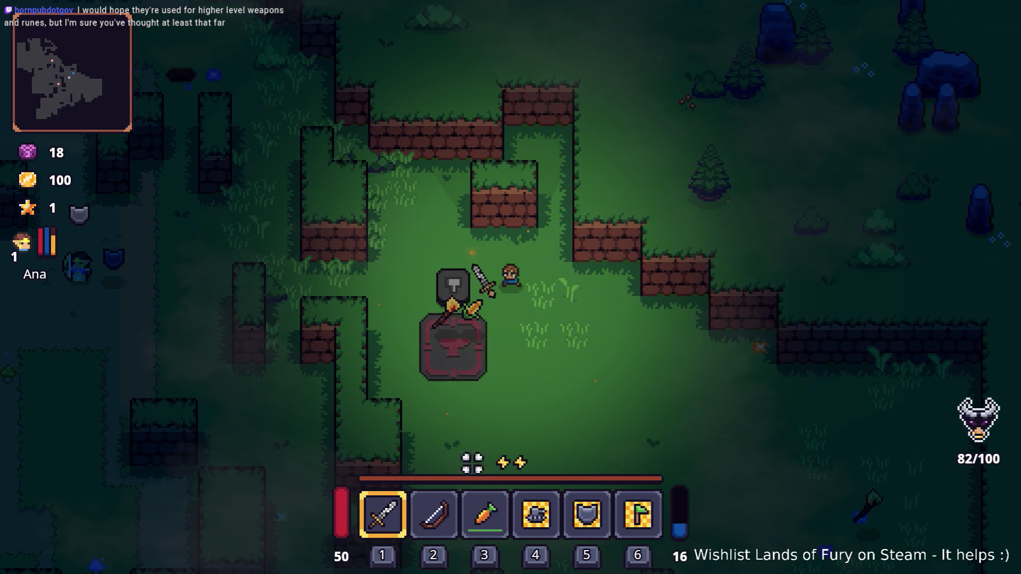
{"action": "key", "text": "e"}
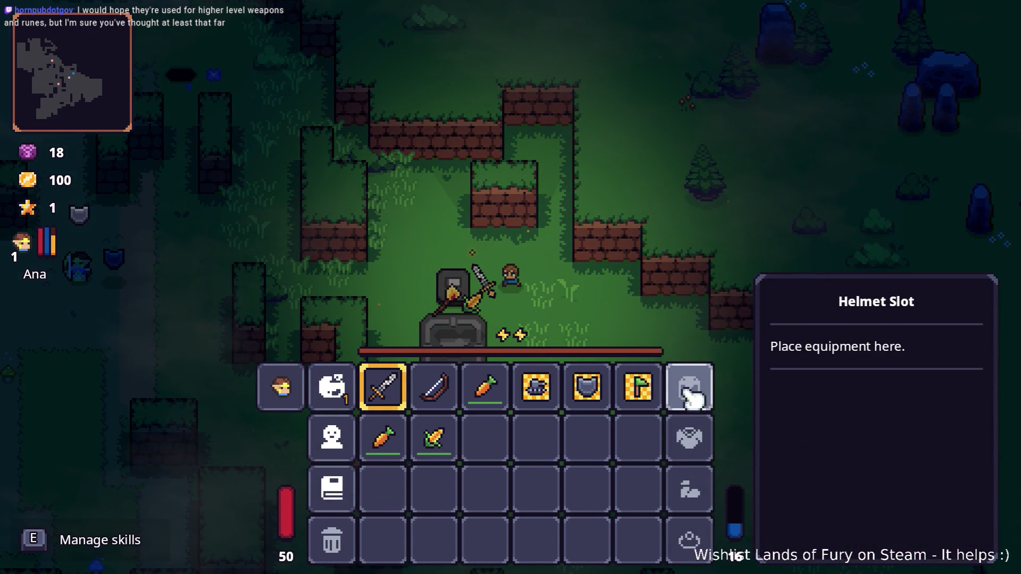
{"action": "key", "text": "e"}
Step back onto the anvil, reopen the inventory and view the character stats
{"action": "key", "text": "s"}
{"action": "key", "text": "a"}
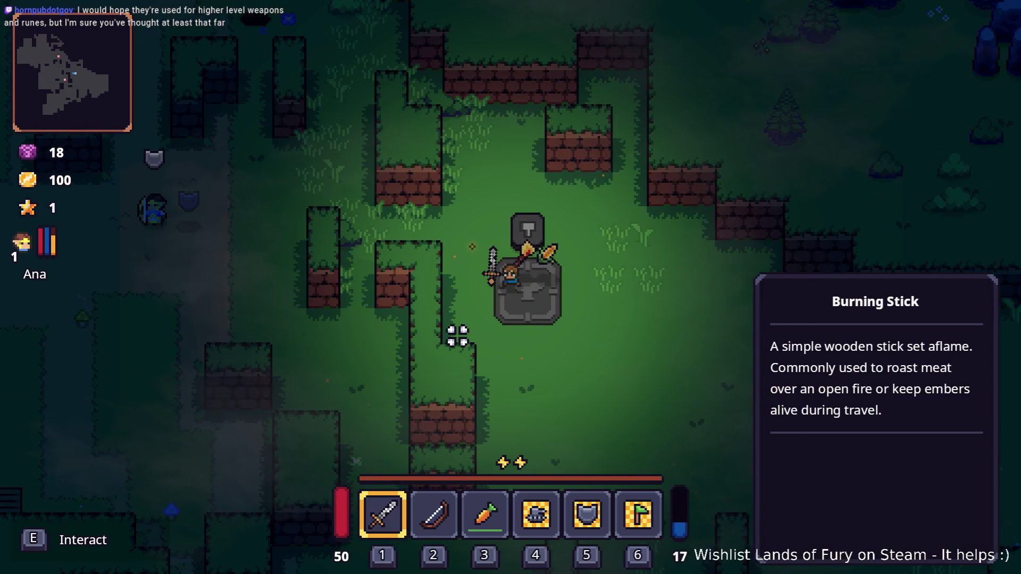
{"action": "key", "text": "d"}
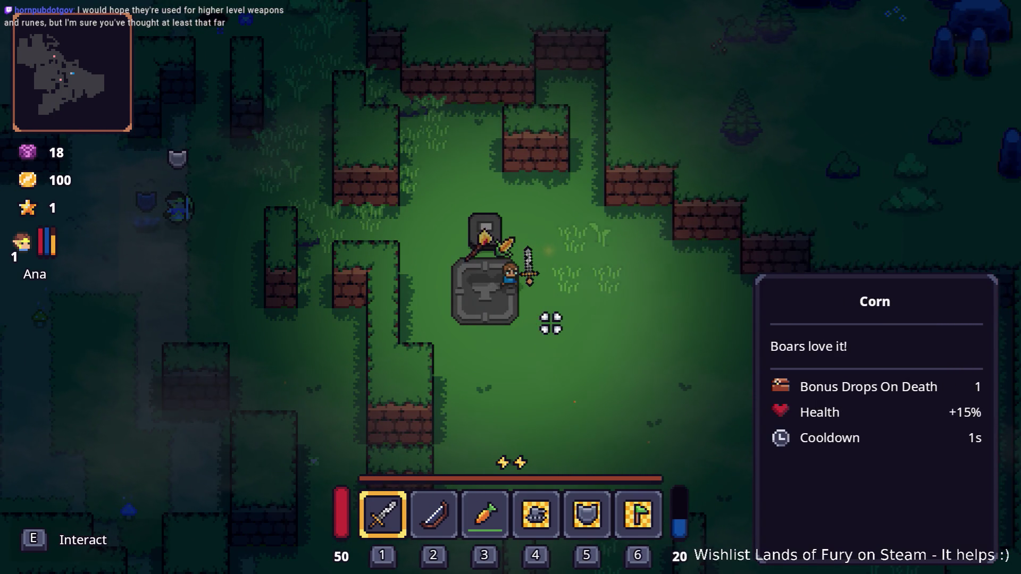
{"action": "key", "text": "e"}
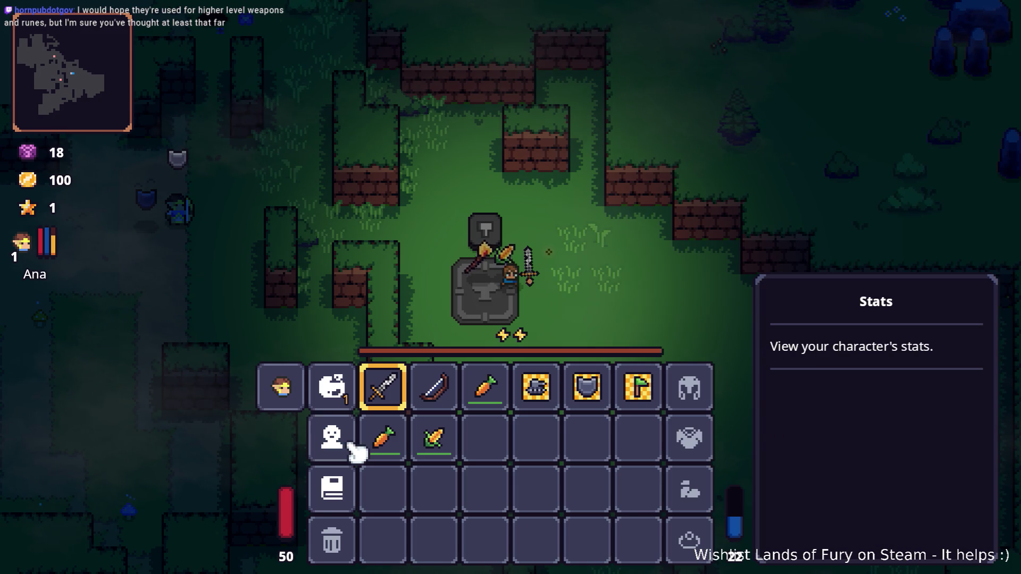
{"action": "left_click", "coordinate": [351, 446]}
{"action": "left_click", "coordinate": [510, 501]}
In the Journal's Recipes list, view the locked recipe, Honey Glazed Steak, Mine and Nail Mine
{"action": "left_click", "coordinate": [347, 488]}
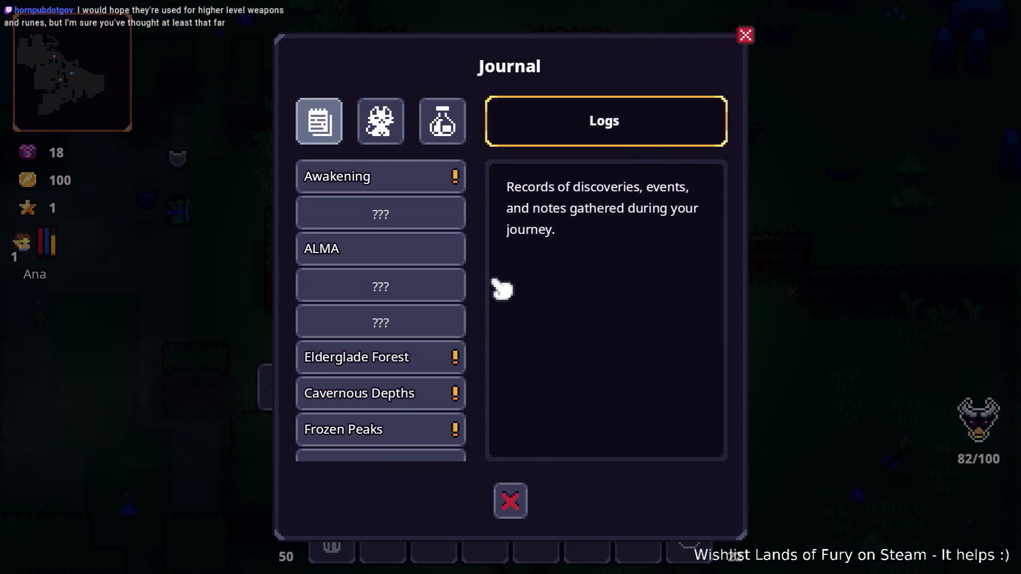
{"action": "left_click", "coordinate": [445, 127]}
{"action": "scroll", "coordinate": [428, 279], "scroll_direction": "down", "scroll_amount": 5}
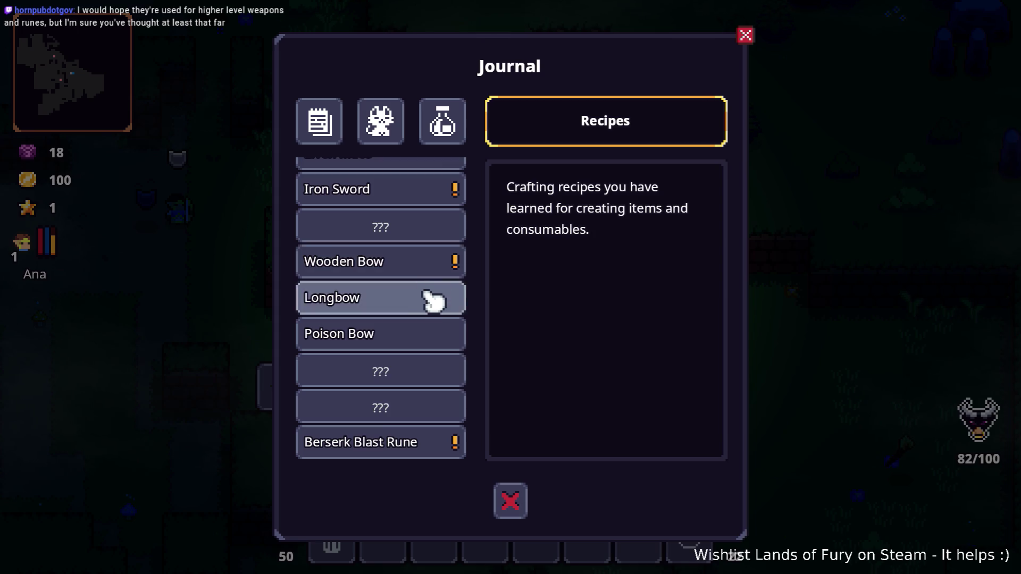
{"action": "scroll", "coordinate": [439, 285], "scroll_direction": "up", "scroll_amount": 5}
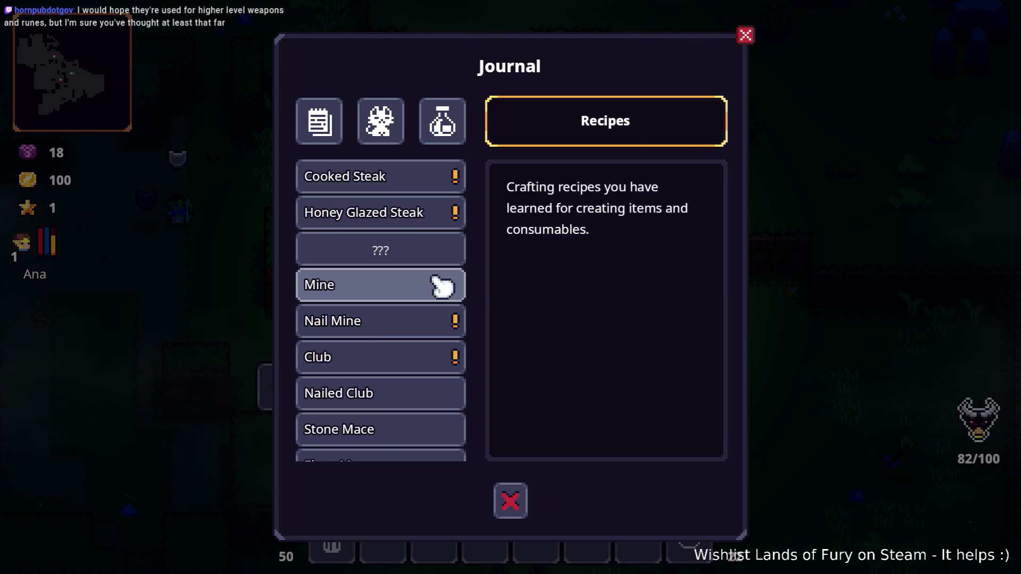
{"action": "left_click", "coordinate": [433, 250]}
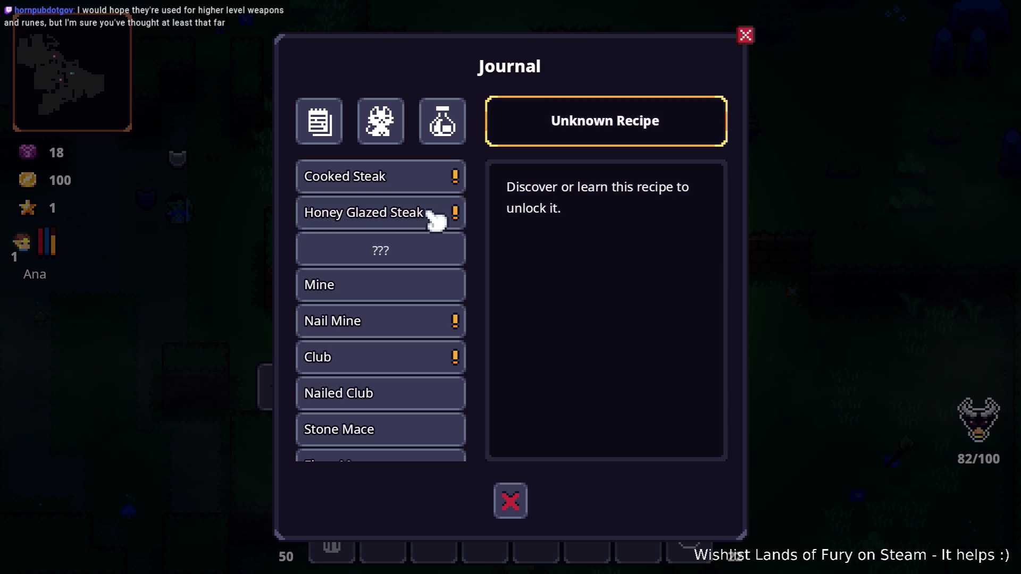
{"action": "left_click", "coordinate": [432, 215]}
{"action": "left_click", "coordinate": [420, 292]}
{"action": "left_click", "coordinate": [417, 325]}
View the Nailed Club recipe, then pause the game and quit to the desktop
{"action": "scroll", "coordinate": [412, 346], "scroll_direction": "down", "scroll_amount": 2}
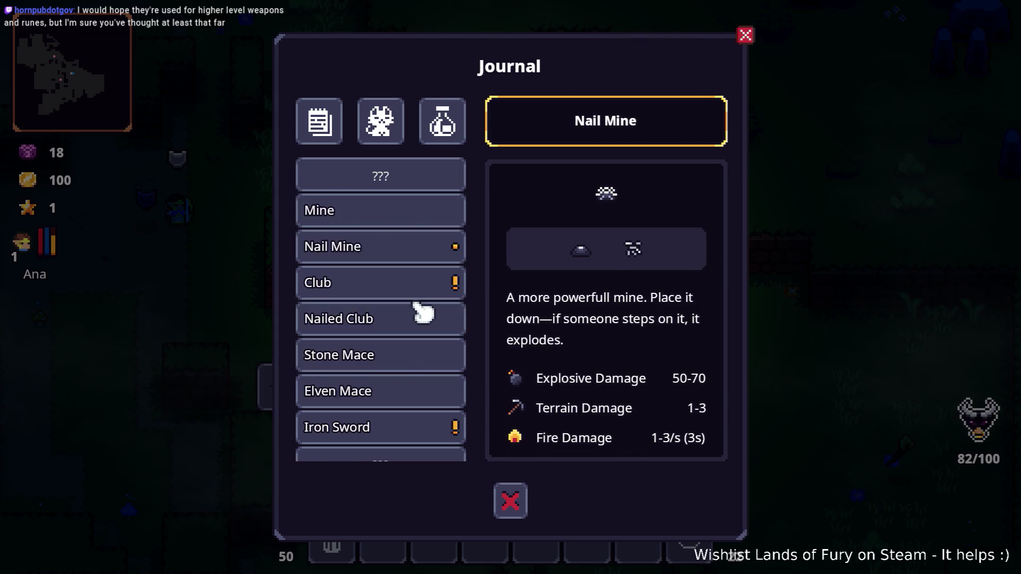
{"action": "left_click", "coordinate": [422, 315]}
{"action": "scroll", "coordinate": [423, 327], "scroll_direction": "down", "scroll_amount": 5}
{"action": "scroll", "coordinate": [423, 329], "scroll_direction": "down", "scroll_amount": 2}
{"action": "scroll", "coordinate": [424, 328], "scroll_direction": "up", "scroll_amount": 5}
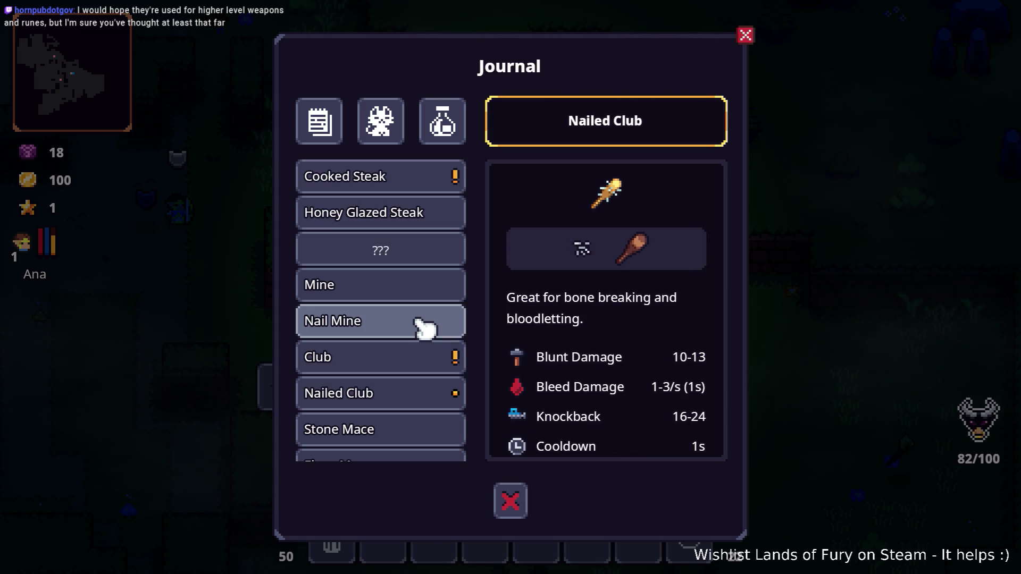
{"action": "key", "text": "Escape"}
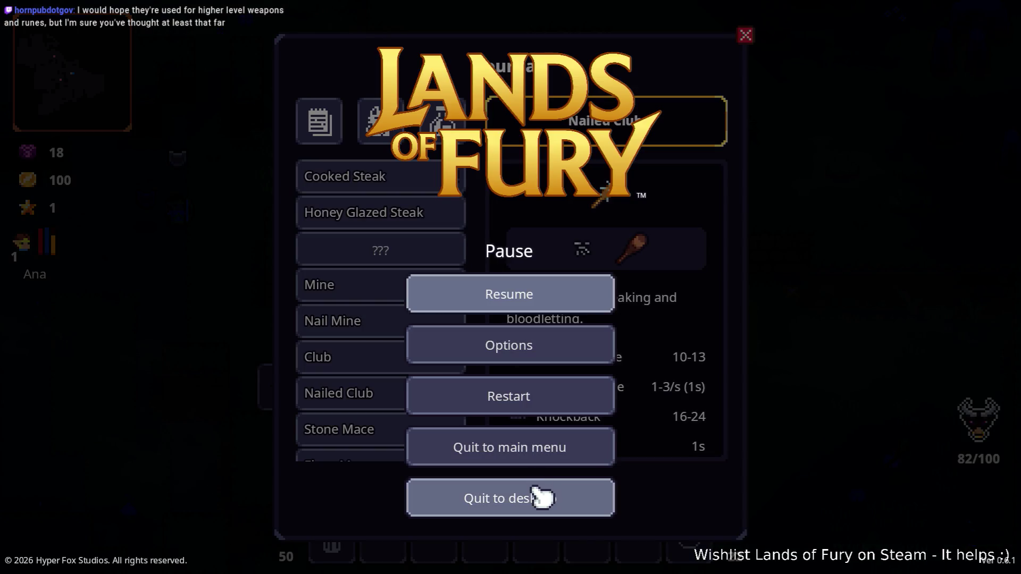
{"action": "left_click", "coordinate": [541, 497]}
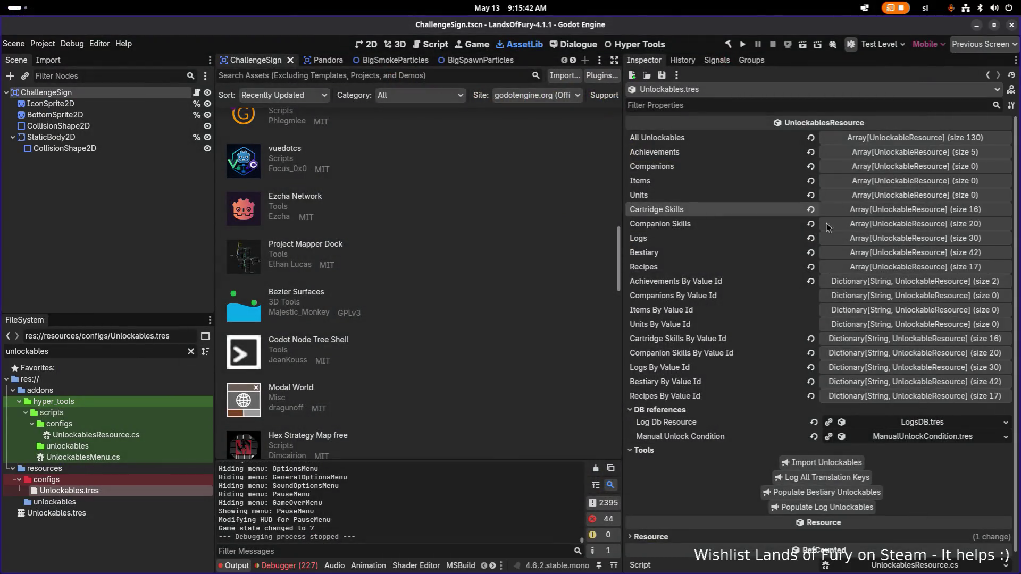
Expand the Recipes array and PopcornRecipe.tres in Unlockables.tres and select its Id
{"action": "left_click", "coordinate": [892, 267]}
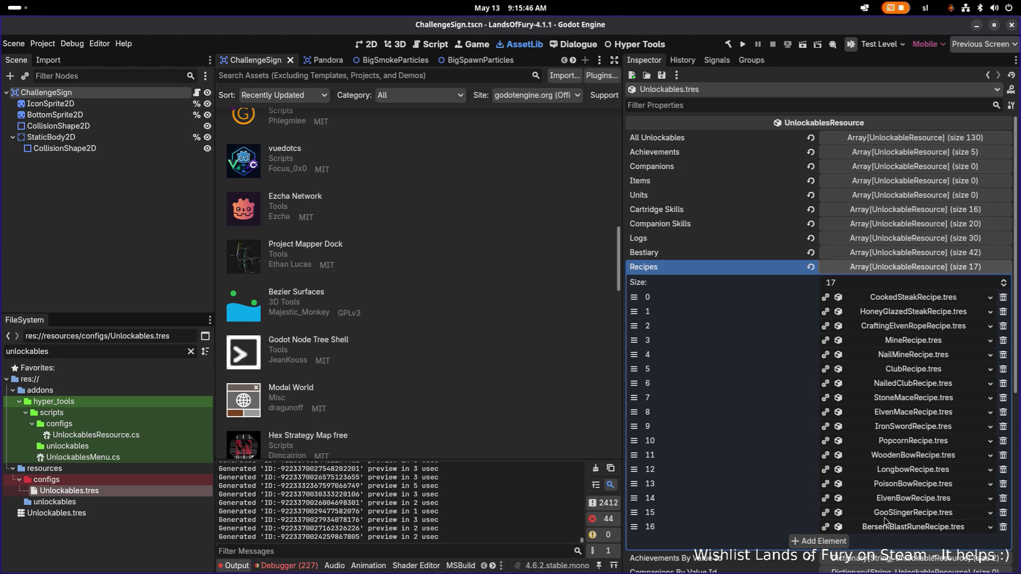
{"action": "left_click", "coordinate": [929, 443]}
{"action": "scroll", "coordinate": [915, 449], "scroll_direction": "down", "scroll_amount": 1}
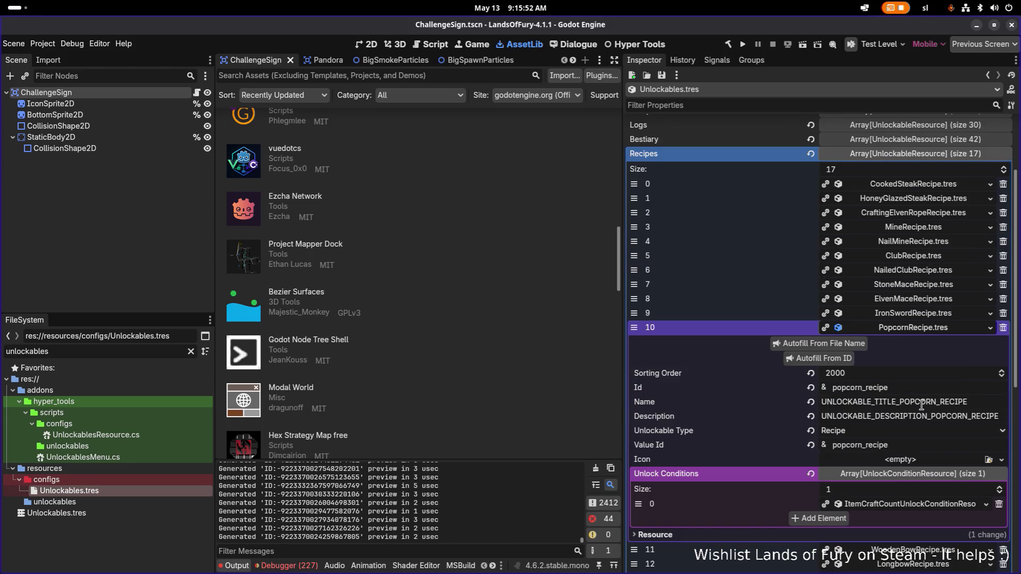
{"action": "left_click", "coordinate": [921, 391]}
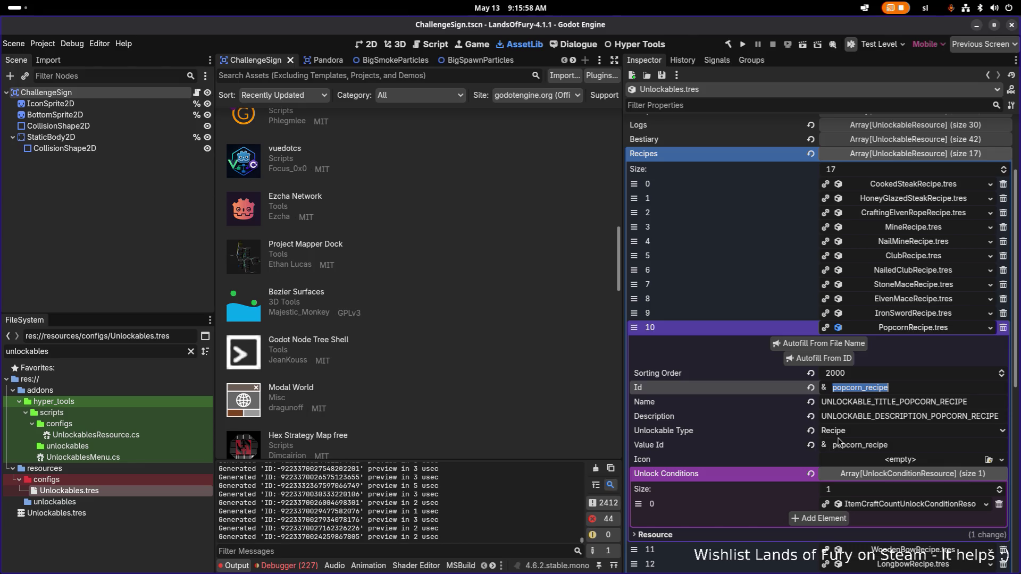
{"action": "left_click", "coordinate": [136, 351]}
Filter the FileSystem for 'reci', view RecipeBook.tres, then load RecipesDB.tres in the Inspector
{"action": "key", "text": "ctrl+a"}
{"action": "type", "text": "reci"}
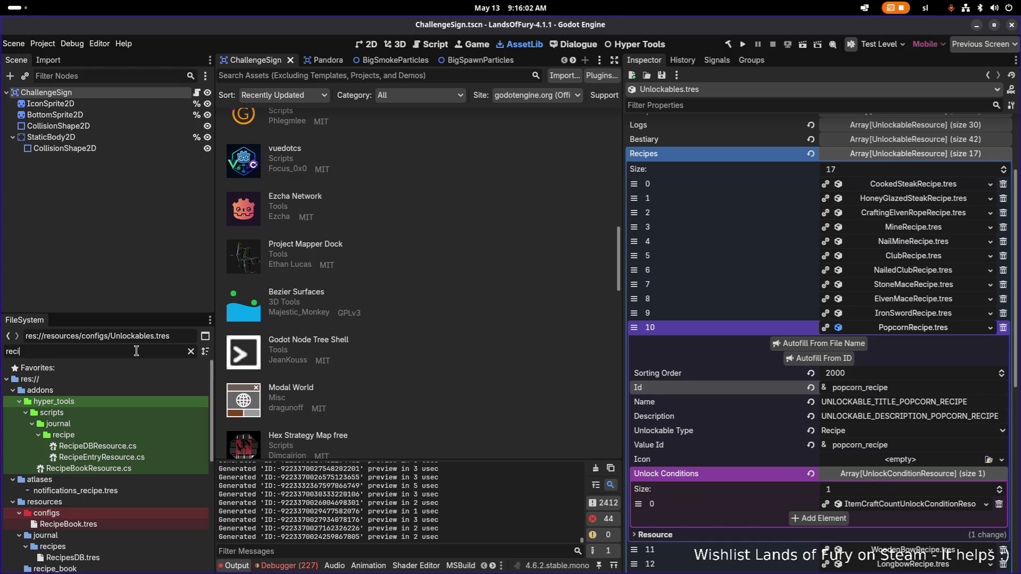
{"action": "left_click", "coordinate": [121, 526]}
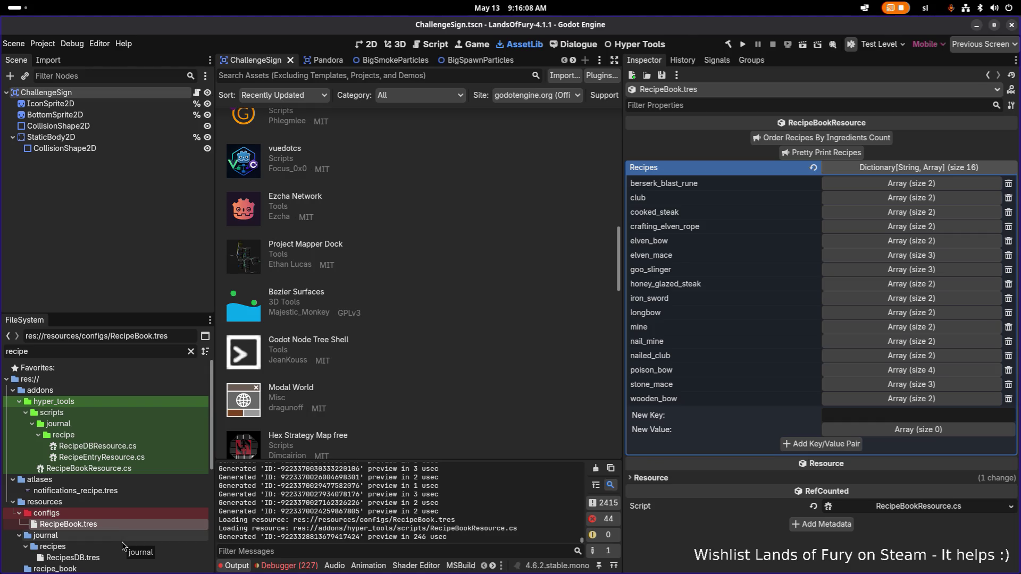
{"action": "left_click", "coordinate": [115, 558]}
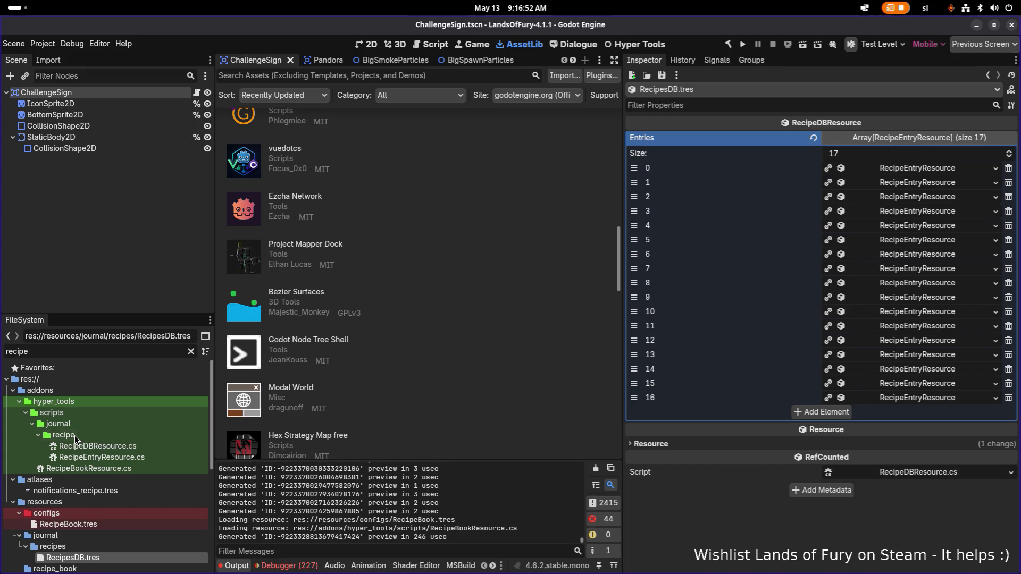
{"action": "key", "text": "alt+Tab"}
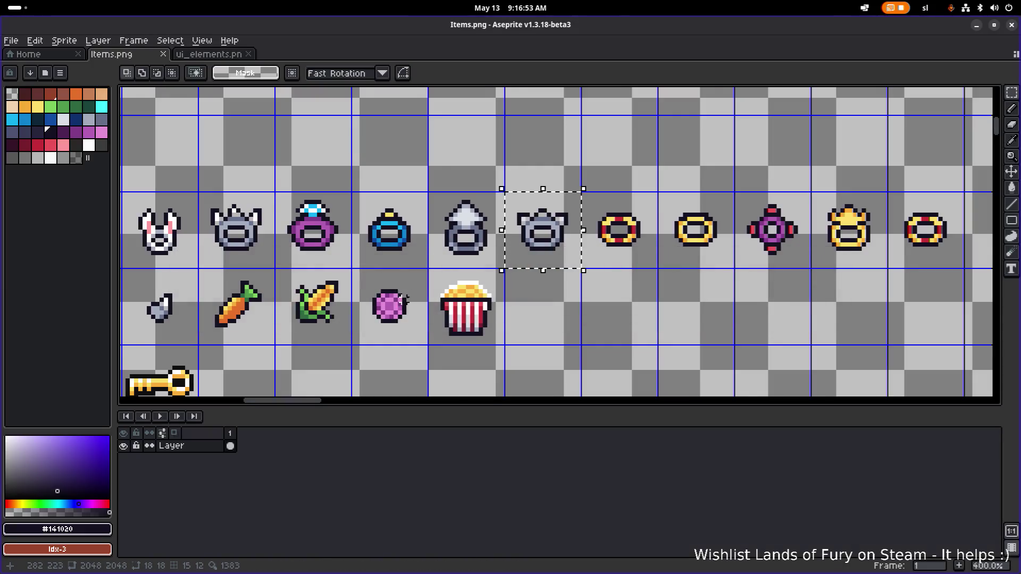
{"action": "scroll", "coordinate": [407, 297], "scroll_direction": "down", "scroll_amount": 3}
{"action": "left_click_drag", "start_coordinate": [444, 278], "coordinate": [524, 235]}
{"action": "scroll", "coordinate": [423, 292], "scroll_direction": "up", "scroll_amount": 3}
{"action": "mouse_move", "coordinate": [424, 292]}
{"action": "left_mouse_down"}
{"action": "mouse_move", "coordinate": [559, 264]}
{"action": "mouse_move", "coordinate": [585, 269]}
{"action": "left_mouse_up"}
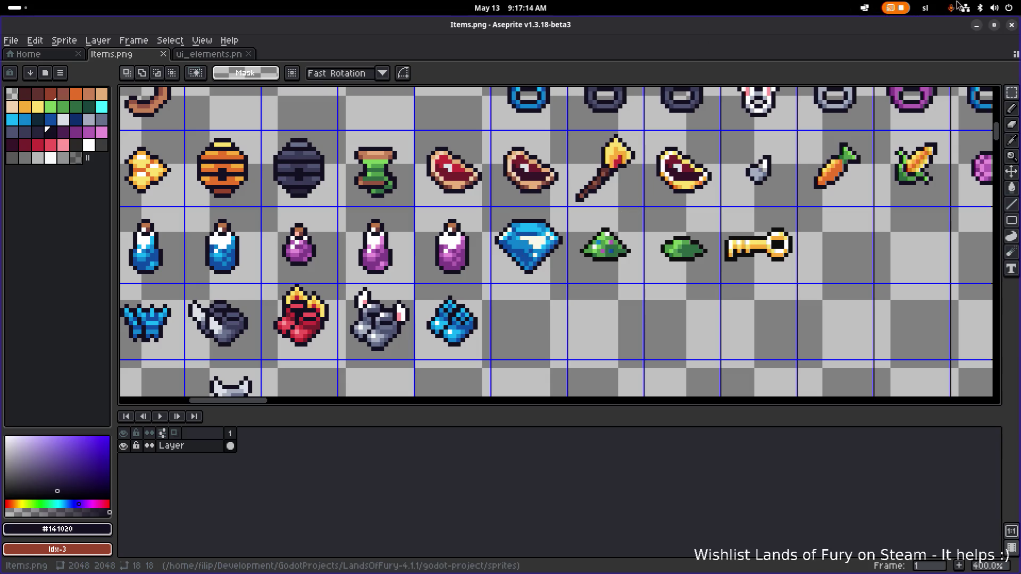
{"action": "left_click", "coordinate": [977, 27]}
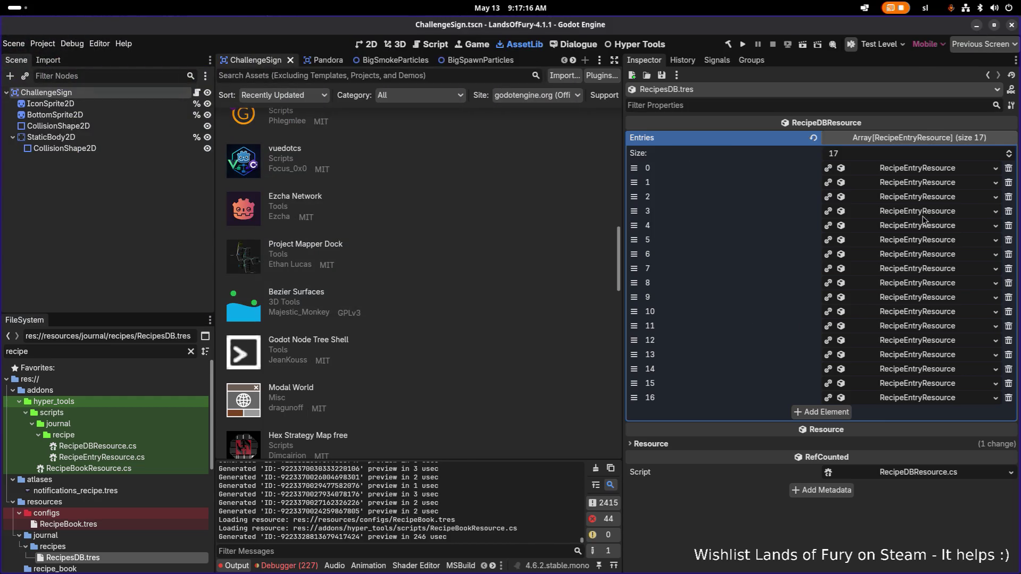
Expand popcorn recipe entry 16 and select its burning_stick ingredient id
{"action": "left_click", "coordinate": [926, 399]}
{"action": "scroll", "coordinate": [920, 399], "scroll_direction": "down", "scroll_amount": 3}
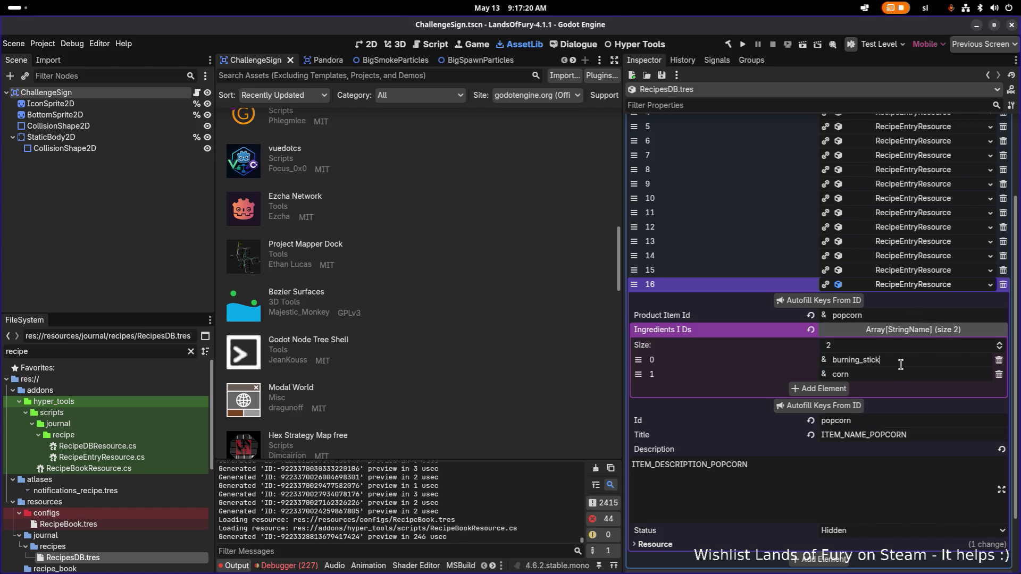
{"action": "left_click", "coordinate": [900, 365]}
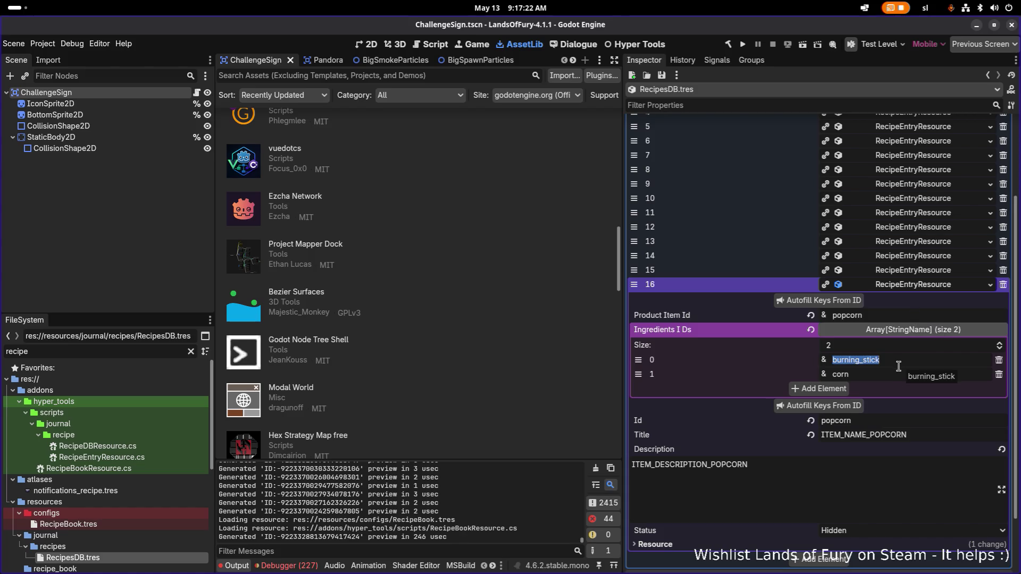
Search the VS Code workspace for burning_stick and check line 94's commit history
{"action": "key", "text": "alt+Tab"}
{"action": "left_click", "coordinate": [554, 289]}
{"action": "key", "text": "ctrl+shift+f"}
{"action": "type", "text": "burning_stick"}
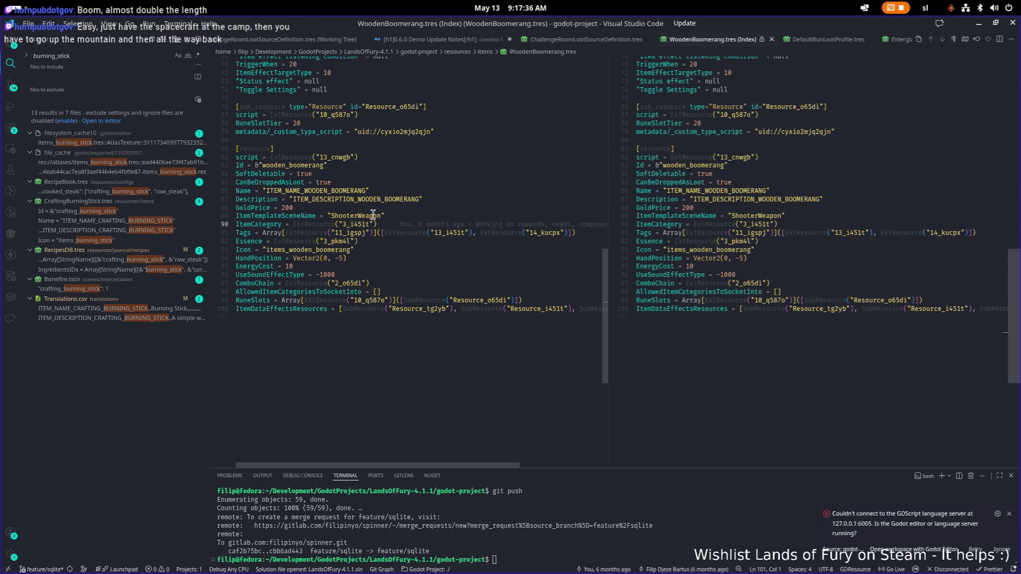
{"action": "left_click", "coordinate": [356, 259]}
{"action": "mouse_move", "coordinate": [356, 259]}
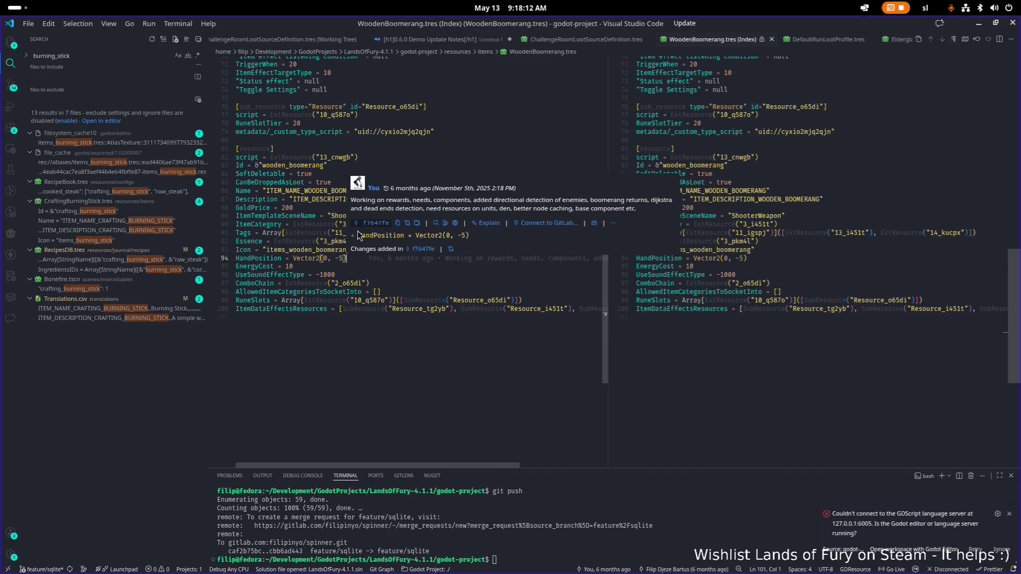
{"action": "left_click", "coordinate": [384, 174]}
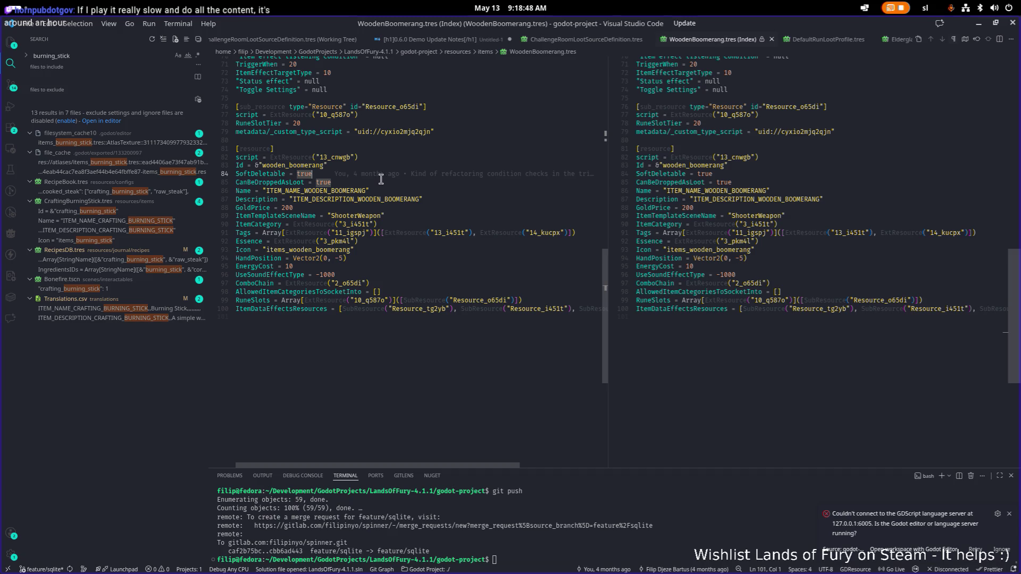
{"action": "mouse_move", "coordinate": [398, 177]}
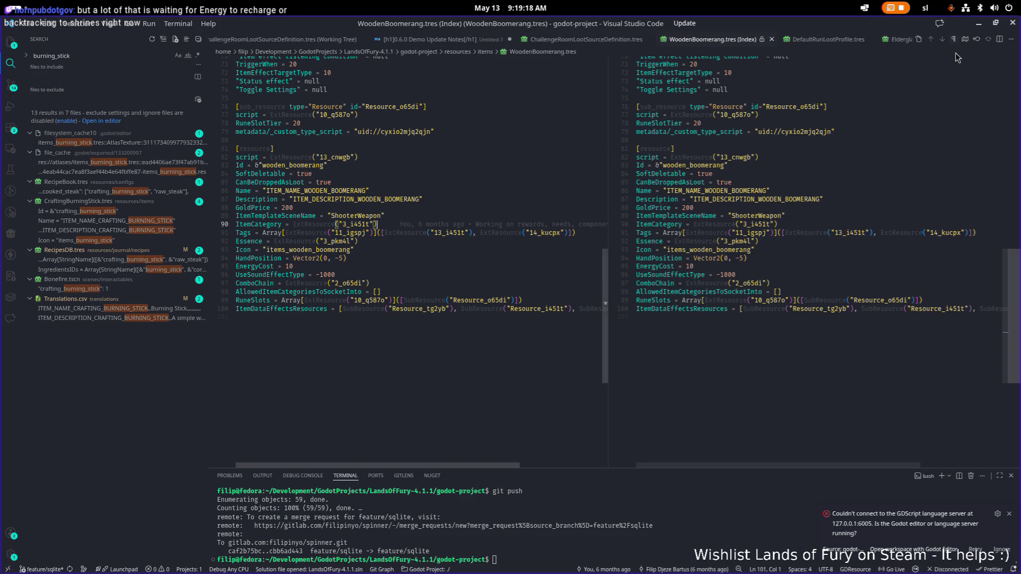
{"action": "key", "text": "alt+Tab"}
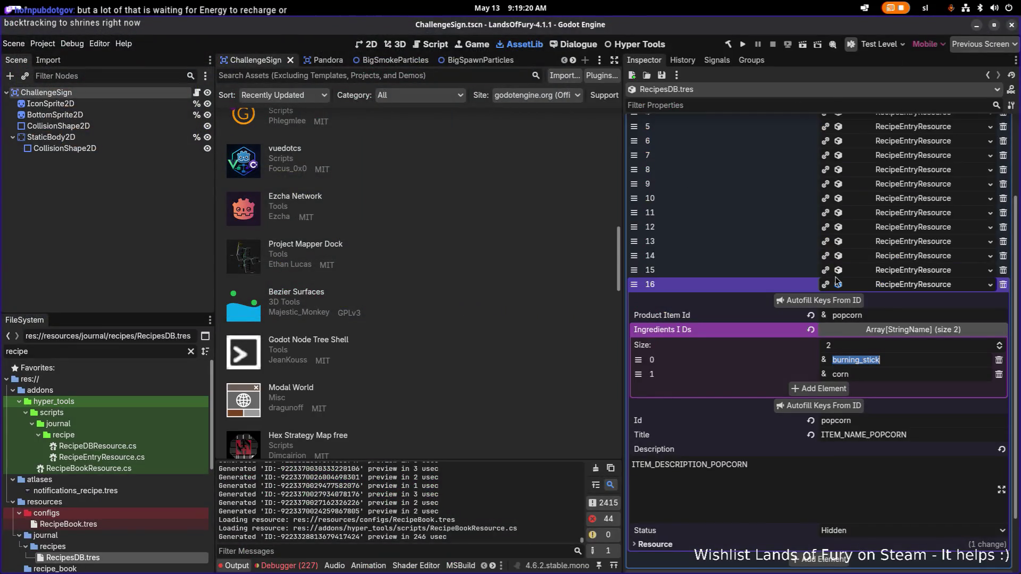
Select the burning_stick id in Godot, then open CraftingBurningStick.tres from VS Code's search results
{"action": "left_click", "coordinate": [877, 359]}
{"action": "double_click", "coordinate": [877, 359]}
{"action": "key", "text": "alt+Tab"}
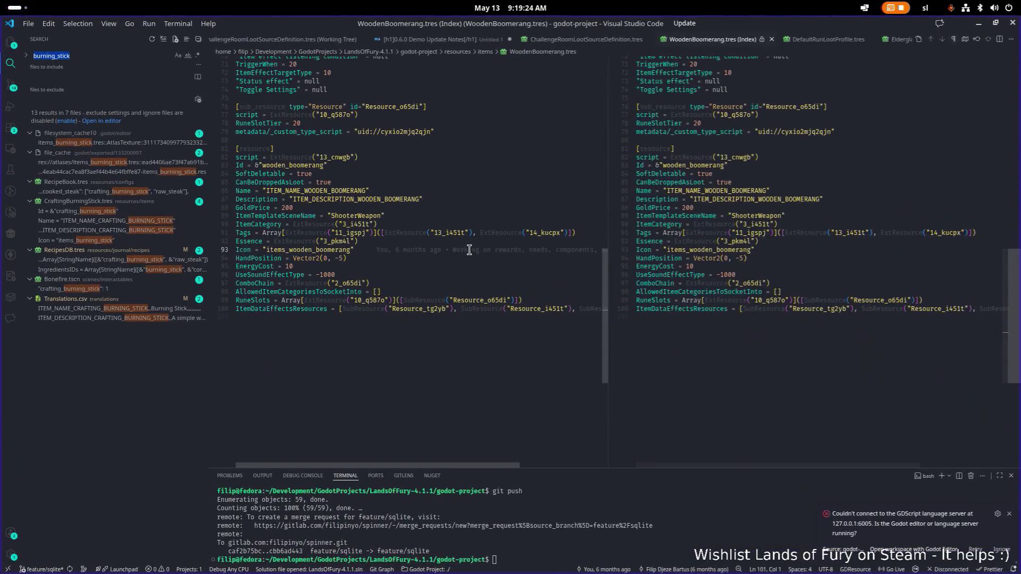
{"action": "left_click", "coordinate": [469, 250]}
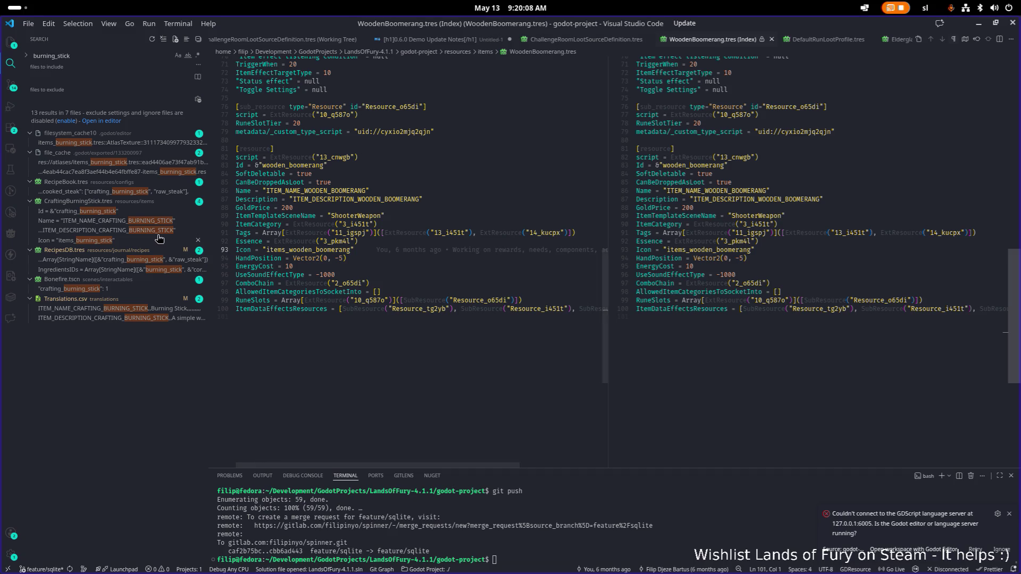
{"action": "left_click", "coordinate": [105, 211]}
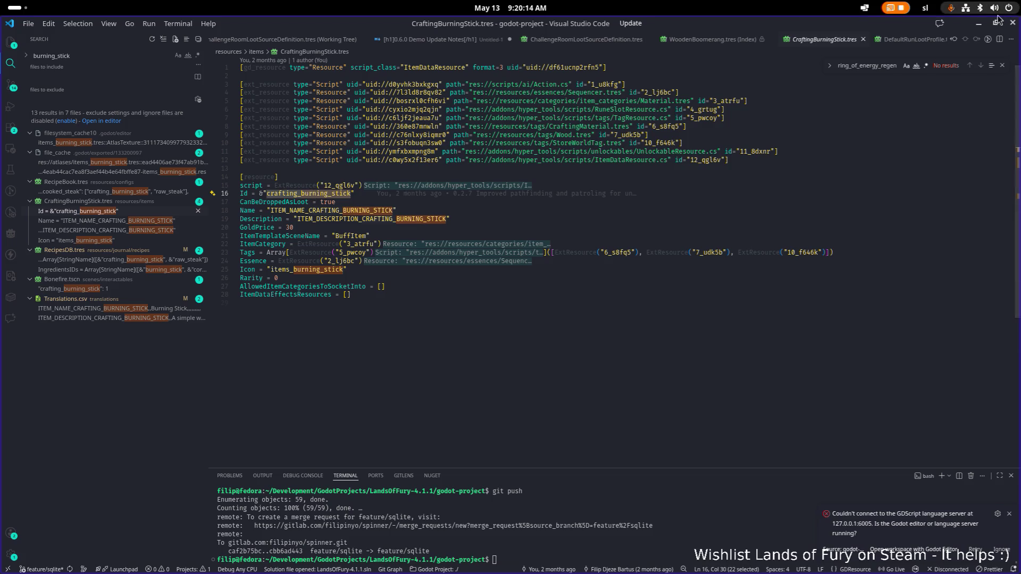
Change the popcorn ingredient to crafting_burning_stick, save, and open RecipeBook.tres
{"action": "key", "text": "alt+Tab"}
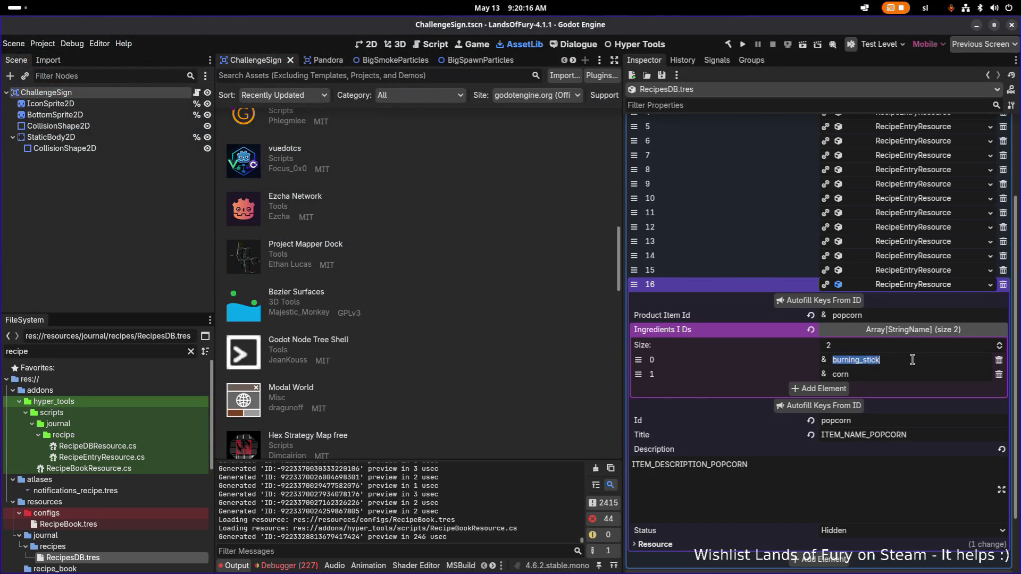
{"action": "type", "text": "crafting_burning_stick"}
{"action": "key", "text": "Return"}
{"action": "key", "text": "ctrl+s"}
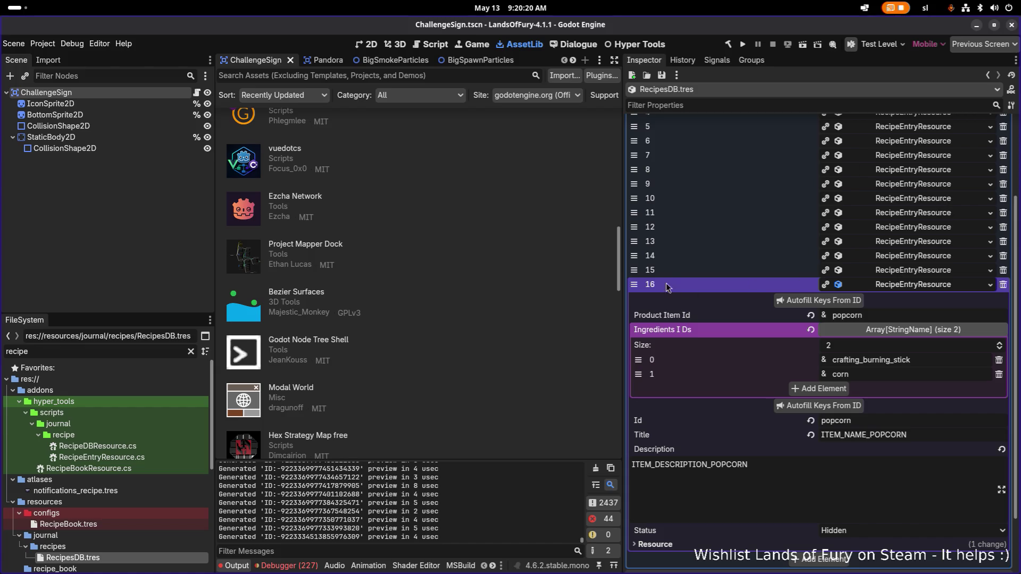
{"action": "left_click", "coordinate": [120, 524]}
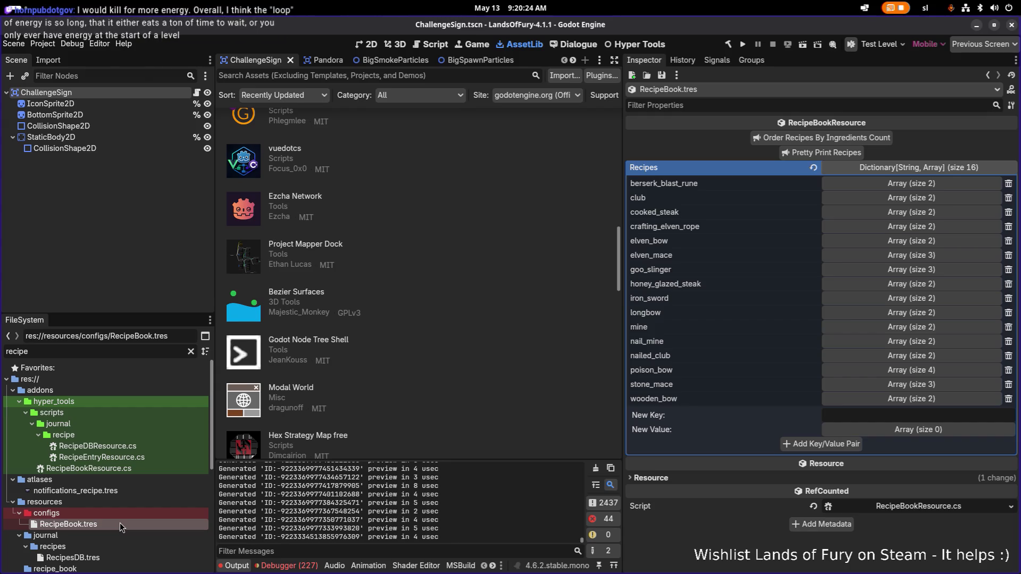
View the owners of RecipeBook.tres, finding no resources that reference it
{"action": "right_click", "coordinate": [119, 522]}
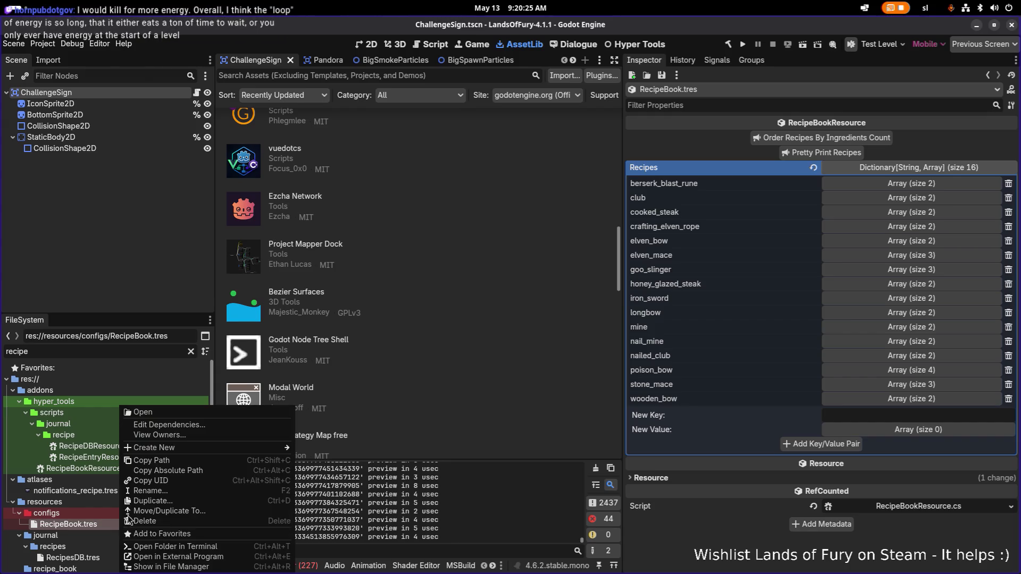
{"action": "left_click", "coordinate": [195, 436]}
{"action": "left_click", "coordinate": [522, 376]}
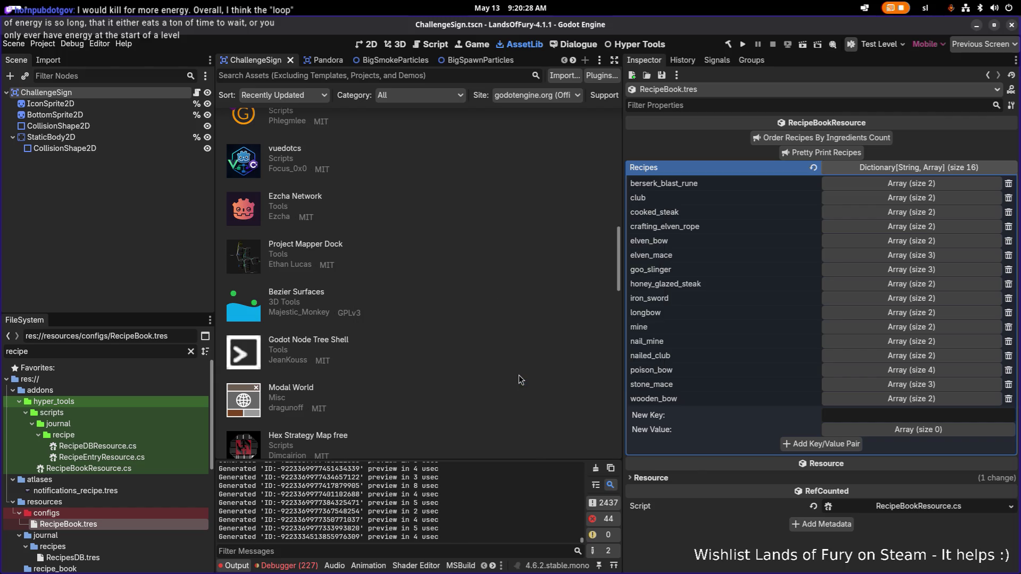
Glance at VS Code, then return to Godot and open RecipesDB.tres
{"action": "key", "text": "alt+Tab"}
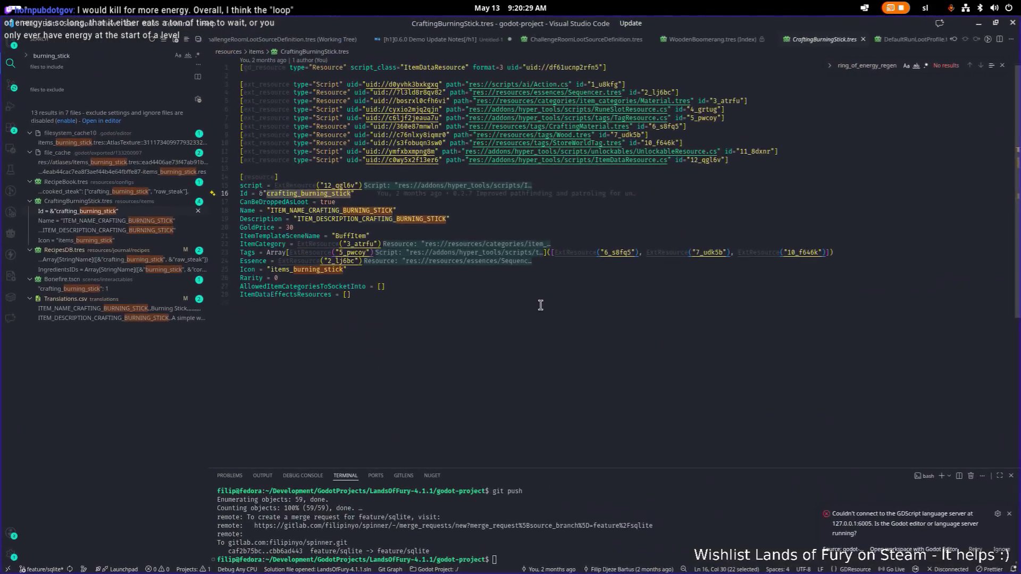
{"action": "left_click", "coordinate": [540, 303]}
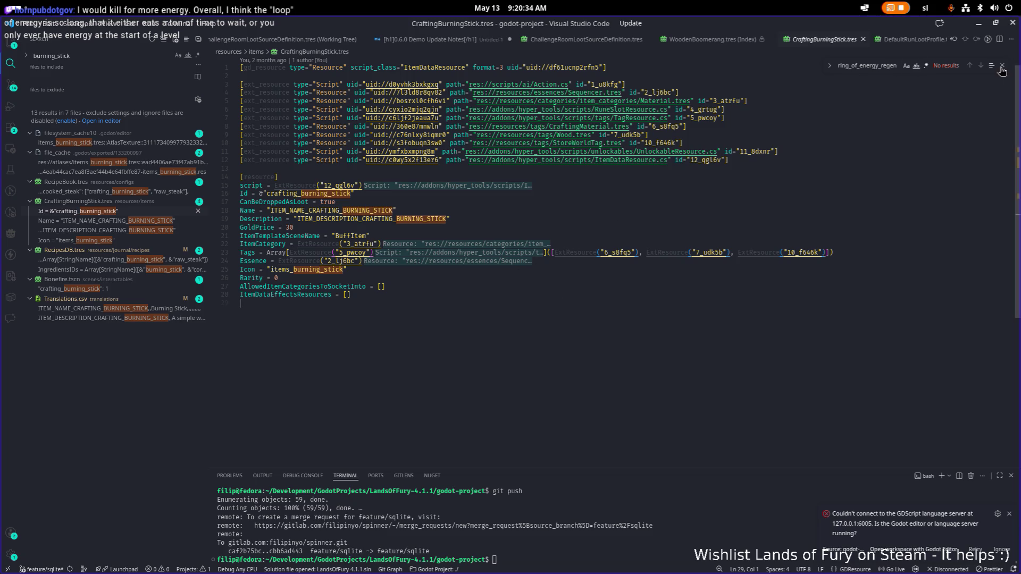
{"action": "key", "text": "alt+Tab"}
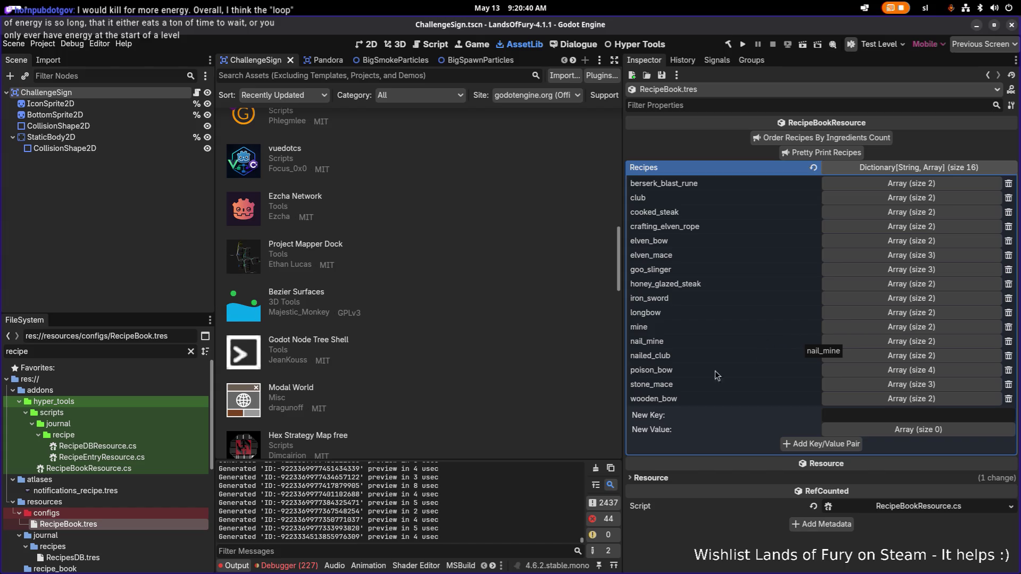
{"action": "scroll", "coordinate": [175, 492], "scroll_direction": "down", "scroll_amount": 2}
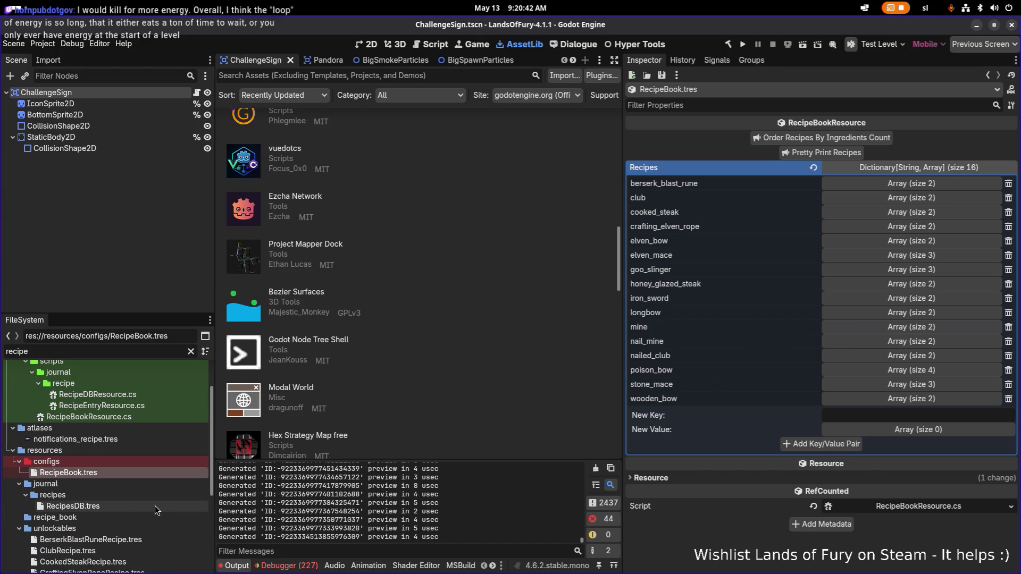
{"action": "left_click", "coordinate": [155, 505]}
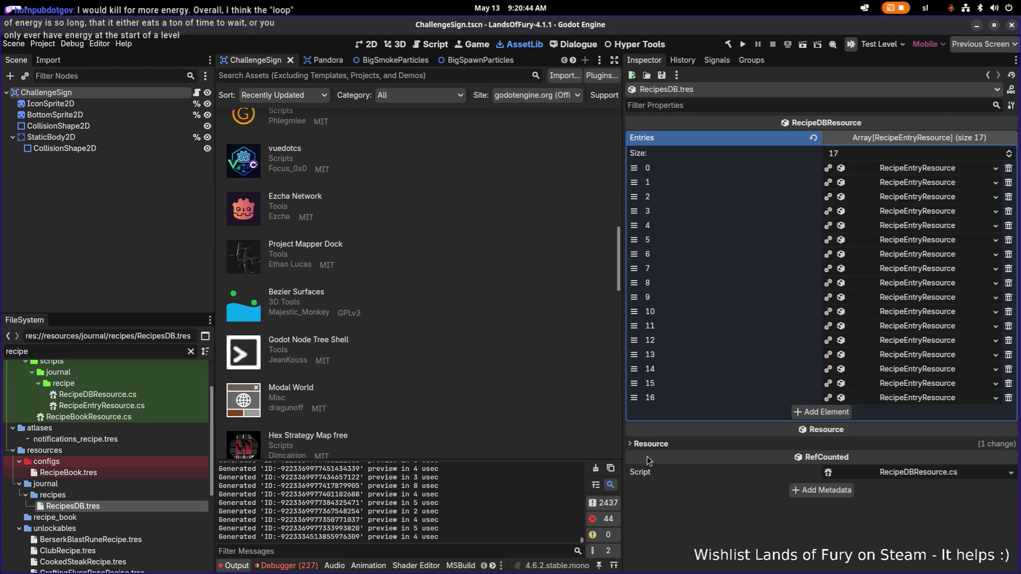
Select RecipeBook.tres, clear the FileSystem filter, and run the Lands of Fury project
{"action": "left_click", "coordinate": [148, 473]}
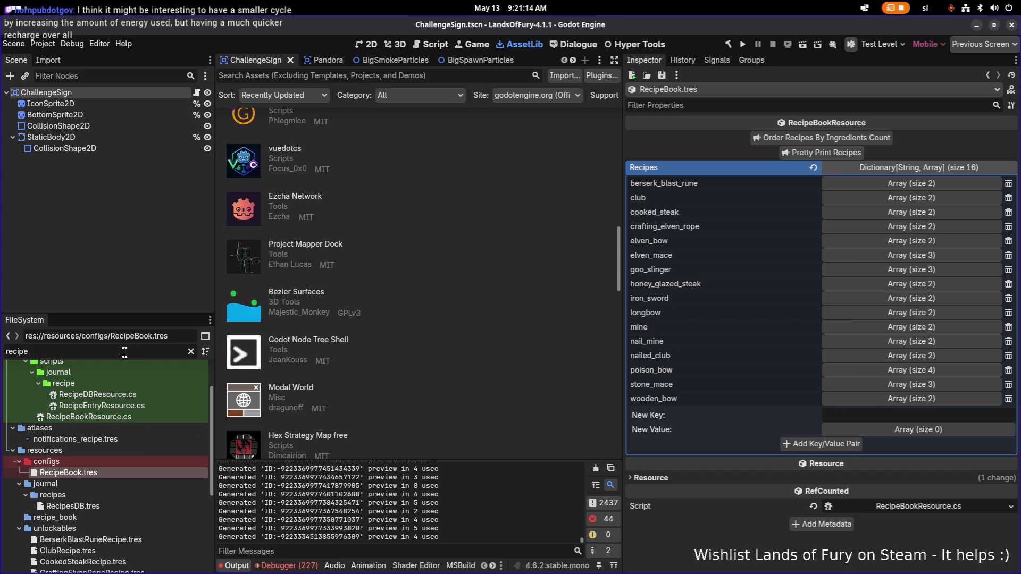
{"action": "left_click", "coordinate": [191, 351]}
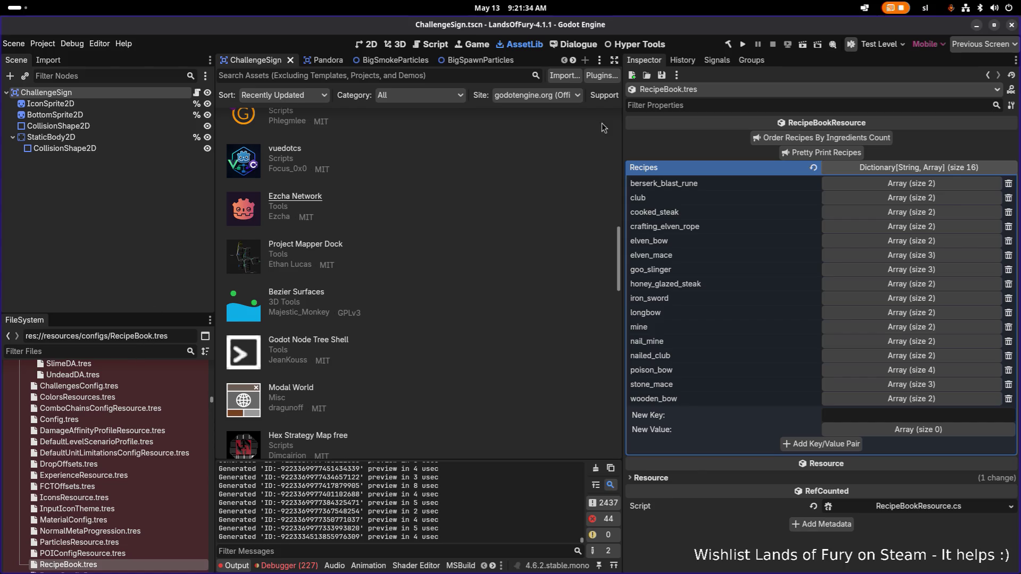
{"action": "left_click", "coordinate": [742, 44]}
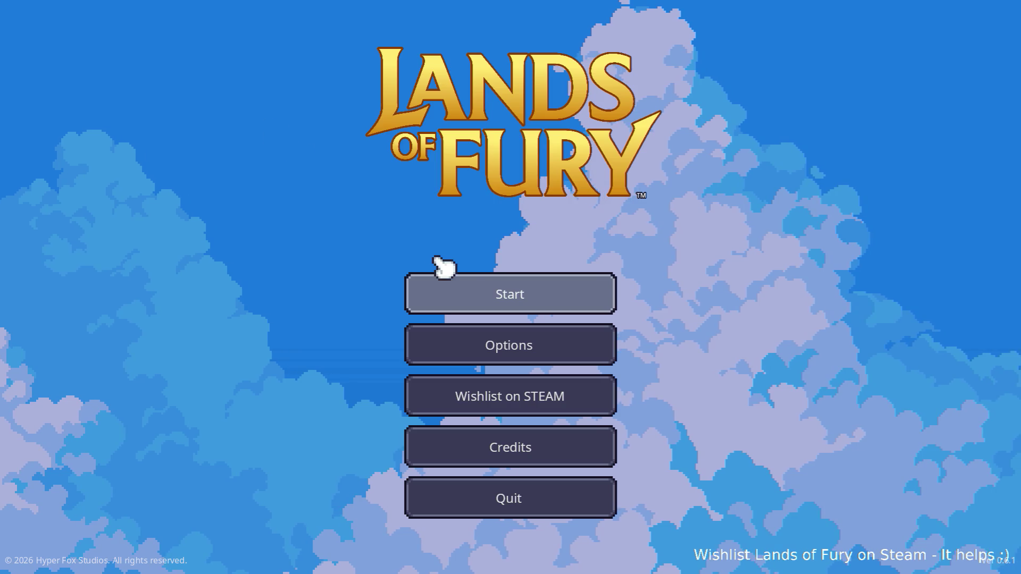
Start a game on the first save profile and enter the portal to Elderglade Forest
{"action": "left_click", "coordinate": [472, 287]}
{"action": "left_click", "coordinate": [471, 289]}
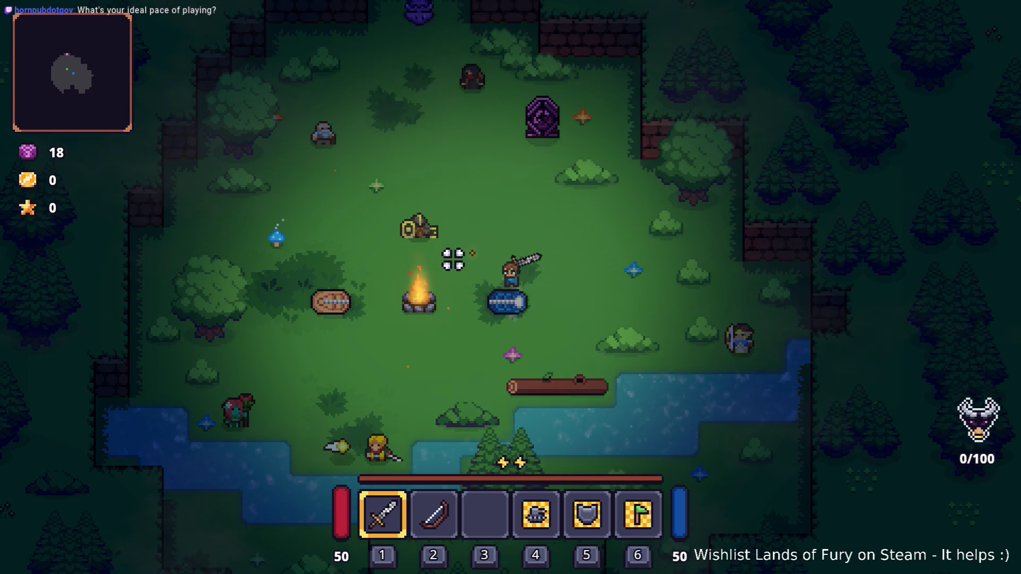
{"action": "key", "text": "w"}
{"action": "key", "text": "e"}
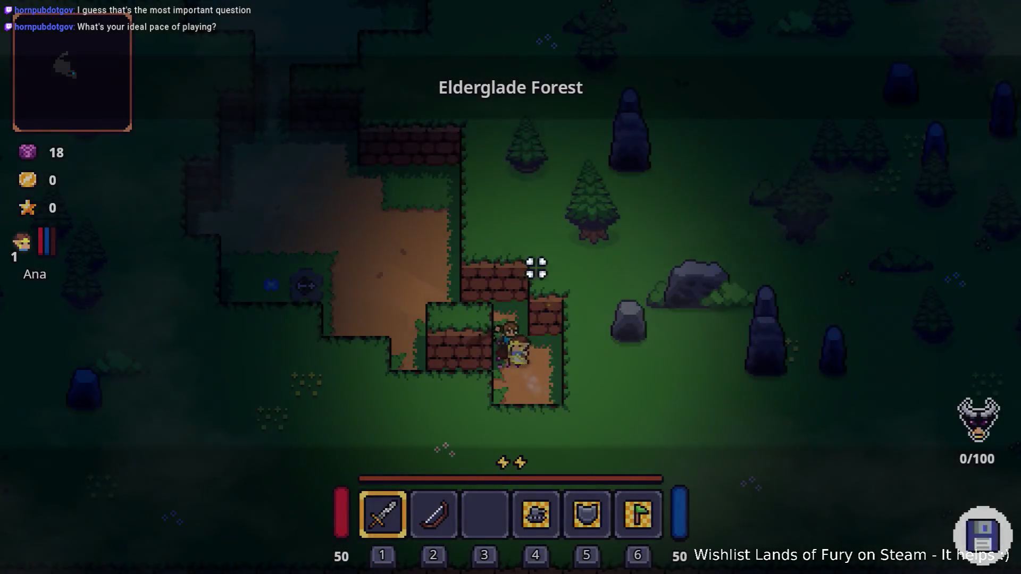
Walk through the forest past the anvil, harvesting a carrot, into the dirt clearing
{"action": "key", "text": "w"}
{"action": "key", "text": "a"}
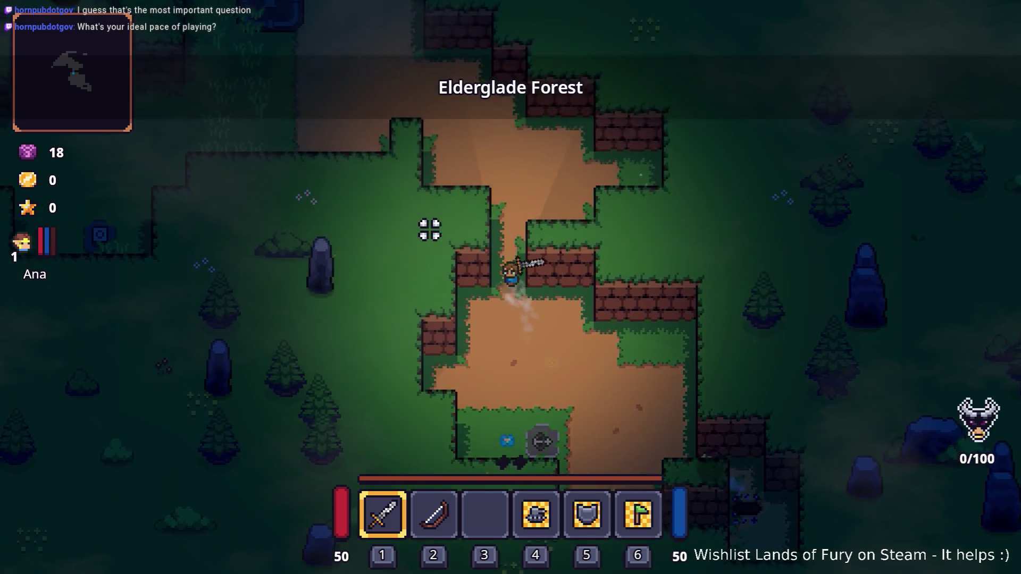
{"action": "key", "text": "d"}
{"action": "key", "text": "w"}
{"action": "left_click", "coordinate": [684, 308]}
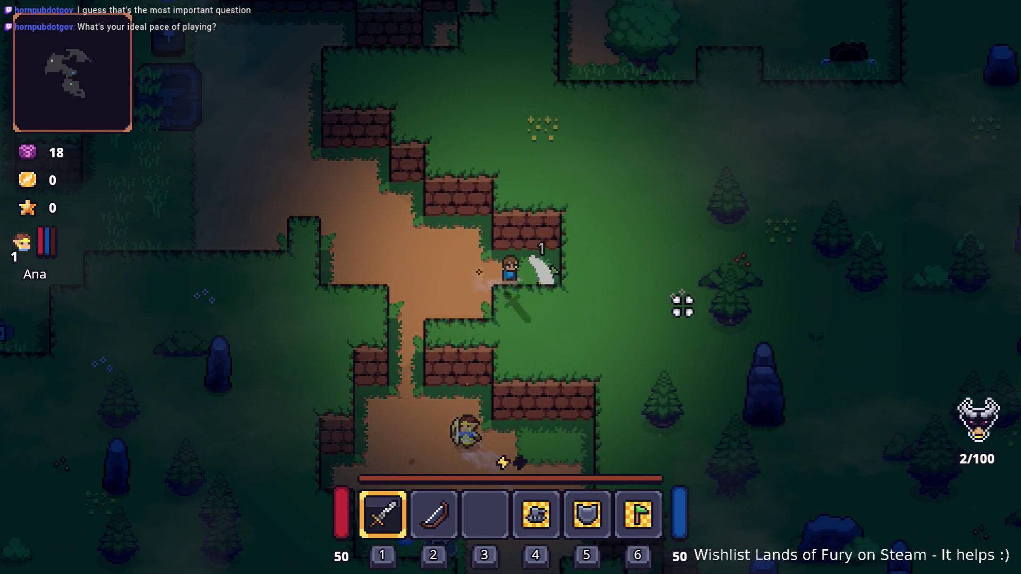
{"action": "key", "text": "a"}
{"action": "key", "text": "w"}
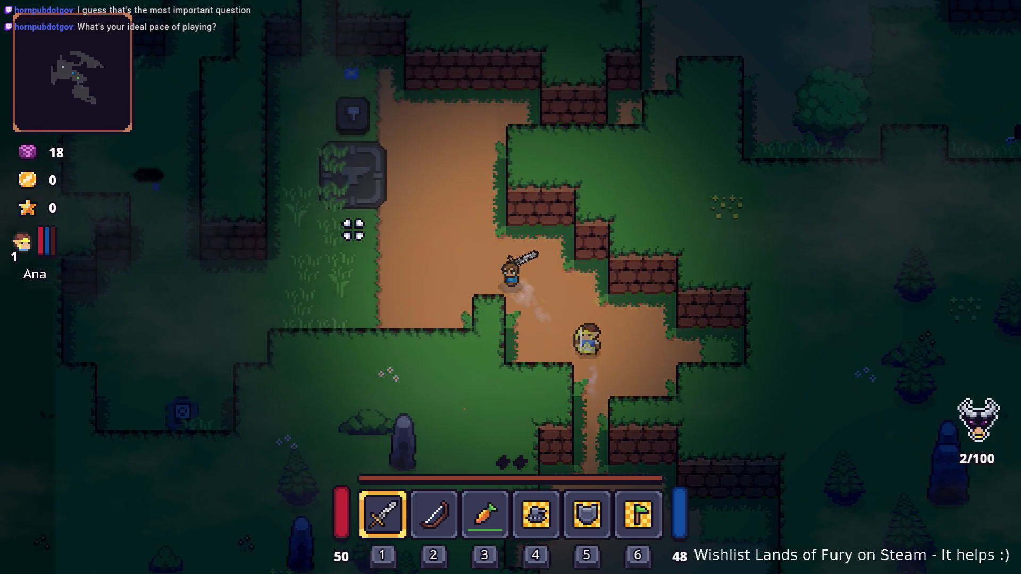
{"action": "key", "text": "s"}
{"action": "key", "text": "a"}
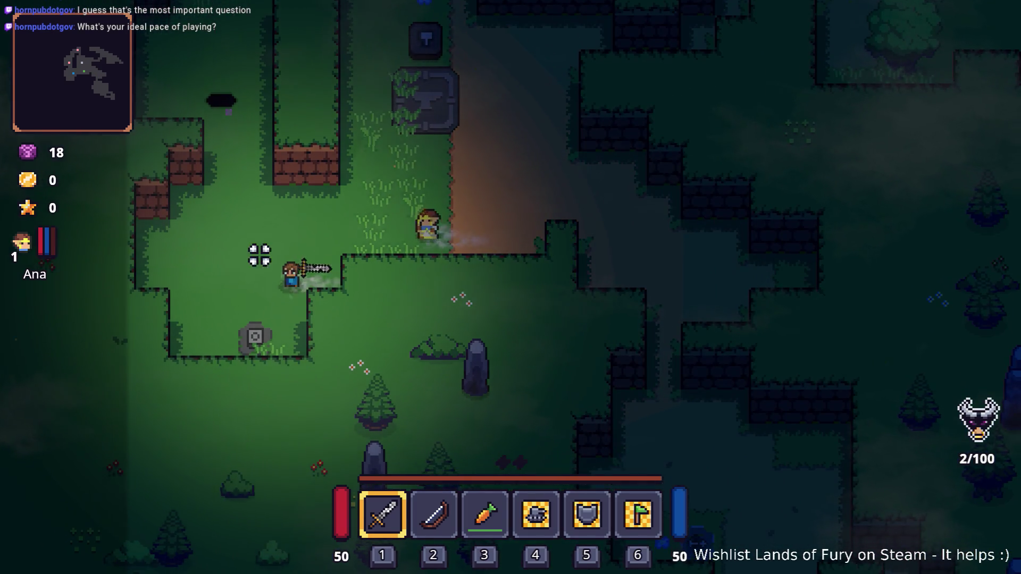
{"action": "key", "text": "w"}
{"action": "key", "text": "d"}
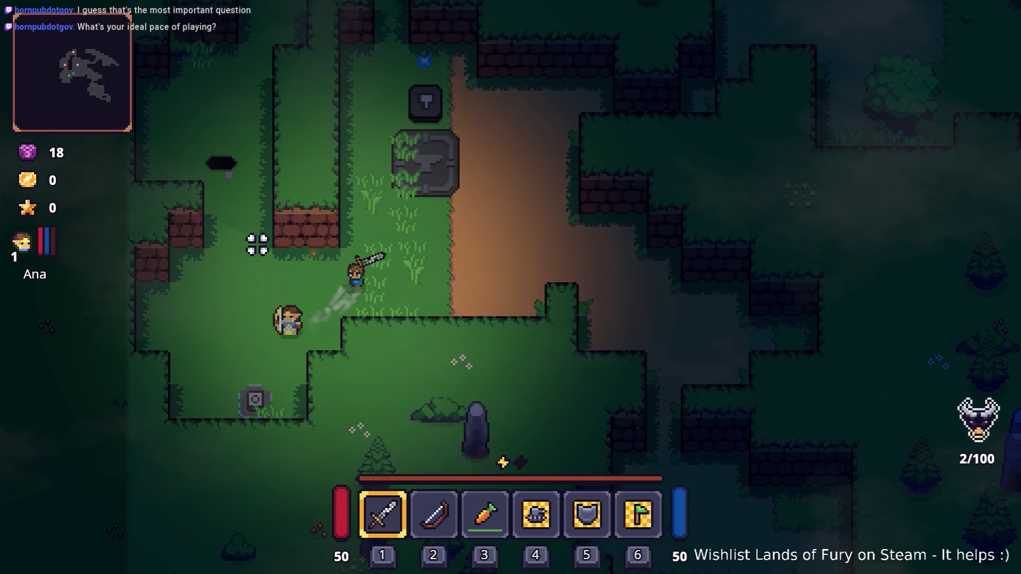
{"action": "key", "text": "d"}
{"action": "key", "text": "w"}
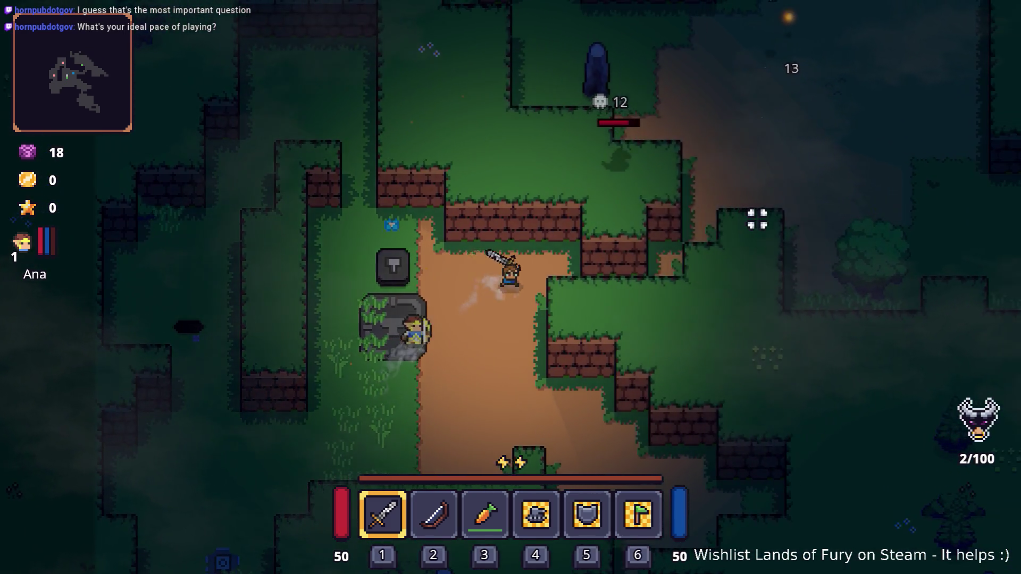
{"action": "key", "text": "d"}
{"action": "key", "text": "w"}
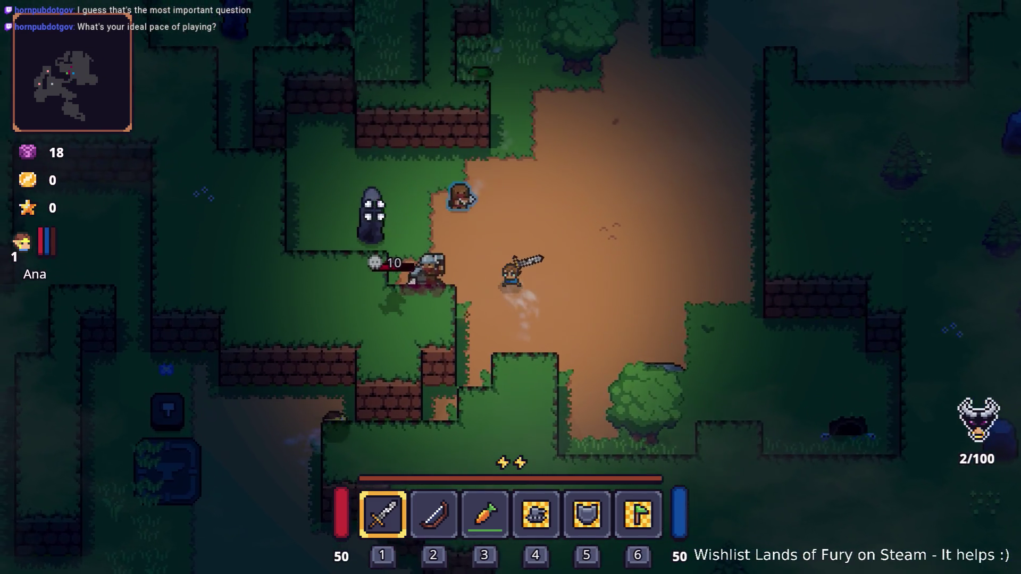
Fight the skull enemies in the clearing with sword swings
{"action": "key", "text": "a"}
{"action": "left_click", "coordinate": [356, 245]}
{"action": "left_click", "coordinate": [521, 337]}
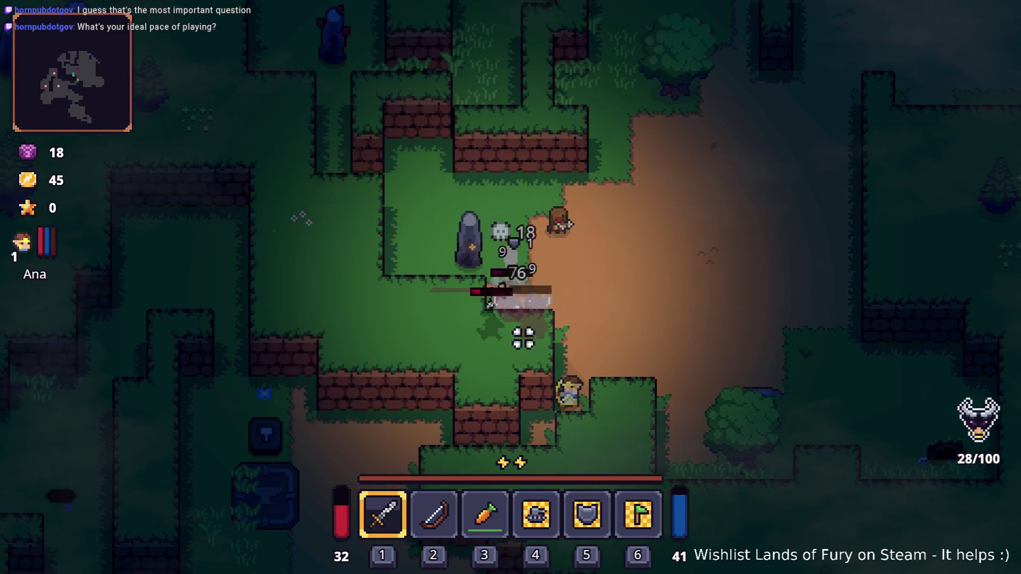
{"action": "key", "text": "w"}
{"action": "left_click", "coordinate": [557, 202]}
{"action": "key", "text": "d"}
{"action": "left_click", "coordinate": [558, 202]}
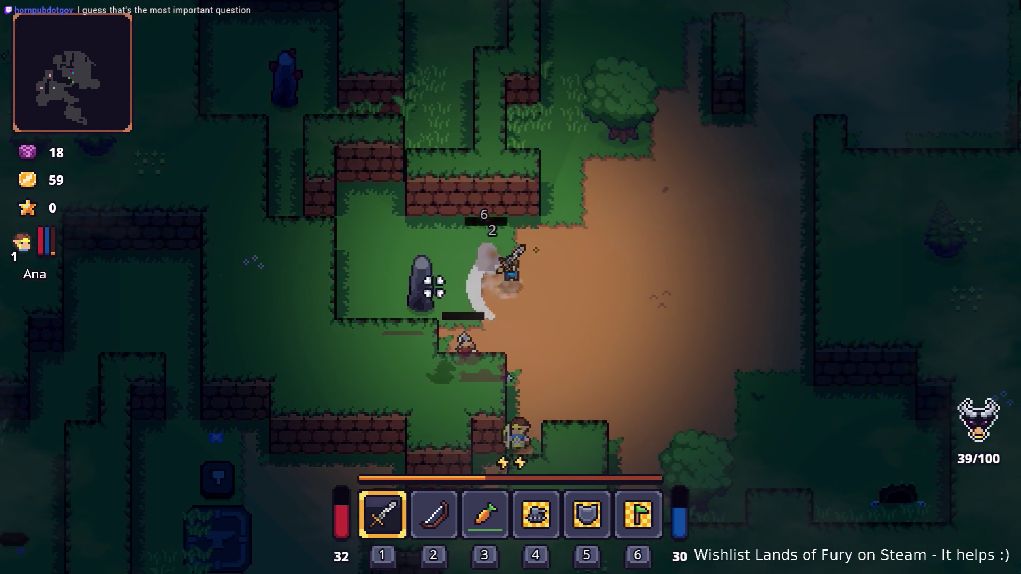
{"action": "key", "text": "s"}
{"action": "left_click", "coordinate": [405, 406]}
Break a stone for crafting stone and hit the apple tree to drop an apple
{"action": "key", "text": "a"}
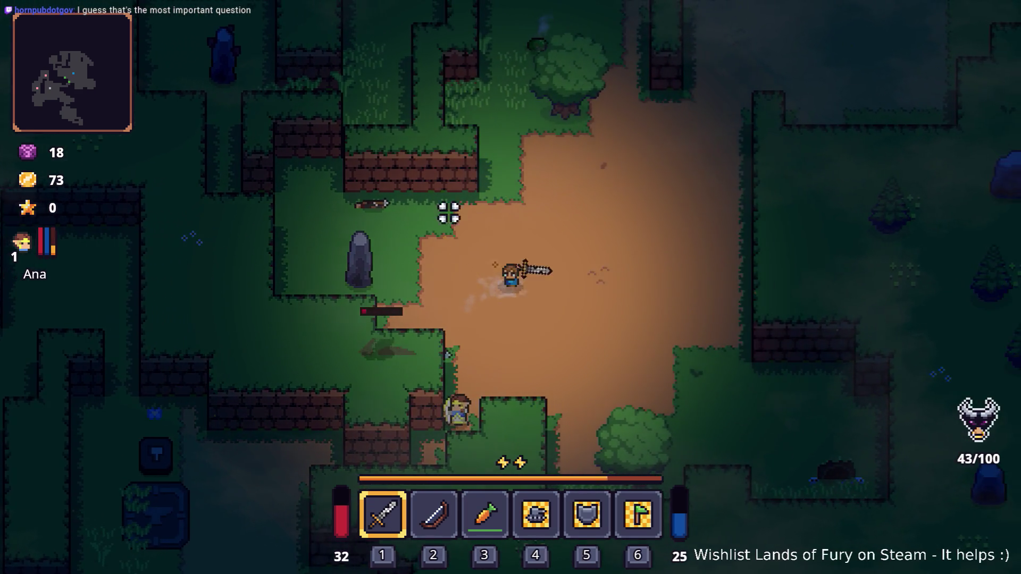
{"action": "left_click", "coordinate": [399, 219]}
{"action": "left_click", "coordinate": [400, 221]}
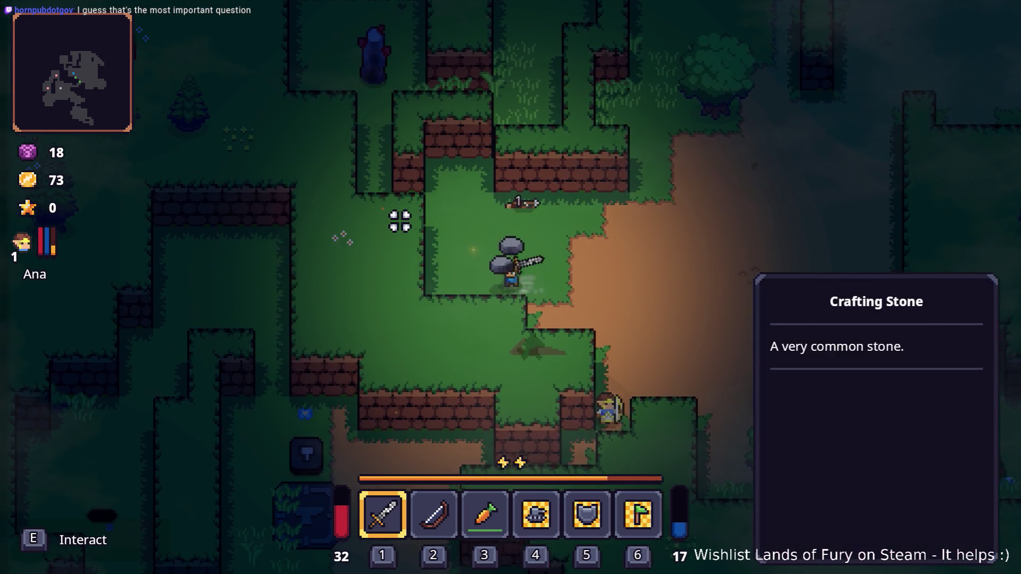
{"action": "key", "text": "w"}
{"action": "key", "text": "d"}
{"action": "key", "text": "w"}
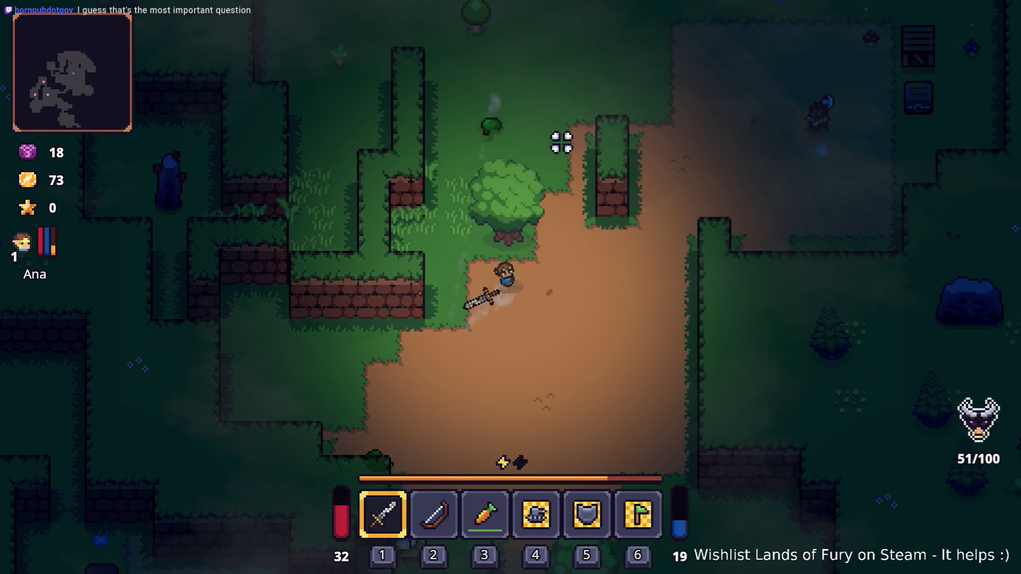
{"action": "left_click", "coordinate": [510, 144]}
Move into the new area and kill the enemy there
{"action": "key", "text": "w"}
{"action": "key", "text": "d"}
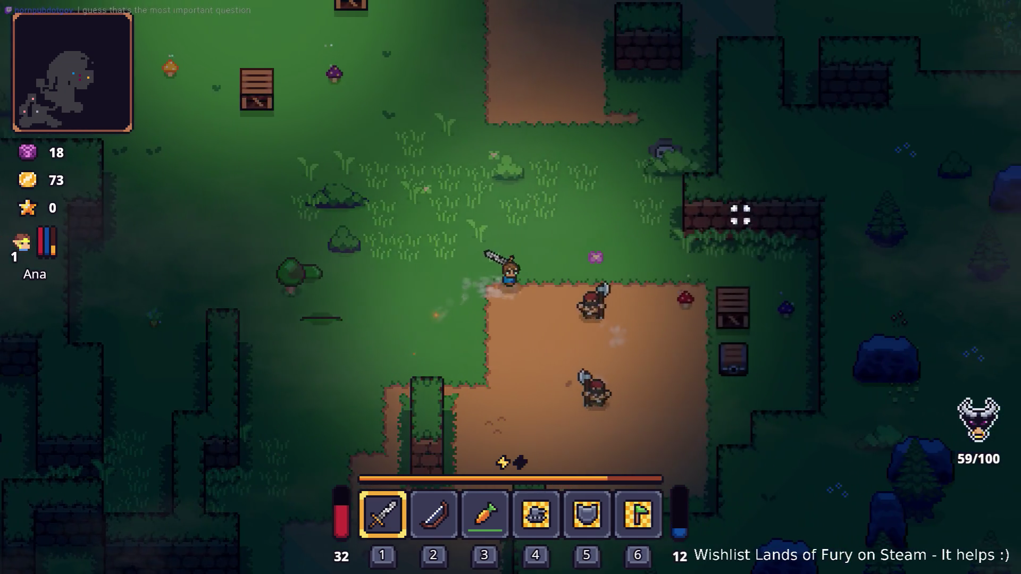
{"action": "left_click", "coordinate": [636, 272]}
{"action": "key", "text": "d"}
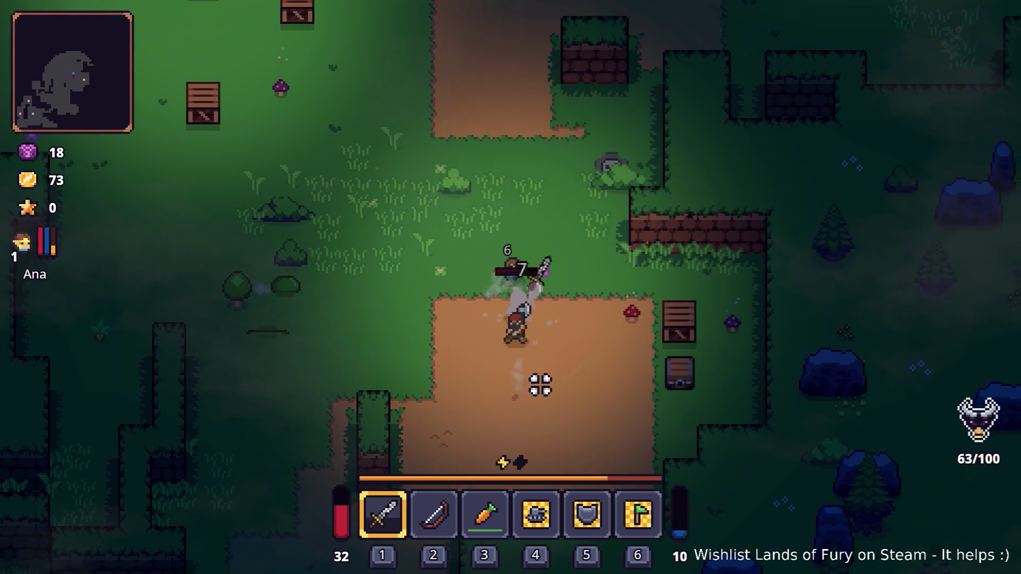
{"action": "left_click", "coordinate": [426, 255]}
{"action": "left_click", "coordinate": [427, 255]}
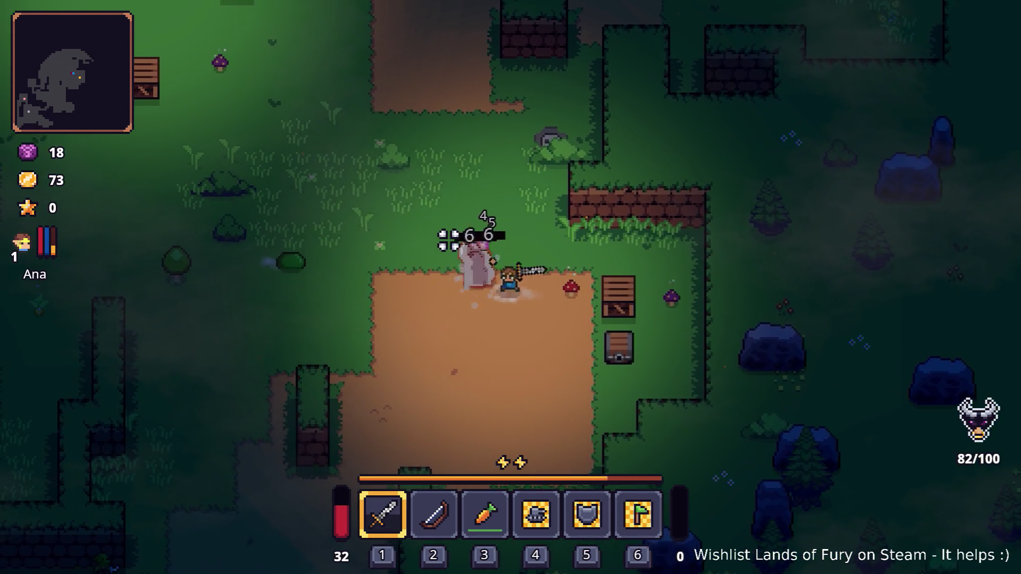
{"action": "key", "text": "d"}
{"action": "left_click", "coordinate": [681, 268]}
{"action": "key", "text": "d"}
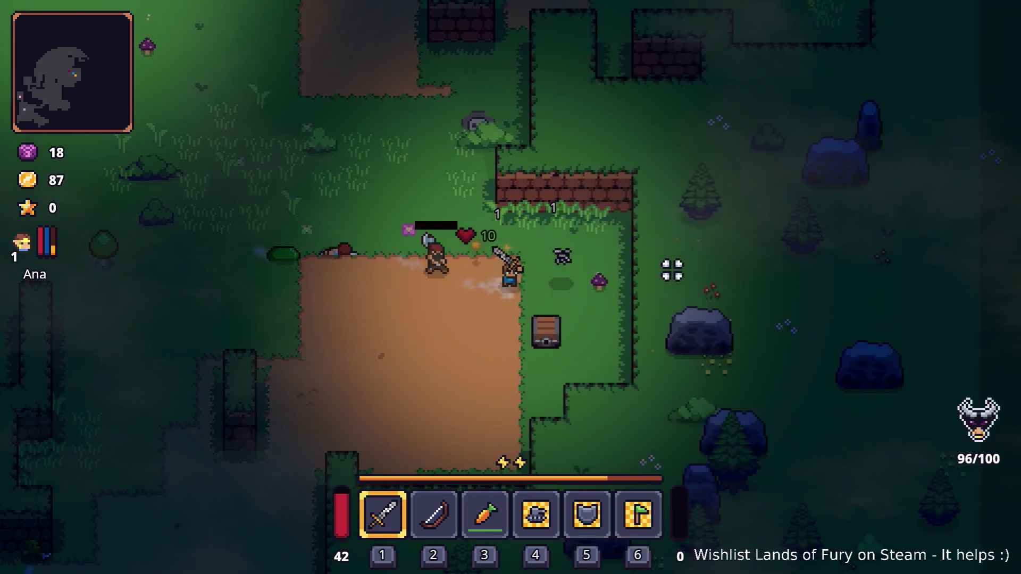
{"action": "key", "text": "s"}
{"action": "key", "text": "s"}
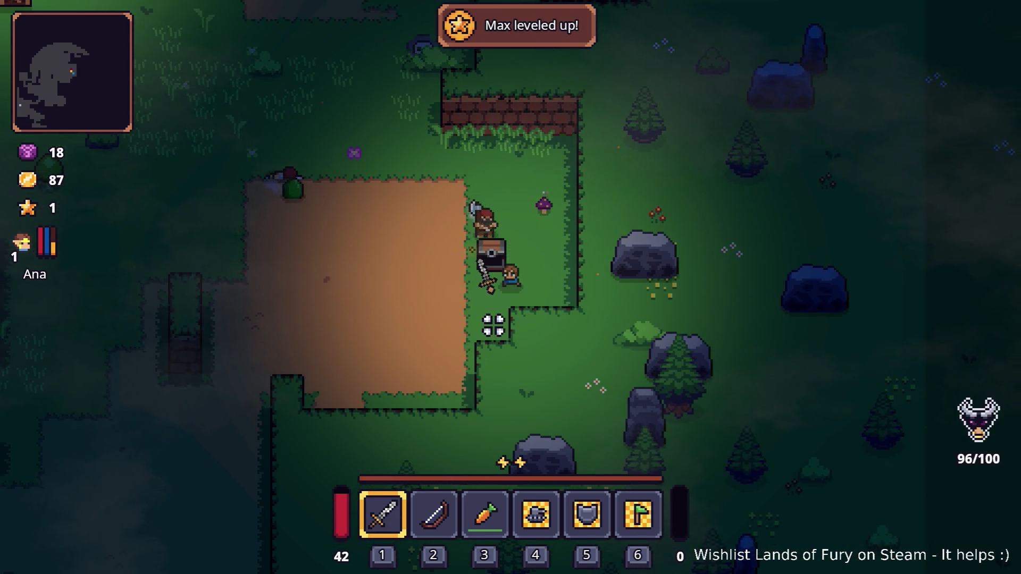
Check the inventory briefly, then close it and head left
{"action": "key", "text": "a"}
{"action": "key", "text": "i"}
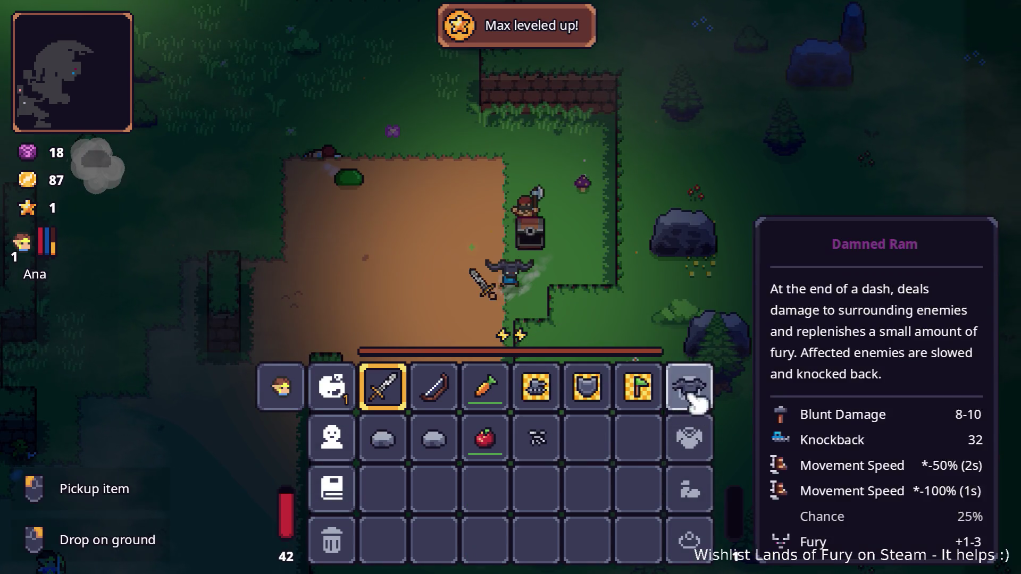
{"action": "key", "text": "i"}
{"action": "key", "text": "a"}
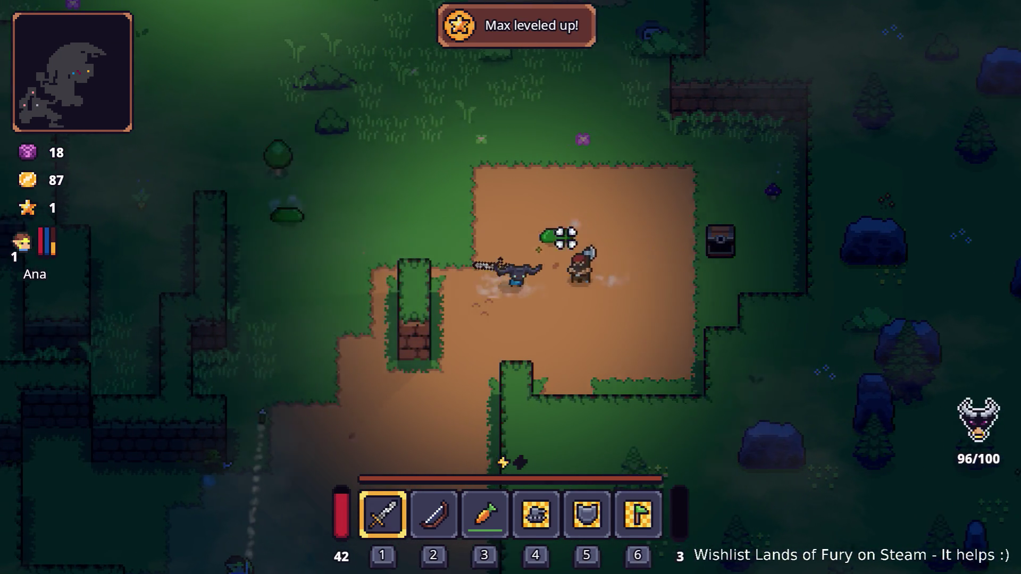
Attack the axe bandit, circling around it during the fight
{"action": "left_click", "coordinate": [543, 237]}
{"action": "key", "text": "d"}
{"action": "key", "text": "w"}
{"action": "key", "text": "a"}
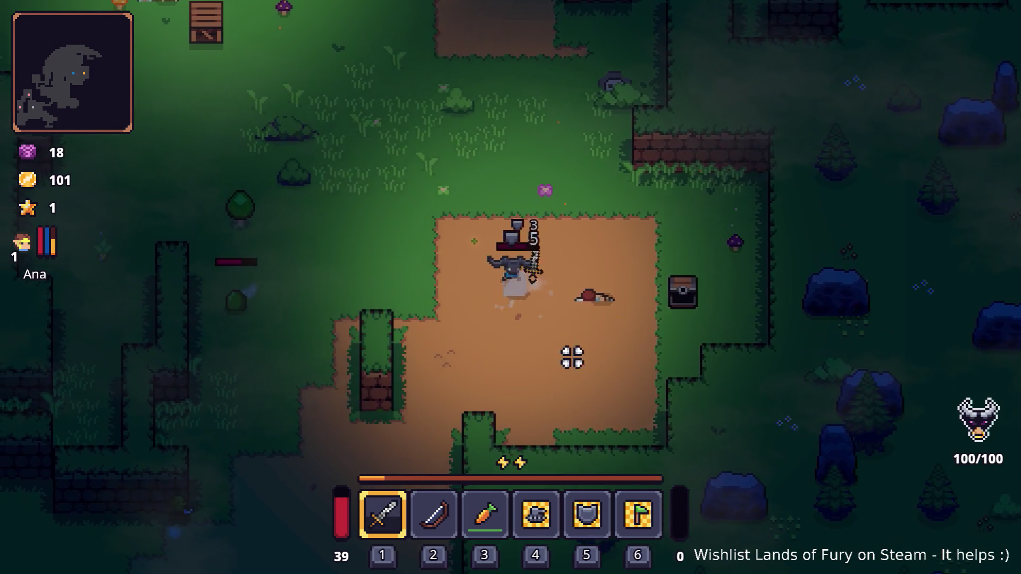
{"action": "key", "text": "a"}
{"action": "key", "text": "w"}
Fight off the attacking bandit and finish it with repeated sword strikes
{"action": "left_click", "coordinate": [391, 295]}
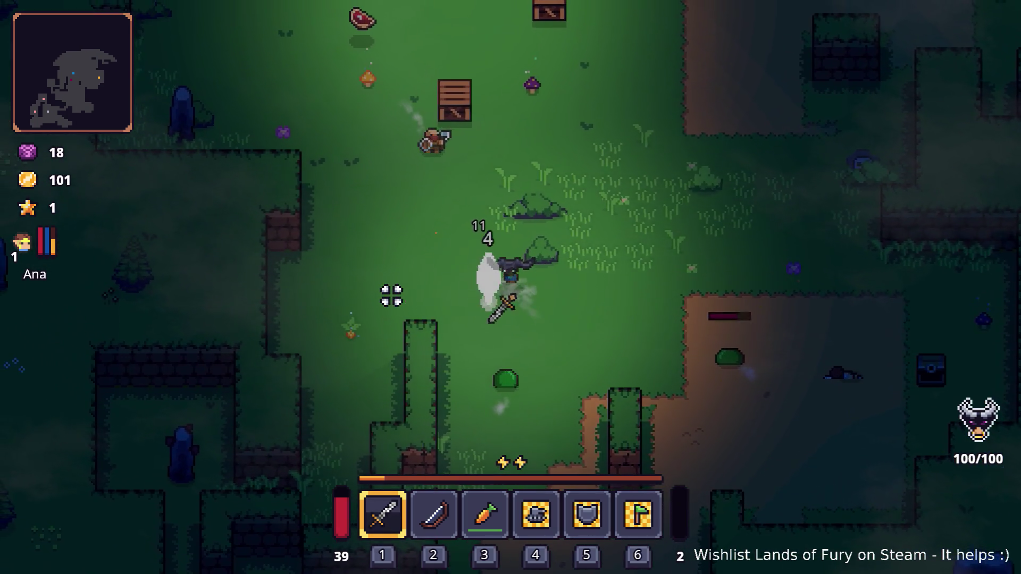
{"action": "key", "text": "d"}
{"action": "left_click", "coordinate": [579, 347]}
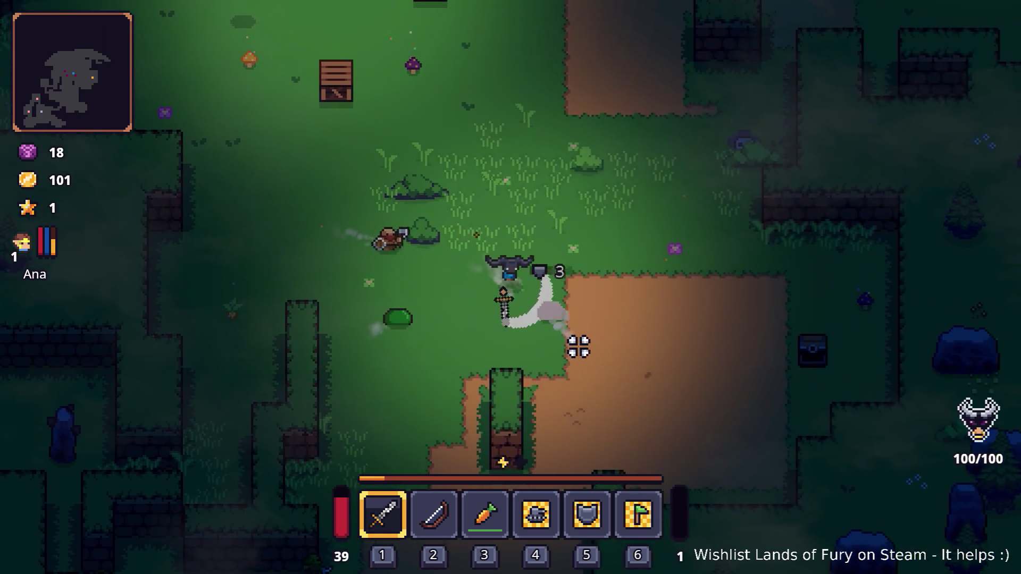
{"action": "key", "text": "d"}
{"action": "left_click", "coordinate": [414, 342]}
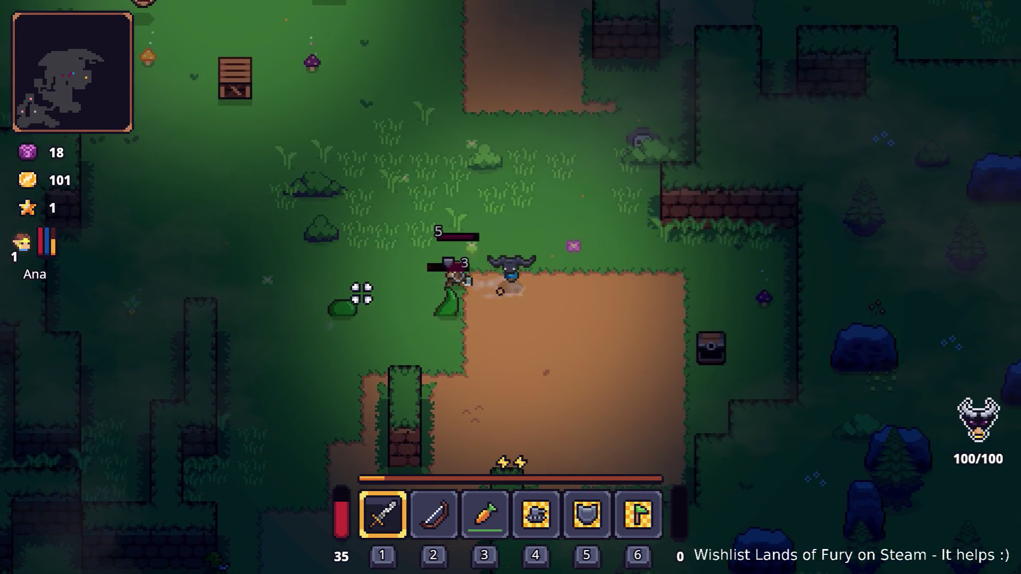
{"action": "key", "text": "d"}
{"action": "left_click", "coordinate": [366, 273]}
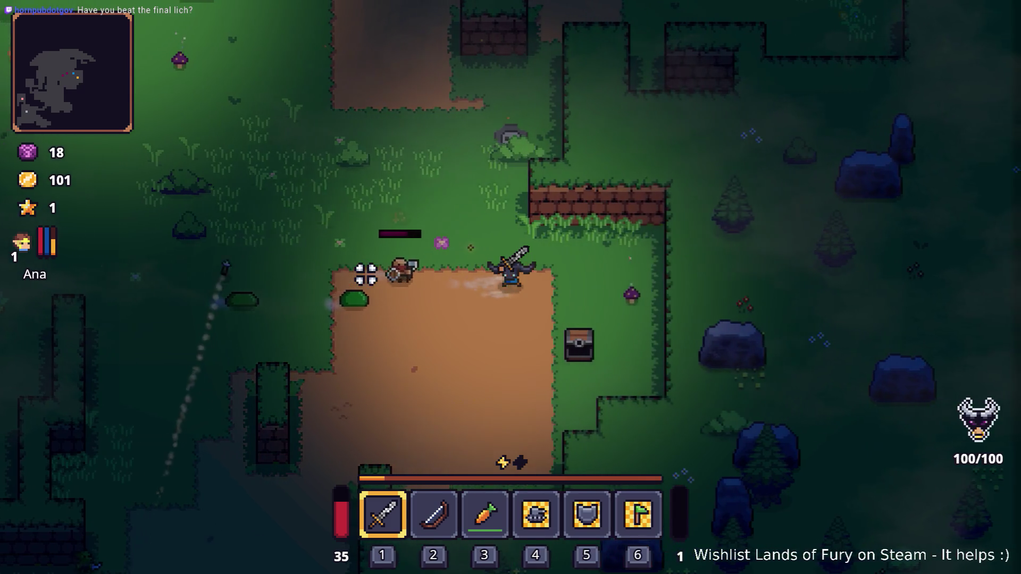
{"action": "key", "text": "a"}
{"action": "left_click", "coordinate": [502, 296]}
{"action": "left_click", "coordinate": [318, 307]}
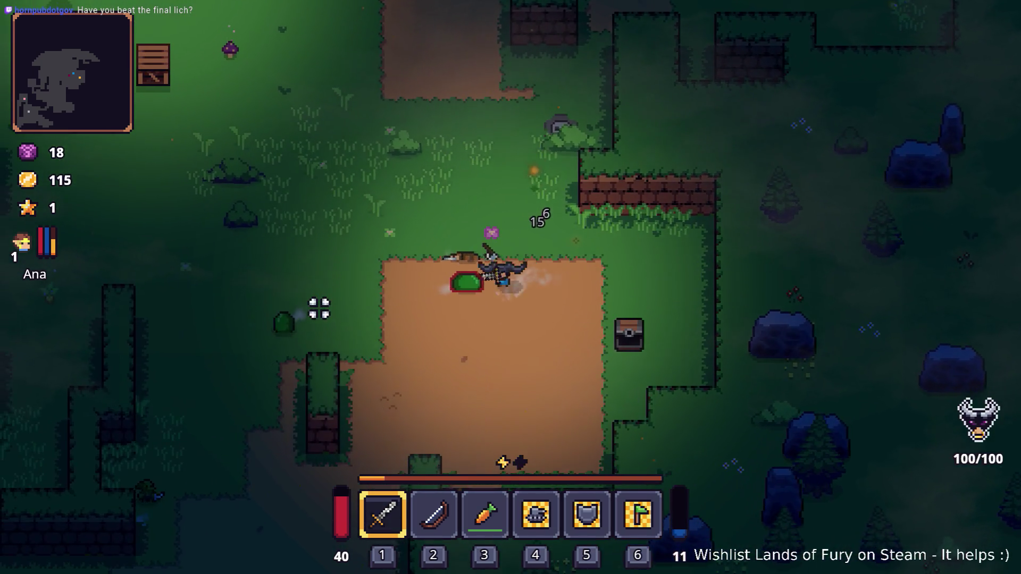
Collect the dropped item, walk north toward the campfire, and break the nearer crate
{"action": "key", "text": "a"}
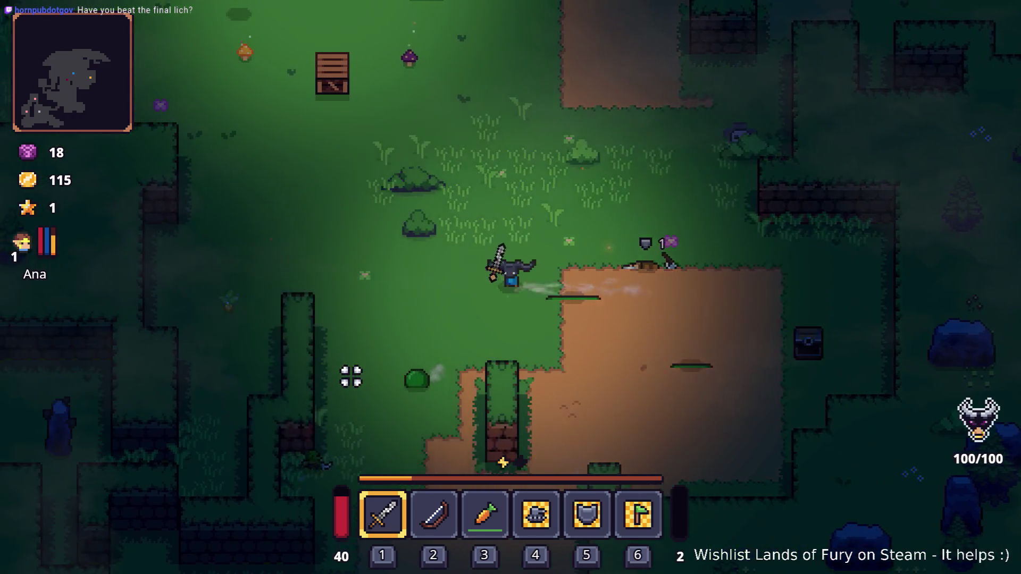
{"action": "key", "text": "a"}
{"action": "key", "text": "s"}
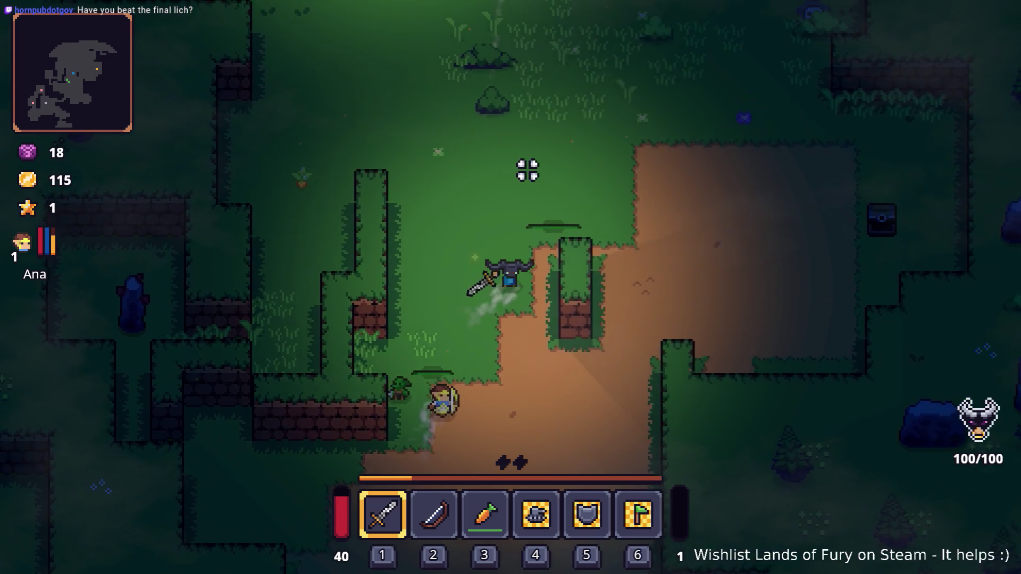
{"action": "key", "text": "w"}
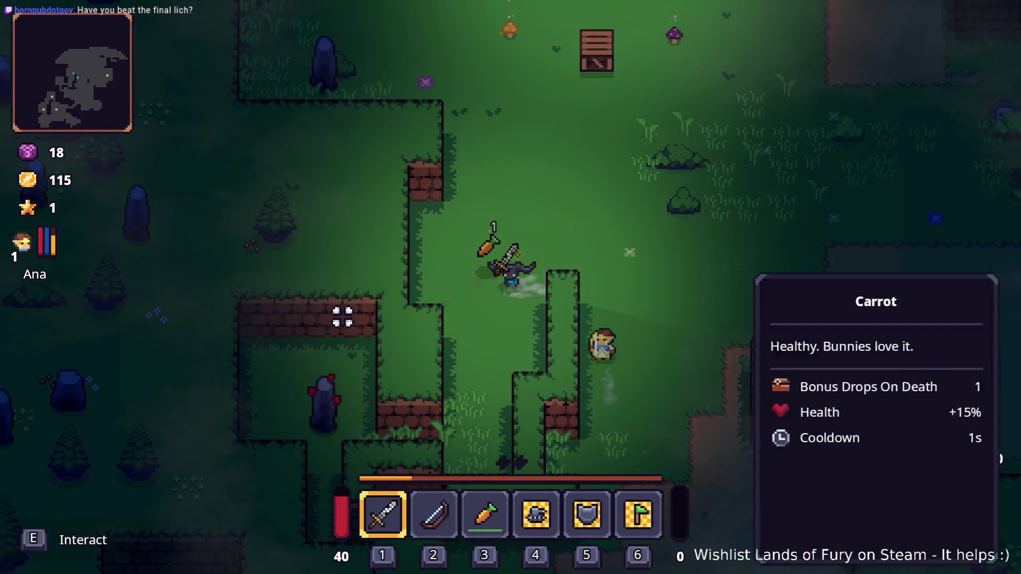
{"action": "key", "text": "w"}
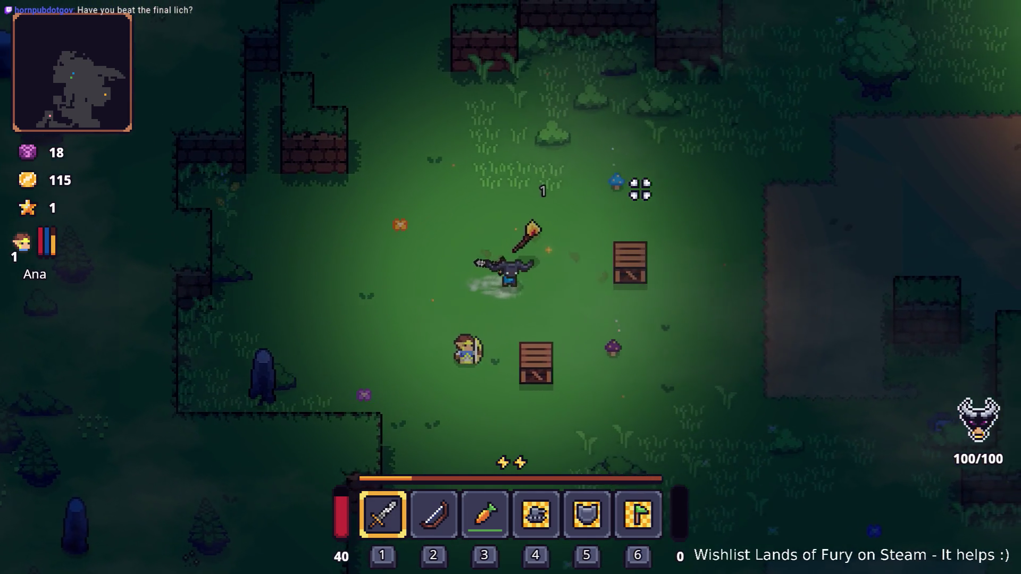
{"action": "key", "text": "w"}
{"action": "key", "text": "d"}
{"action": "left_click", "coordinate": [611, 235]}
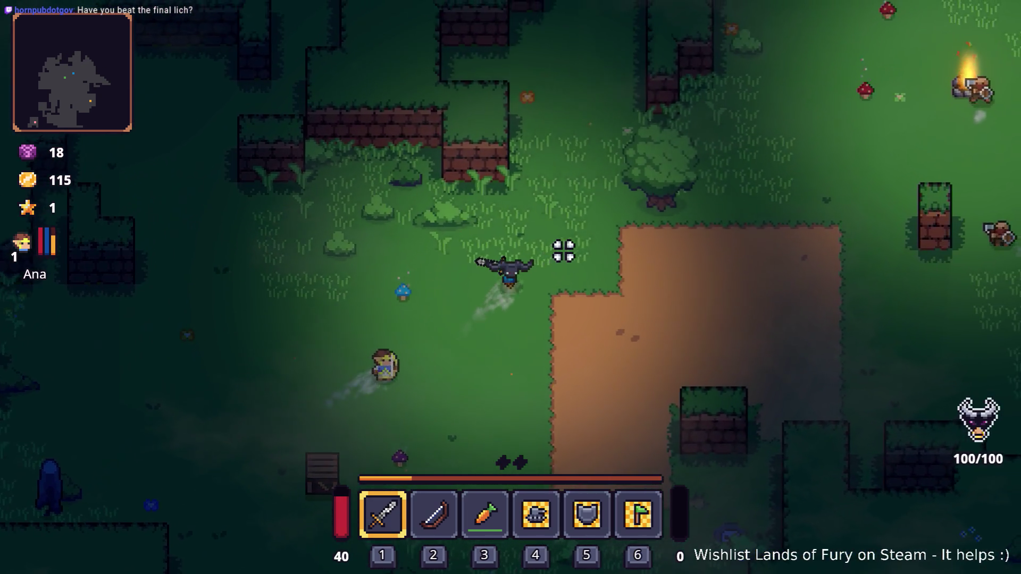
Approach the camp and attack the axe bandit beside the campfire
{"action": "key", "text": "d"}
{"action": "key", "text": "w"}
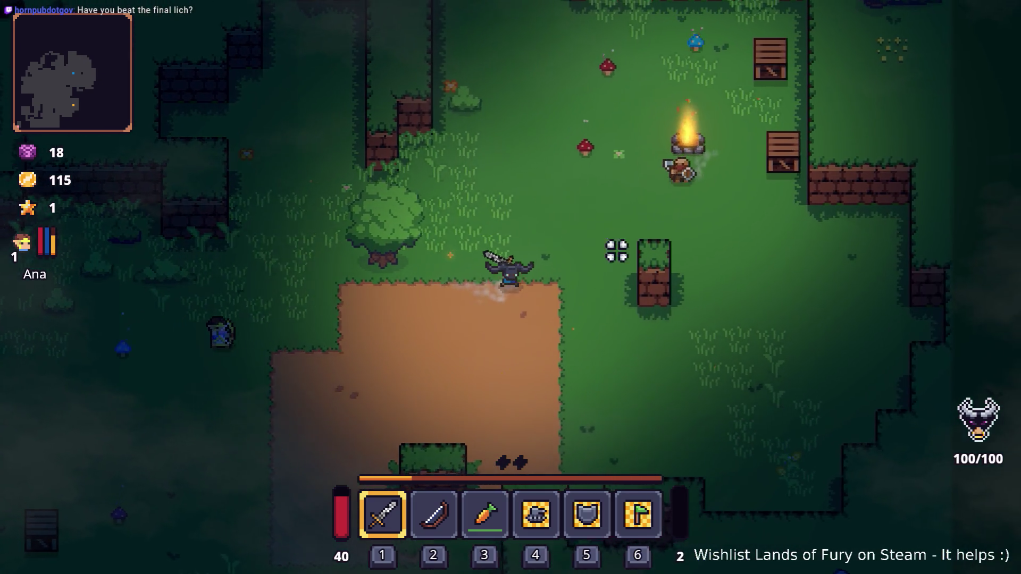
{"action": "key", "text": "w"}
{"action": "key", "text": "d"}
{"action": "left_click", "coordinate": [570, 359]}
{"action": "key", "text": "w"}
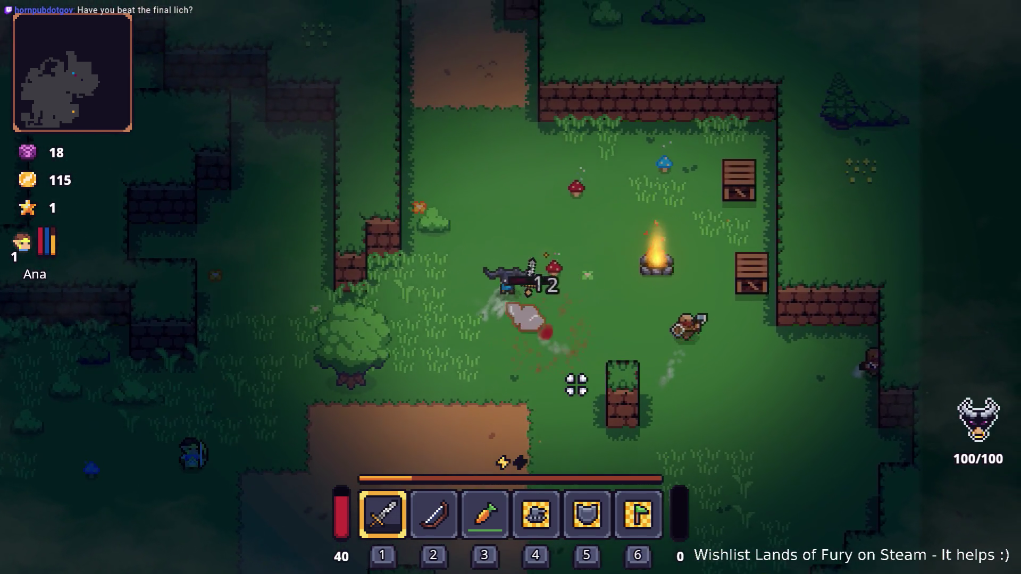
{"action": "left_click", "coordinate": [792, 311]}
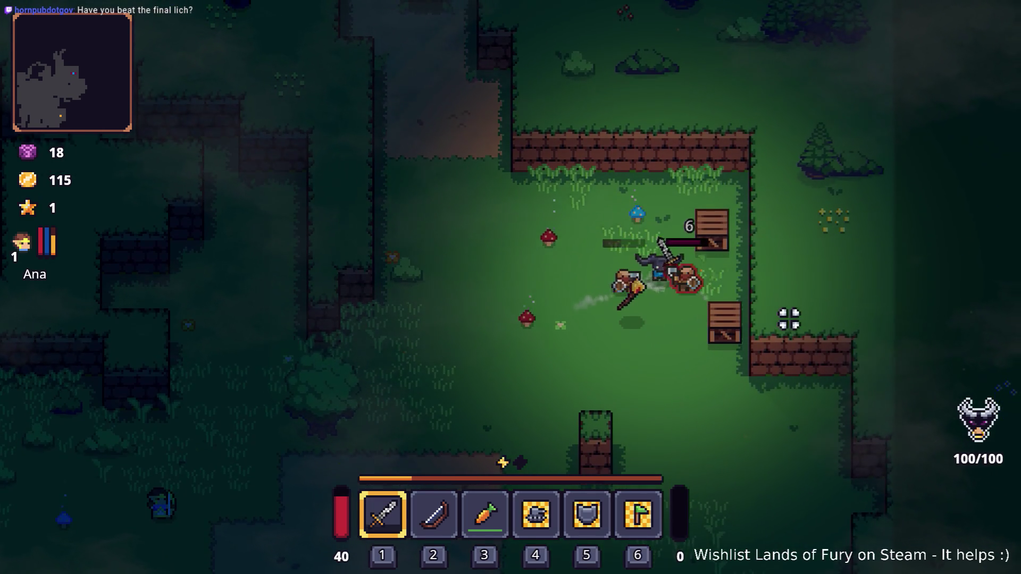
Keep fighting the campfire bandit, dashing through it, and land the finishing blow
{"action": "key", "text": "s"}
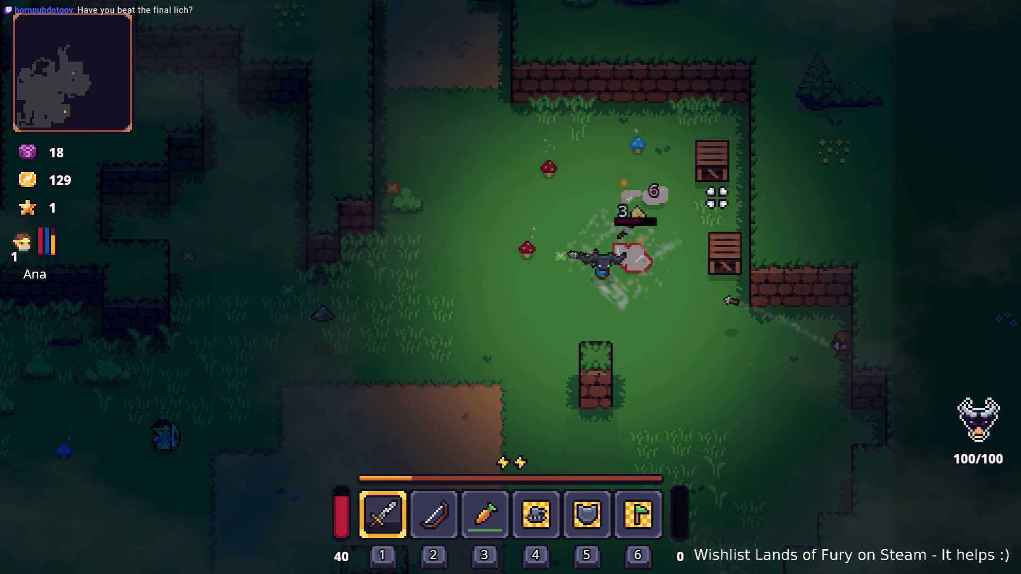
{"action": "key", "text": "w"}
{"action": "left_click", "coordinate": [704, 288]}
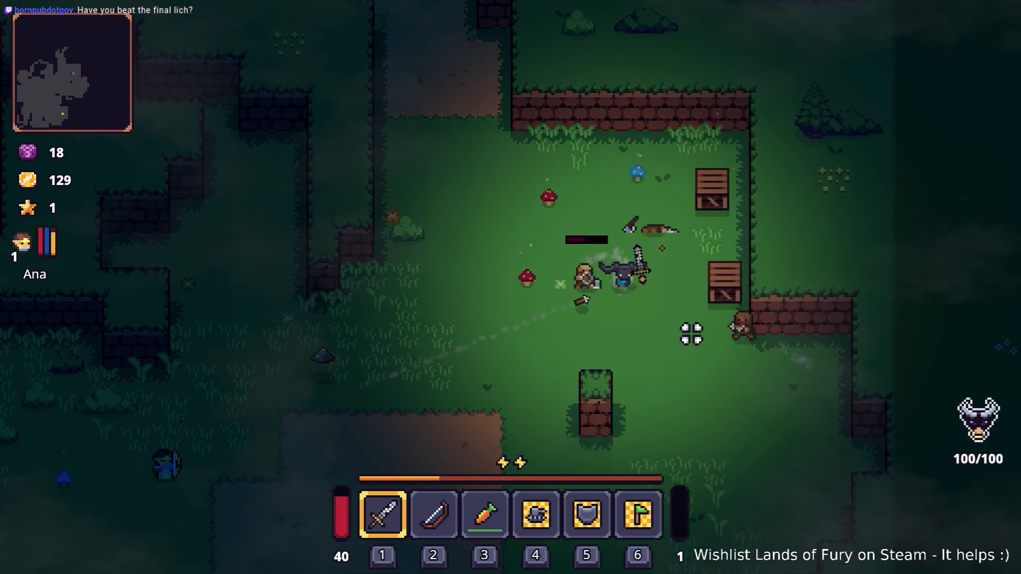
{"action": "key", "text": "d"}
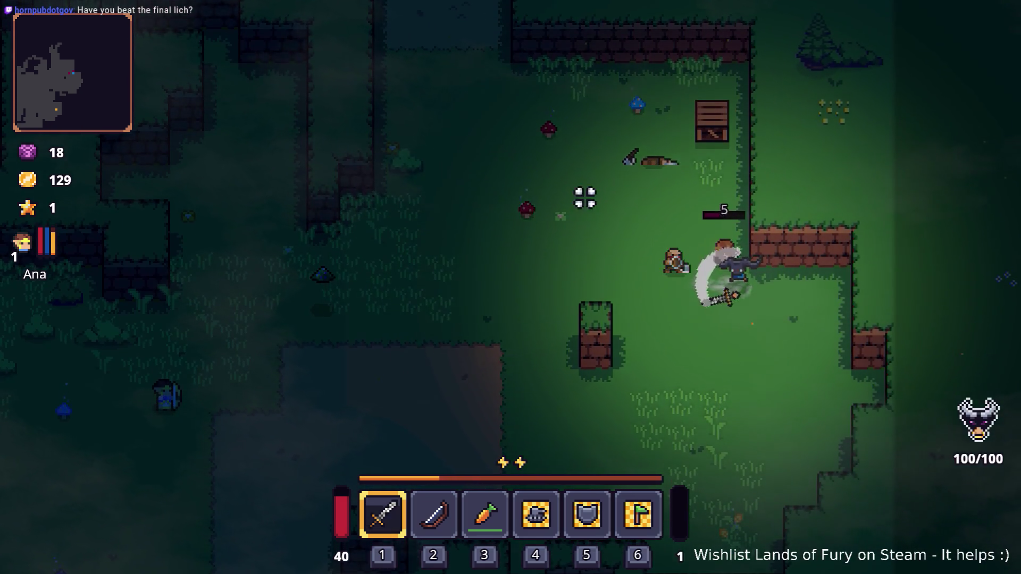
{"action": "key", "text": "space"}
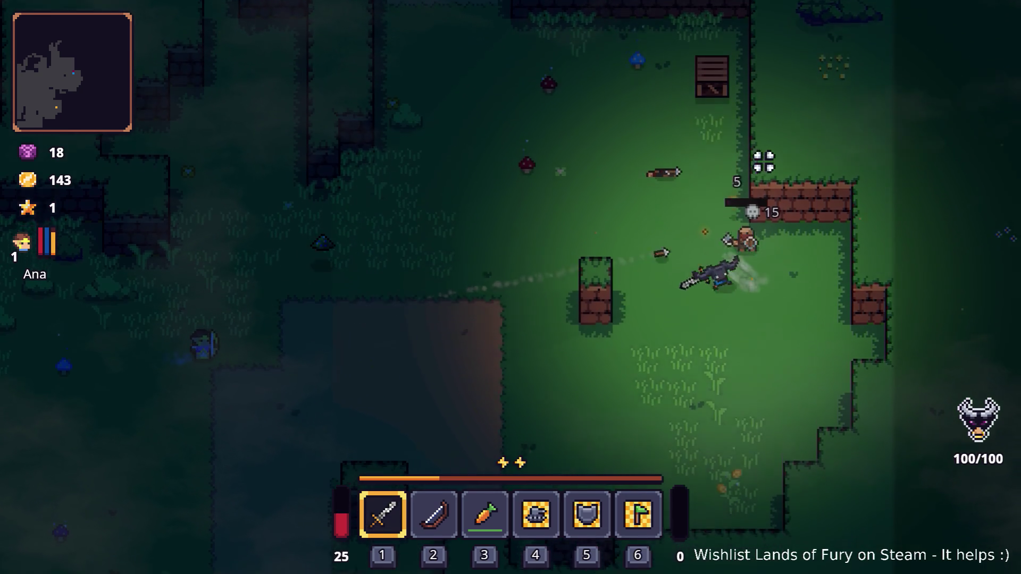
{"action": "key", "text": "s"}
{"action": "key", "text": "a"}
{"action": "left_click", "coordinate": [769, 172]}
{"action": "key", "text": "w"}
{"action": "key", "text": "space"}
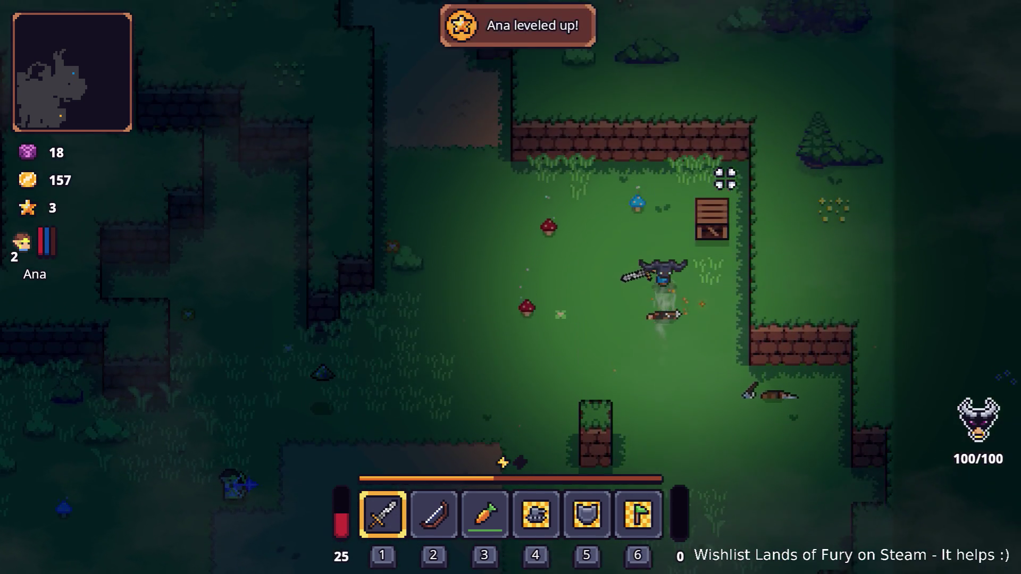
Walk up the dirt path, grab the mana potion, and enter the walled area toward the burrow
{"action": "key", "text": "w"}
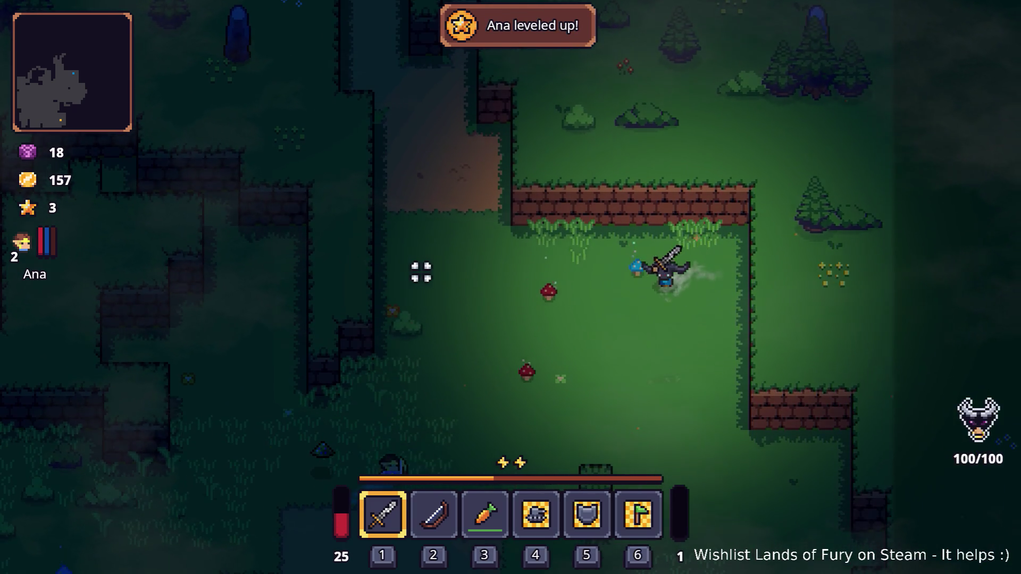
{"action": "key", "text": "w"}
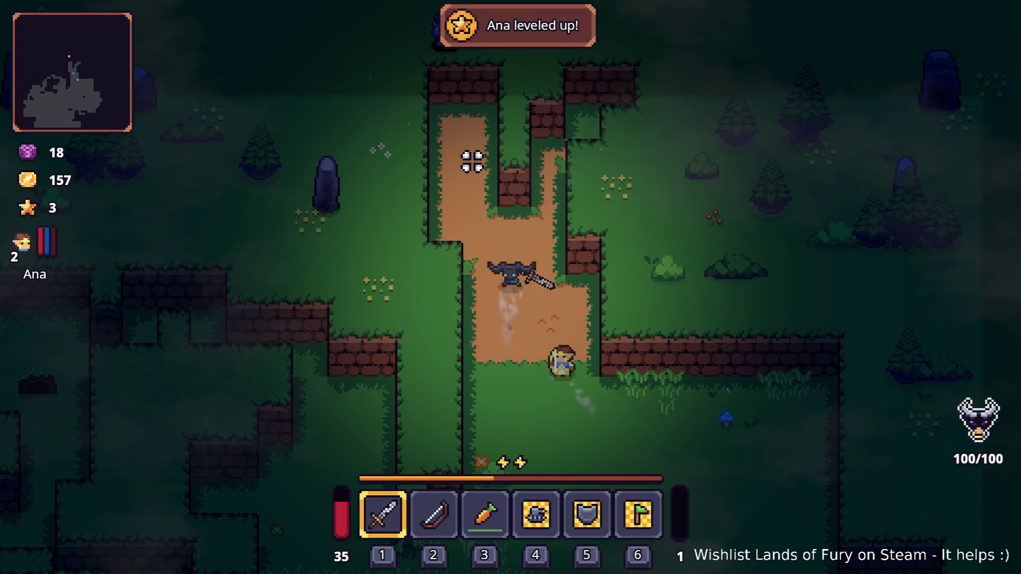
{"action": "key", "text": "s"}
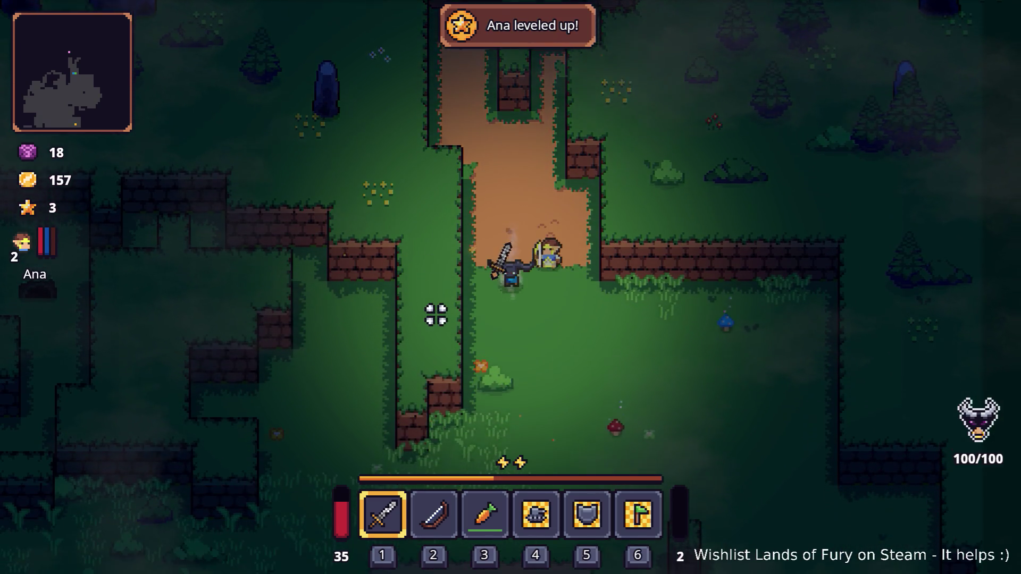
{"action": "key", "text": "s"}
{"action": "key", "text": "a"}
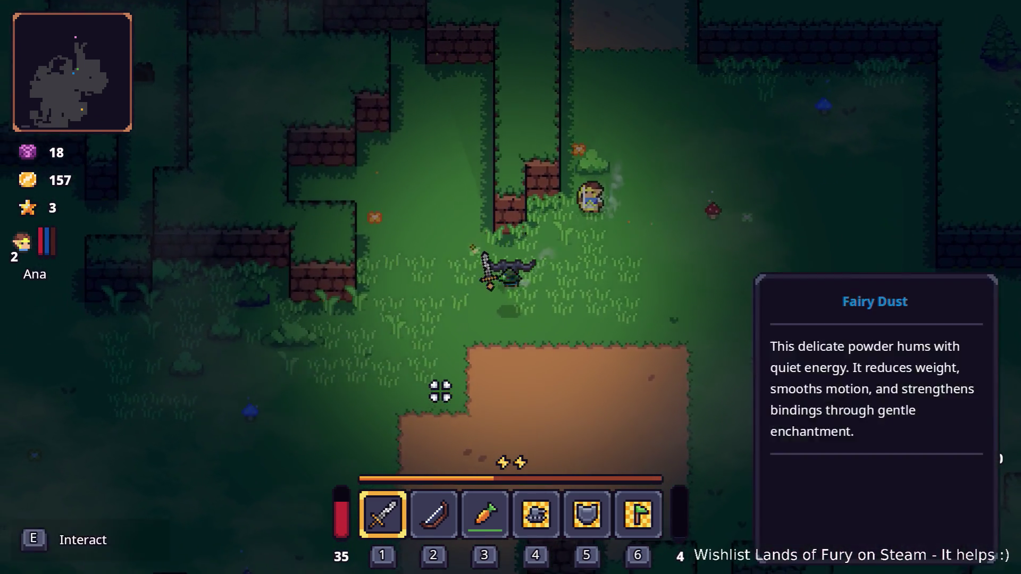
{"action": "key", "text": "a"}
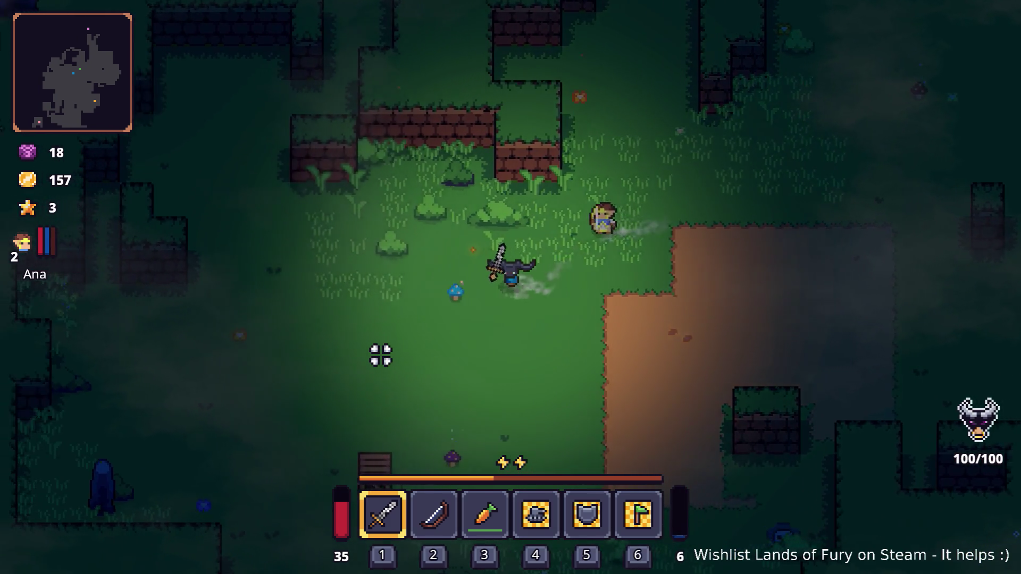
{"action": "key", "text": "a"}
{"action": "key", "text": "w"}
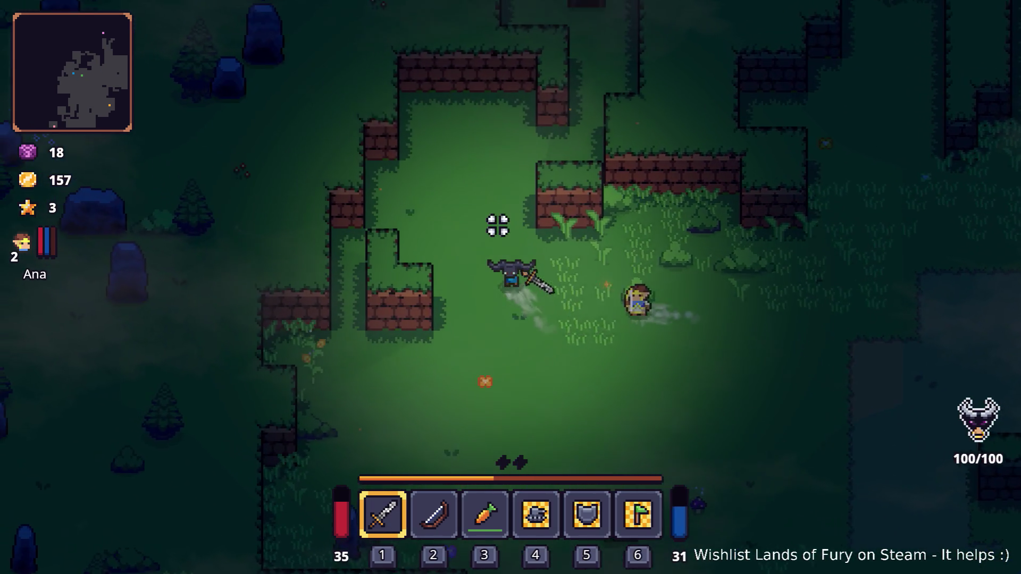
{"action": "key", "text": "w"}
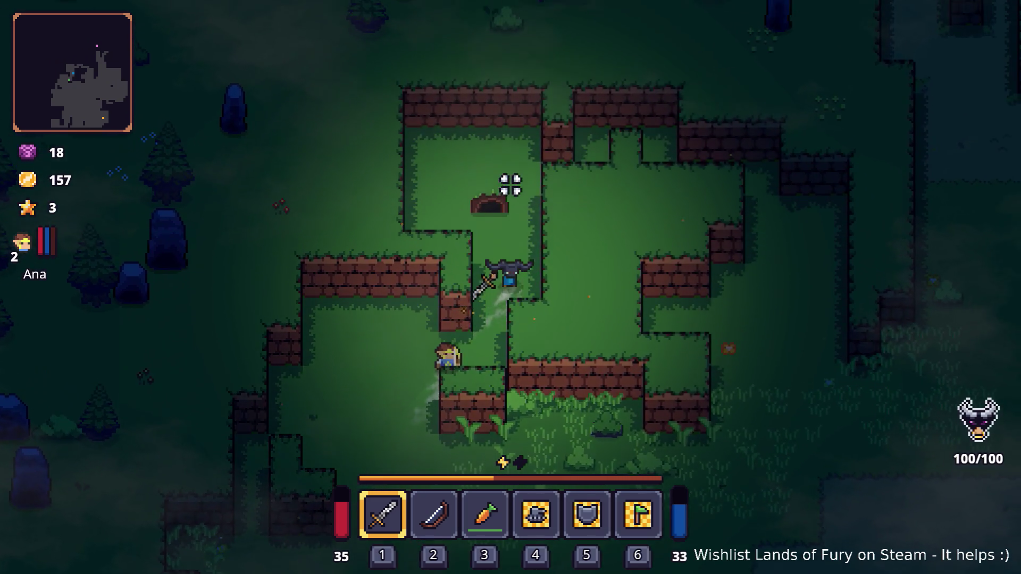
{"action": "left_click", "coordinate": [442, 175]}
Leave the walled area heading south-west, then walk back east
{"action": "key", "text": "s"}
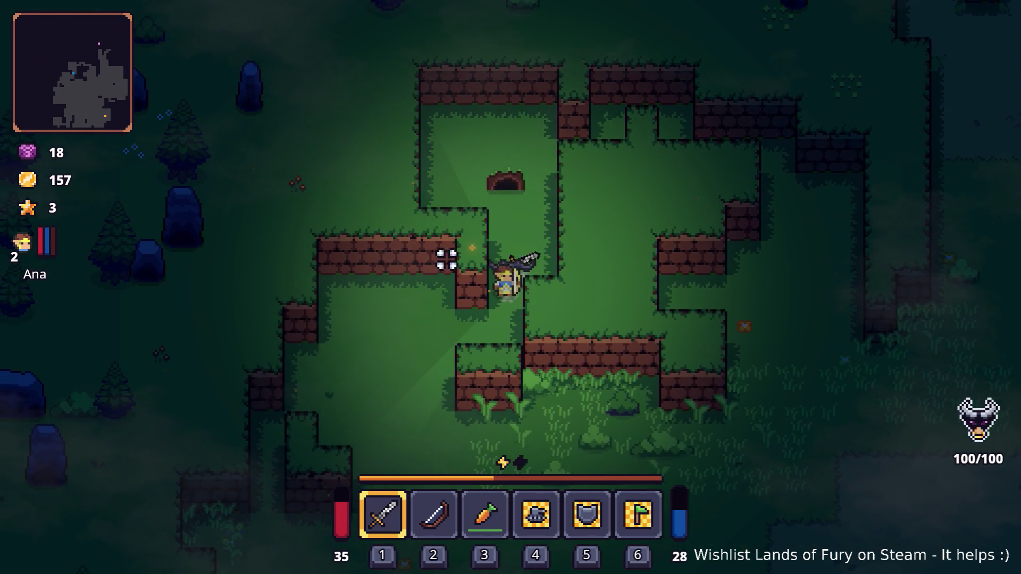
{"action": "key", "text": "a"}
{"action": "key", "text": "s"}
{"action": "key", "text": "a"}
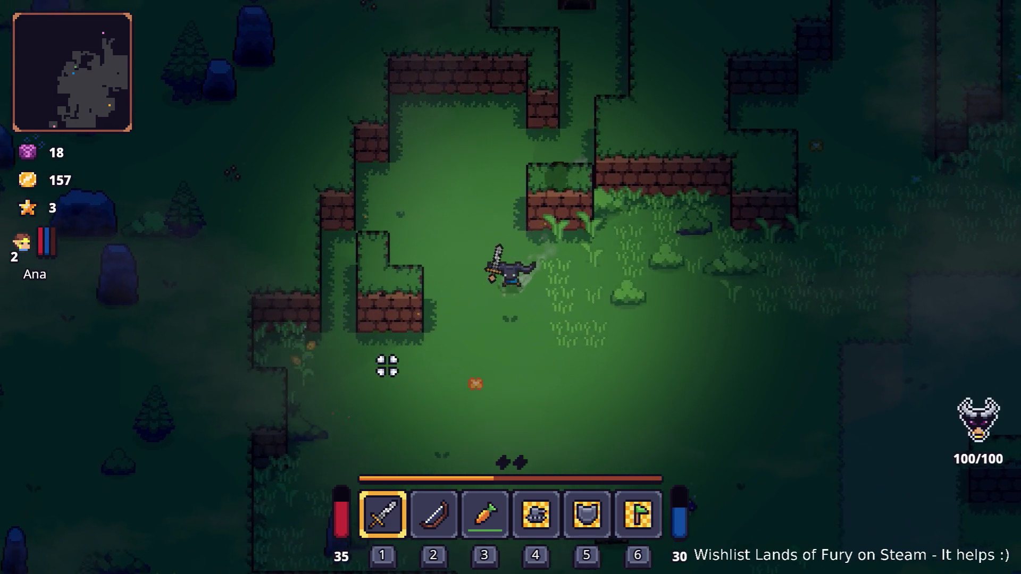
{"action": "key", "text": "a"}
{"action": "key", "text": "s"}
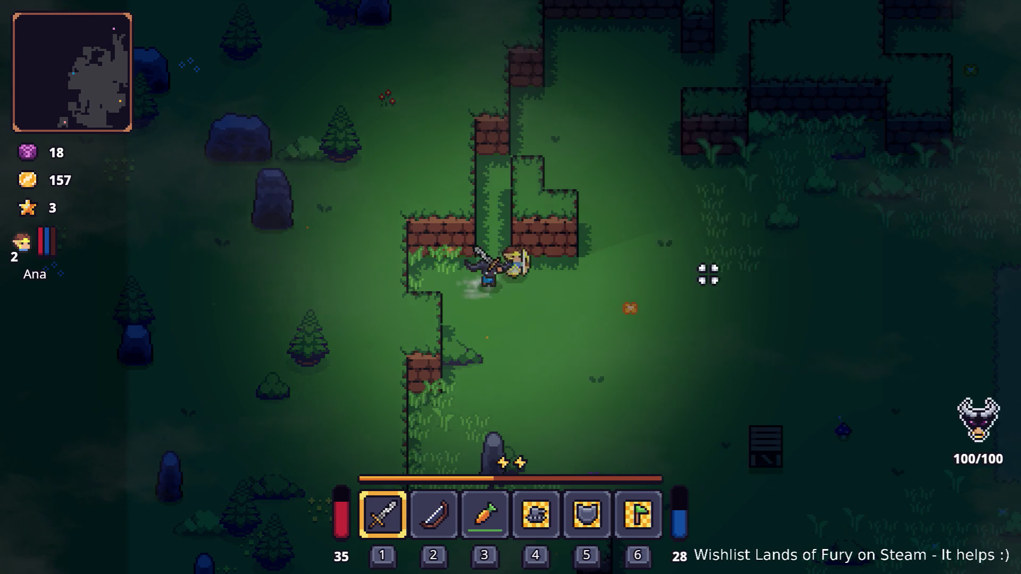
{"action": "key", "text": "d"}
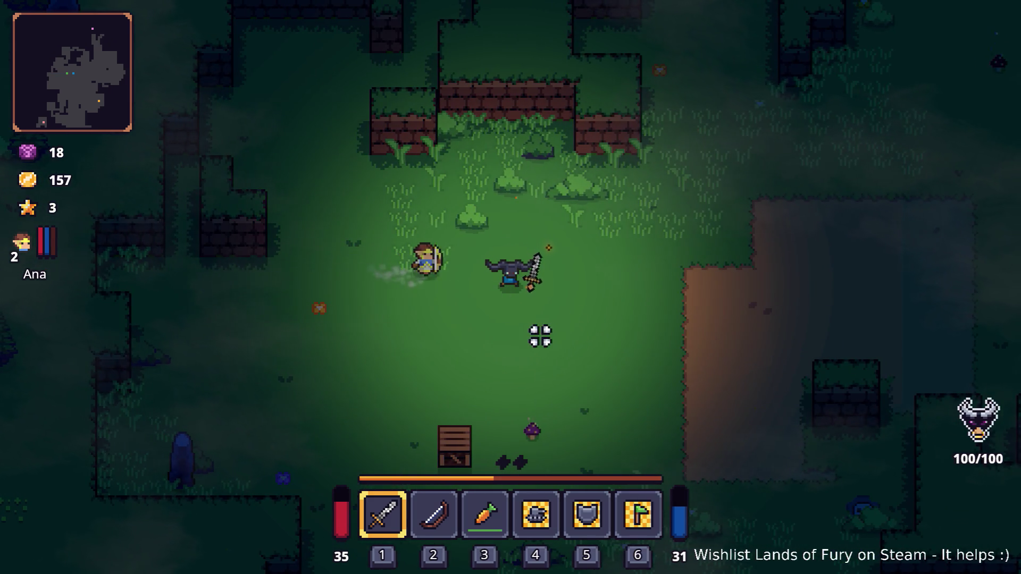
{"action": "key", "text": "s"}
{"action": "key", "text": "d"}
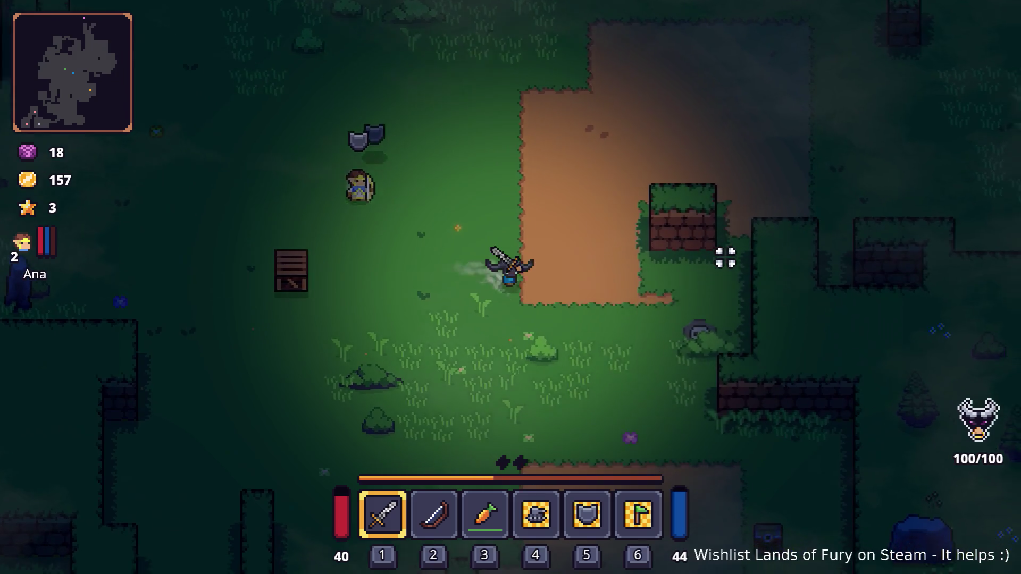
{"action": "key", "text": "d"}
{"action": "key", "text": "s"}
{"action": "key", "text": "w"}
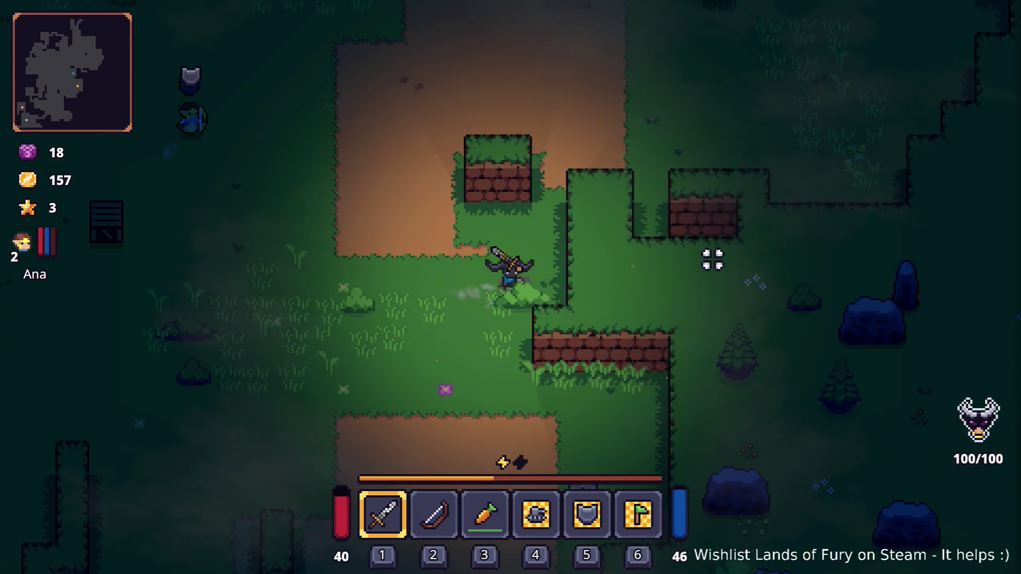
Go north-east, then south-west until standing at the anvil crafting station
{"action": "key", "text": "w"}
{"action": "key", "text": "d"}
{"action": "key", "text": "w"}
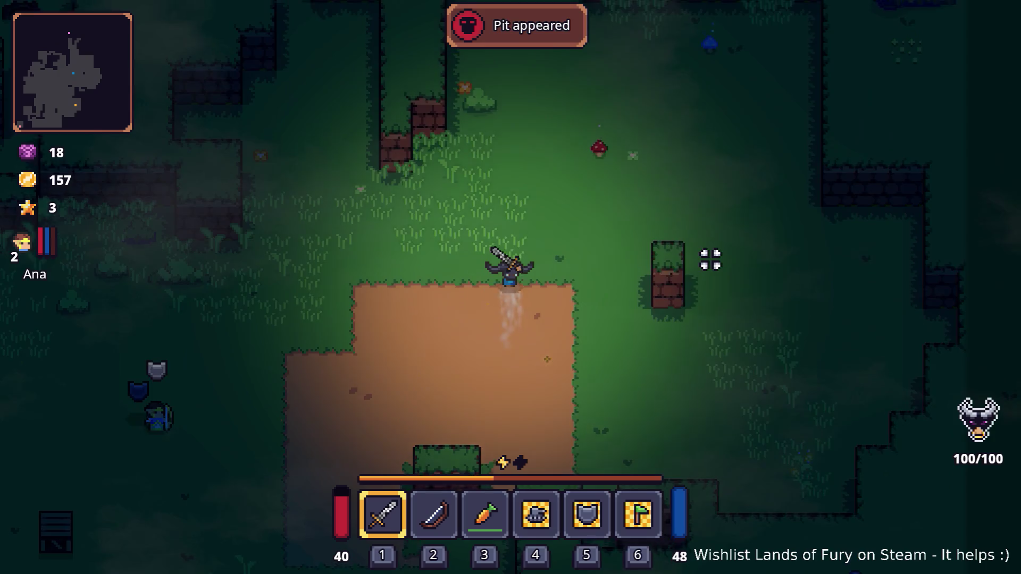
{"action": "key", "text": "s"}
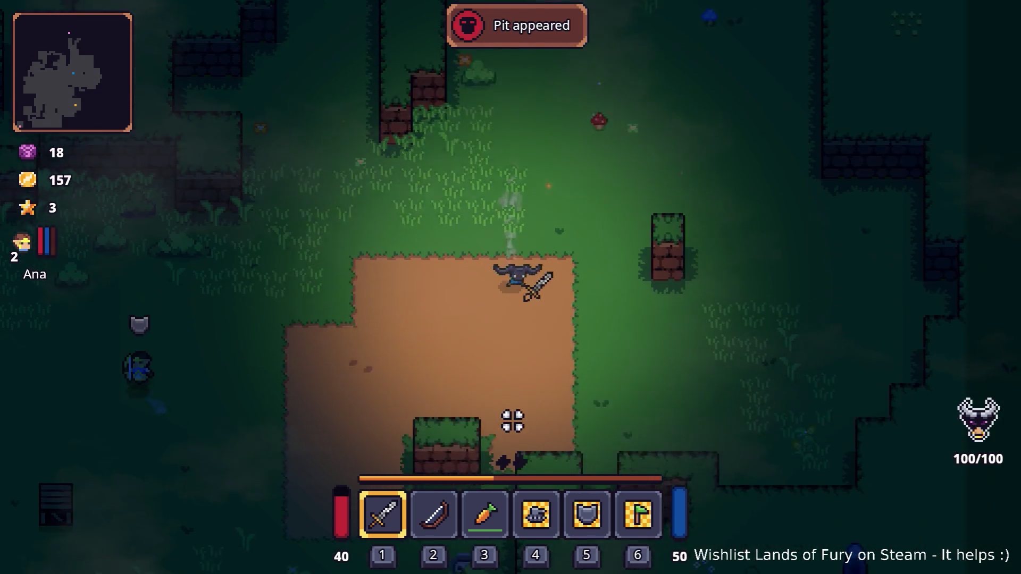
{"action": "key", "text": "s"}
{"action": "key", "text": "a"}
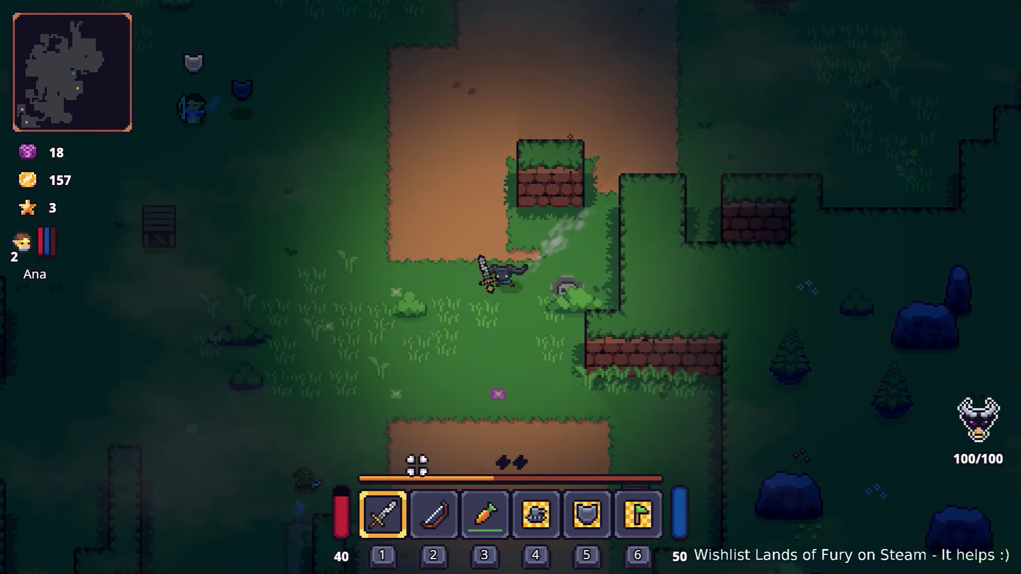
{"action": "key", "text": "s"}
{"action": "key", "text": "a"}
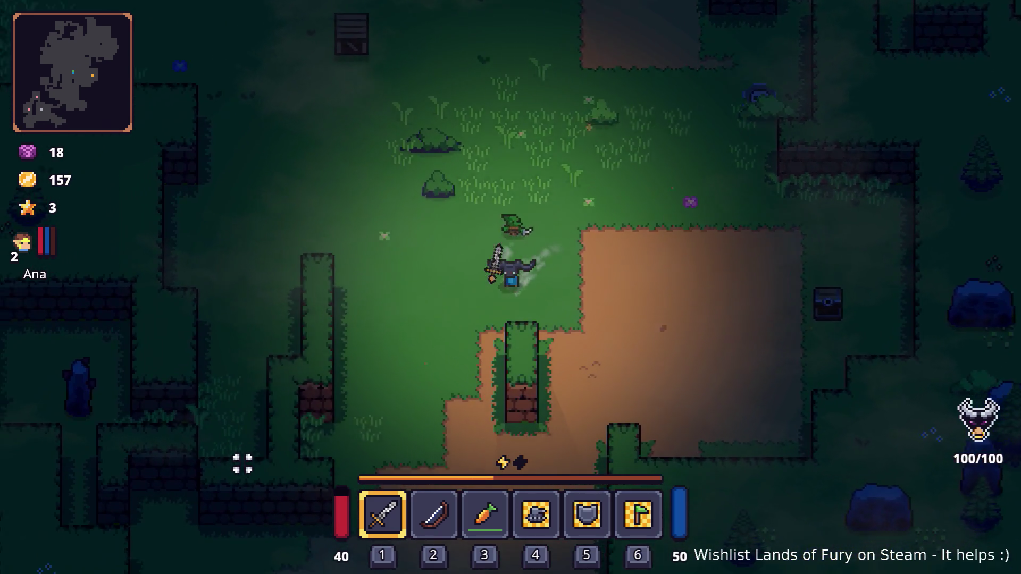
{"action": "key", "text": "s"}
{"action": "key", "text": "a"}
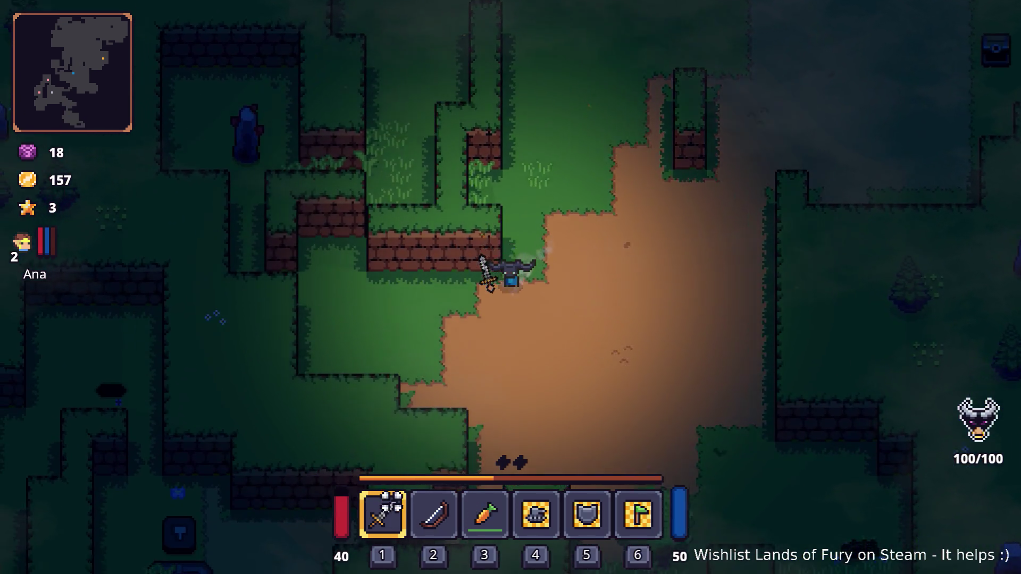
{"action": "key", "text": "s"}
{"action": "key", "text": "a"}
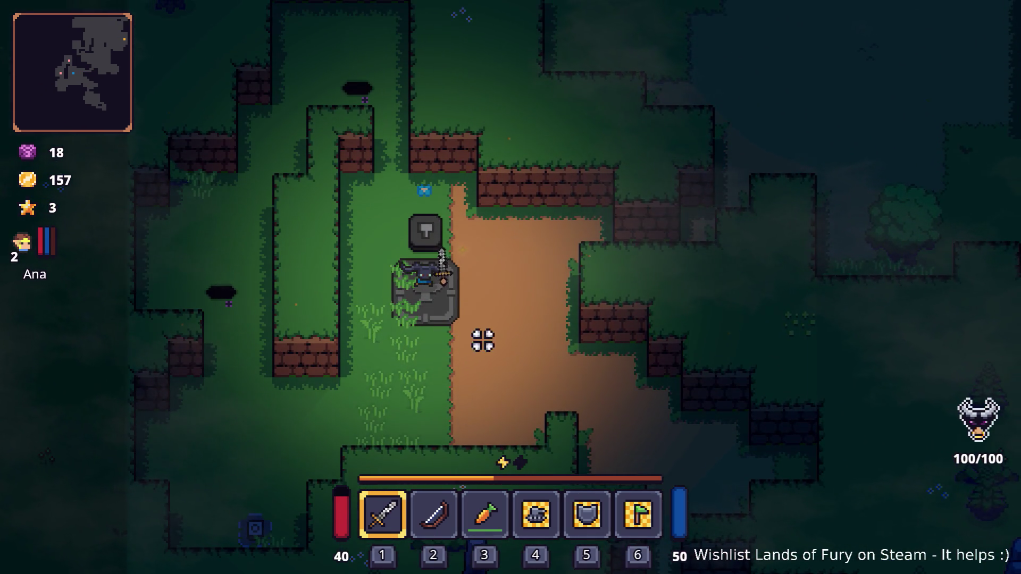
Put the corn and burning stick on the anvil to make popcorn, then check the inventory and character stats
{"action": "key", "text": "Tab"}
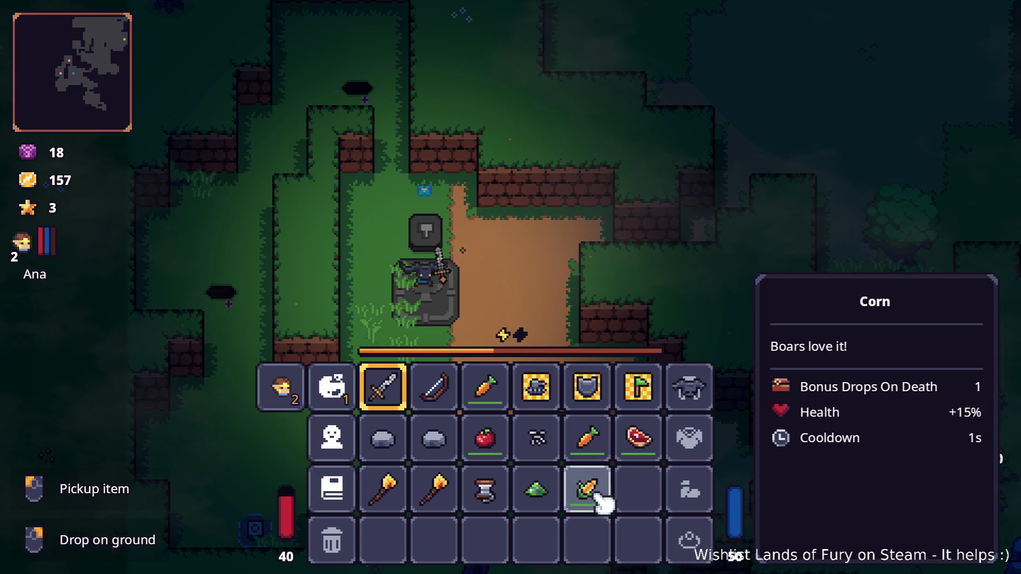
{"action": "left_click", "coordinate": [596, 499]}
{"action": "left_click", "coordinate": [433, 486]}
{"action": "left_click", "coordinate": [432, 486]}
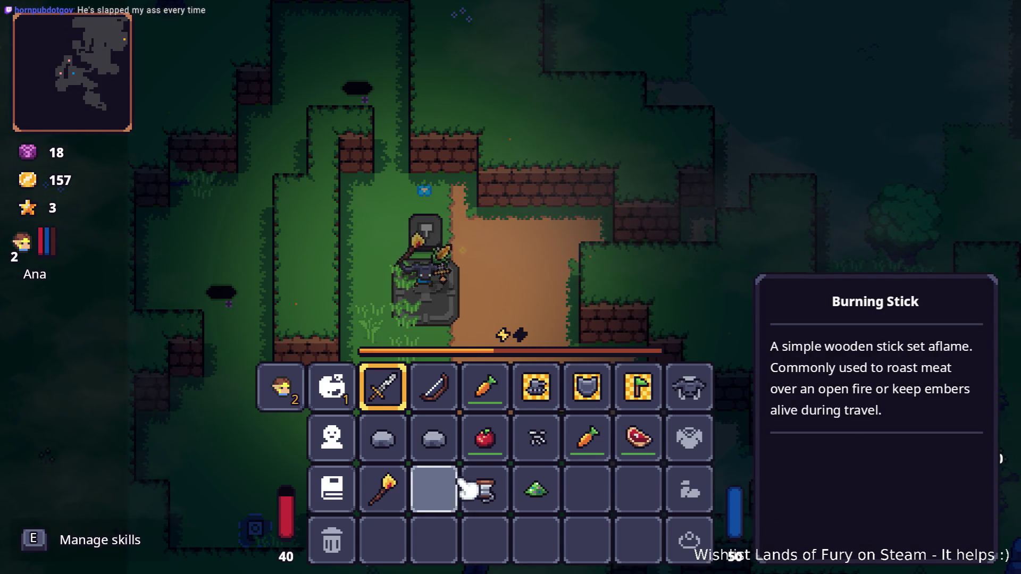
{"action": "key", "text": "Tab"}
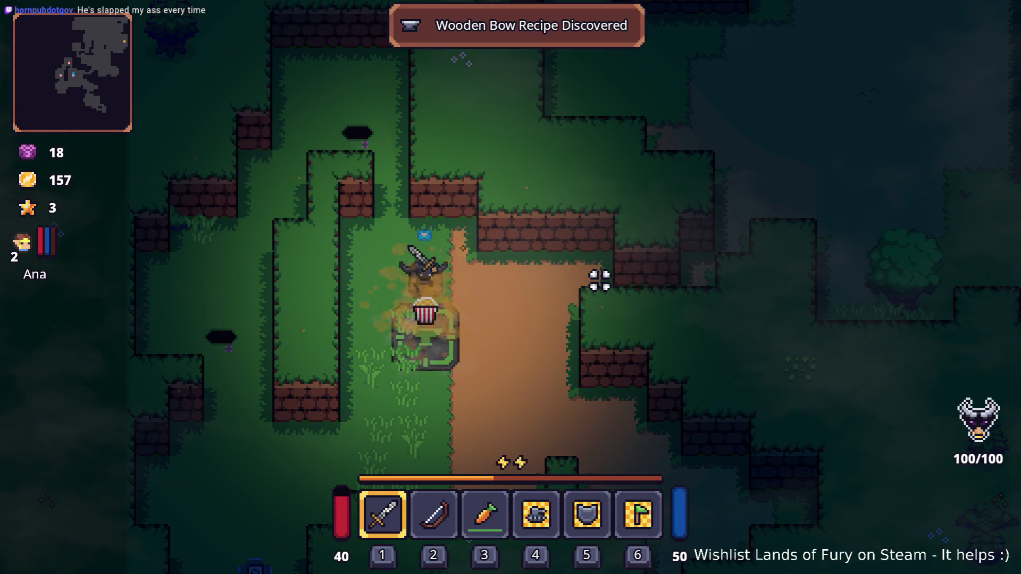
{"action": "key", "text": "Tab"}
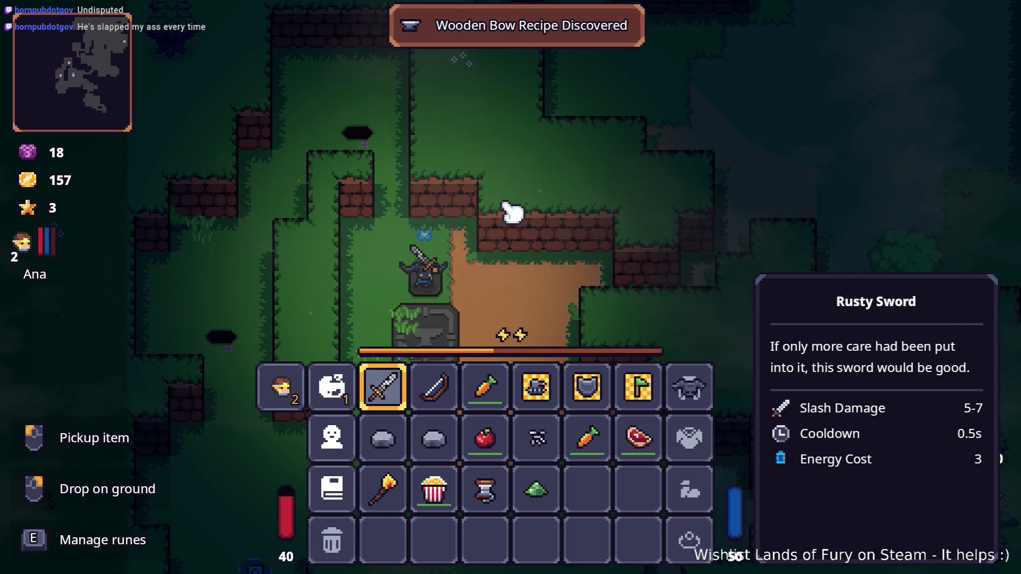
{"action": "left_click", "coordinate": [338, 444]}
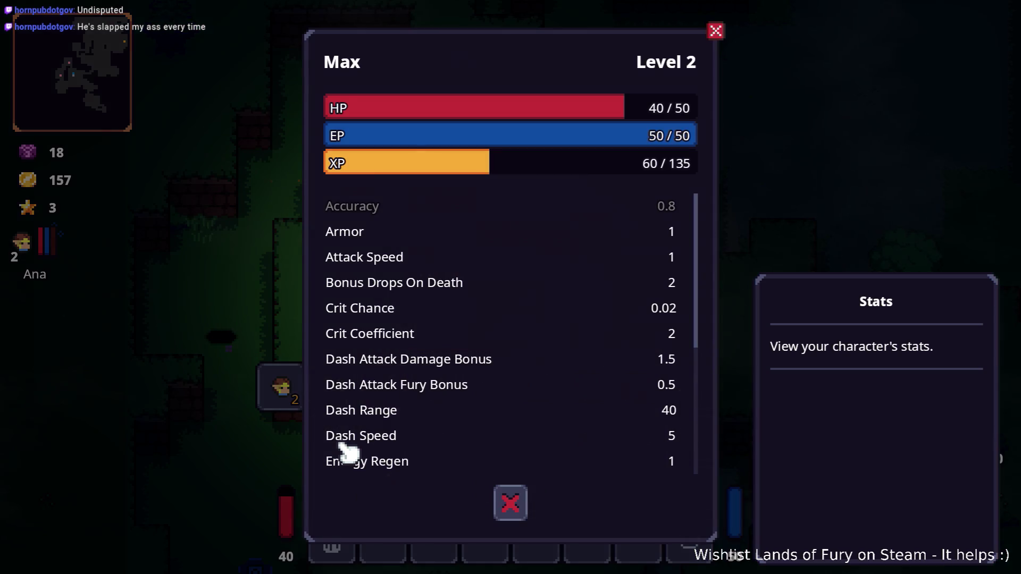
Close, reopen and close the character stats window again
{"action": "left_click", "coordinate": [515, 502]}
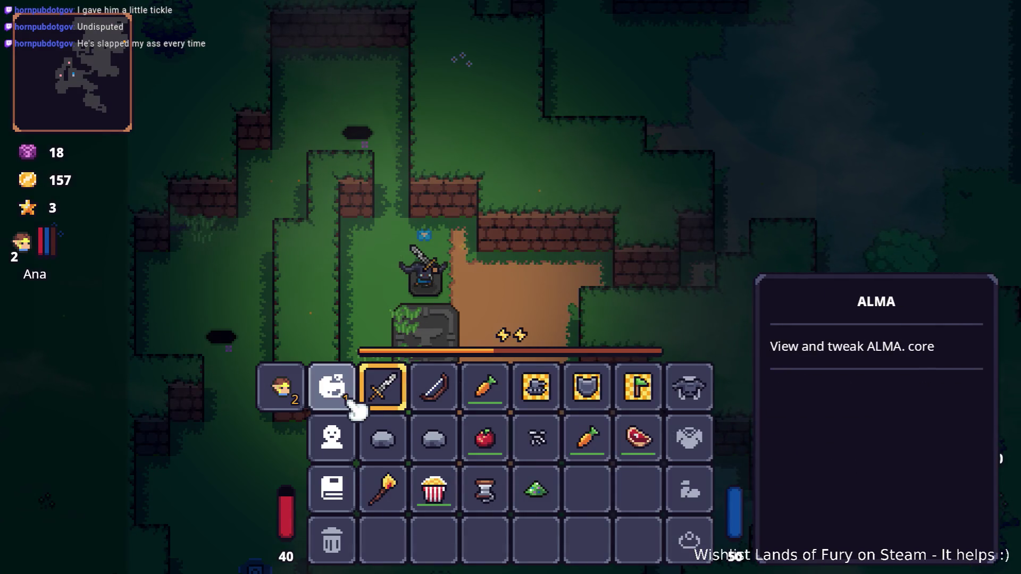
{"action": "left_click", "coordinate": [337, 441]}
{"action": "left_click", "coordinate": [525, 505]}
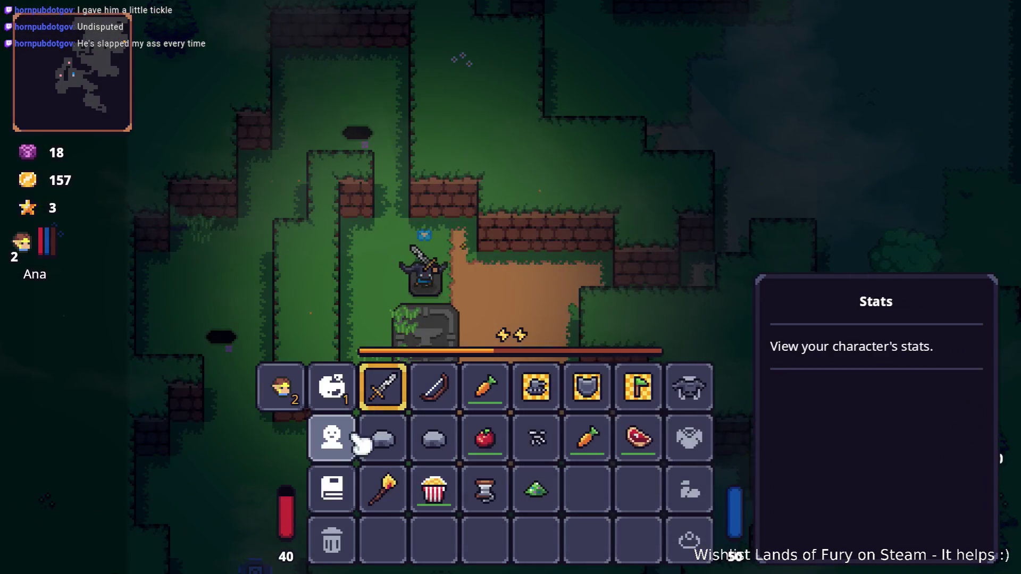
In the journal's Recipes list, view the Wooden Bow and Popcorn recipes, then close journal and inventory
{"action": "left_click", "coordinate": [342, 500]}
{"action": "left_click", "coordinate": [380, 121]}
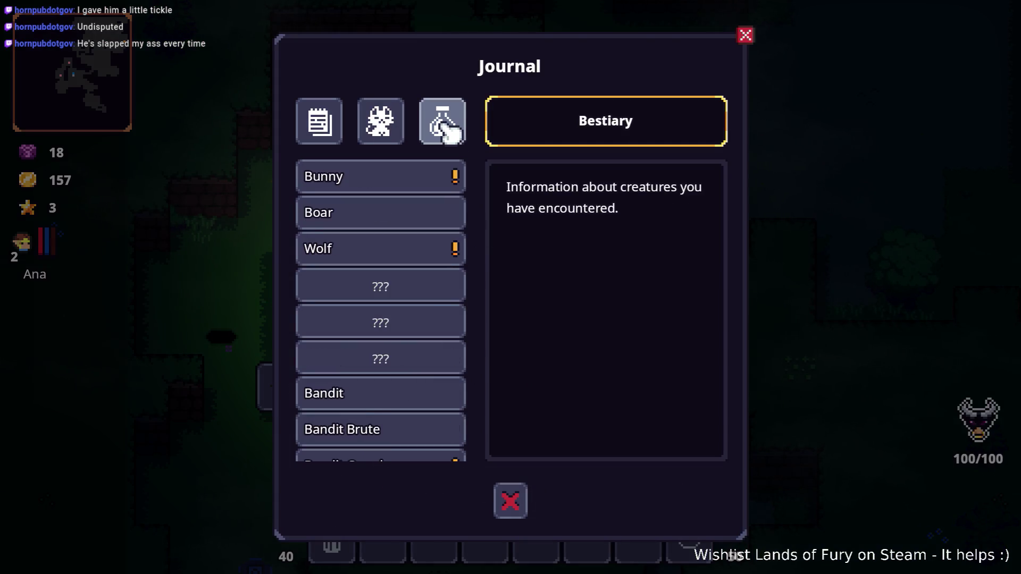
{"action": "left_click", "coordinate": [441, 128]}
{"action": "scroll", "coordinate": [412, 249], "scroll_direction": "down", "scroll_amount": 5}
{"action": "scroll", "coordinate": [420, 387], "scroll_direction": "up", "scroll_amount": 5}
{"action": "scroll", "coordinate": [417, 396], "scroll_direction": "down", "scroll_amount": 5}
{"action": "left_click", "coordinate": [433, 275]}
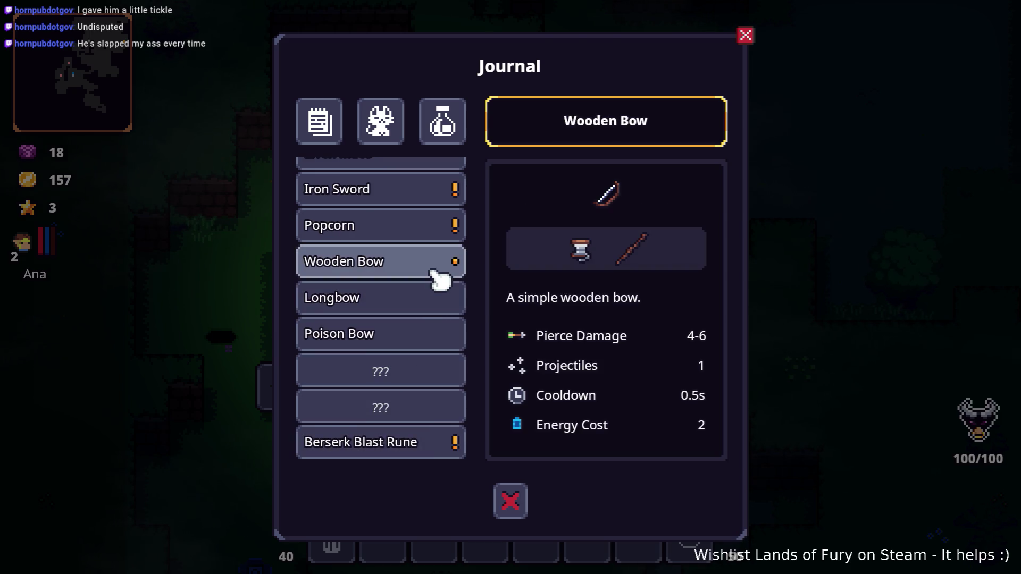
{"action": "left_click", "coordinate": [425, 226]}
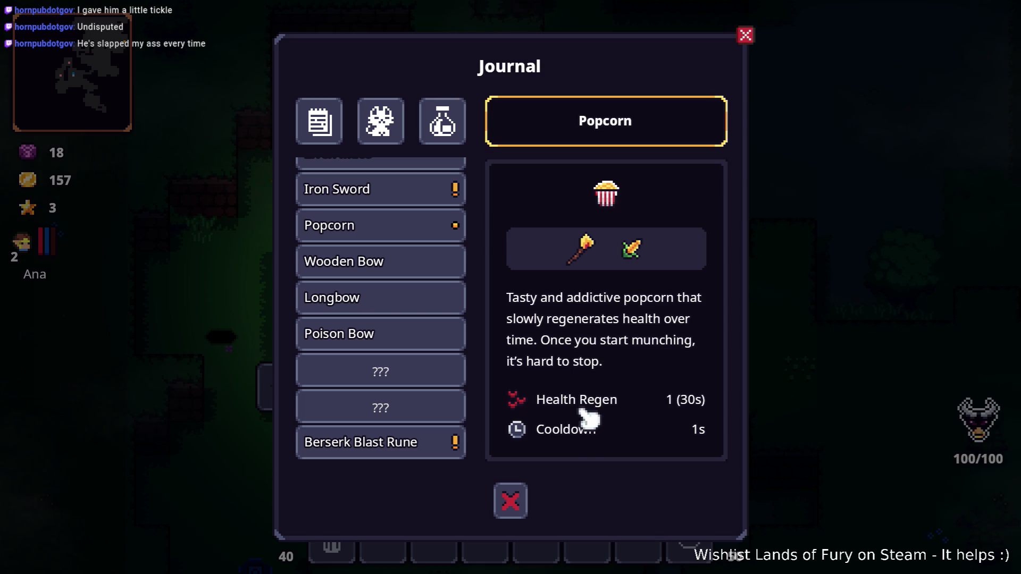
{"action": "left_click", "coordinate": [519, 504]}
{"action": "key", "text": "Escape"}
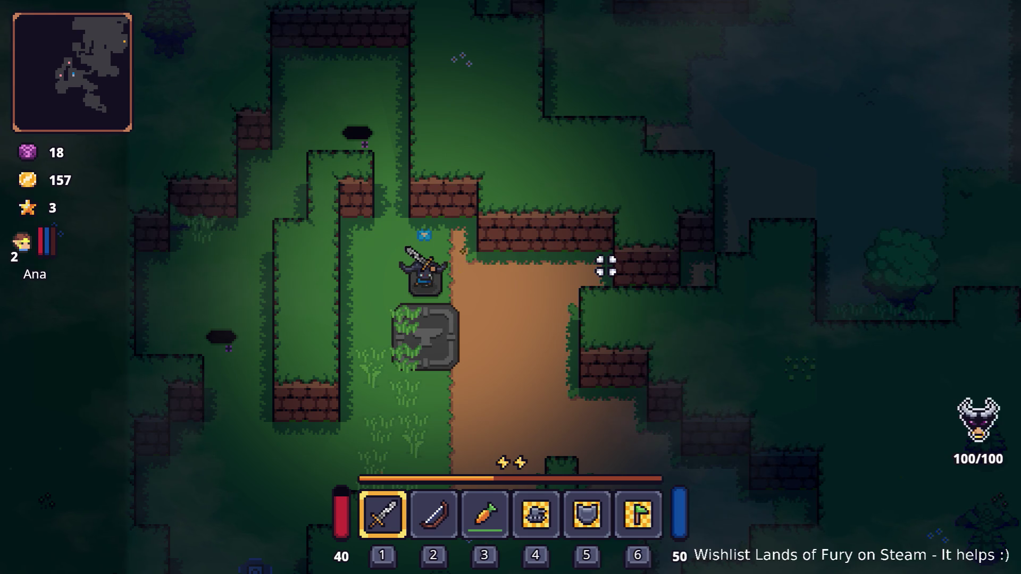
Walk the character to the bush in the dirt clearing and strike it, revealing a Hive
{"action": "key", "text": "d"}
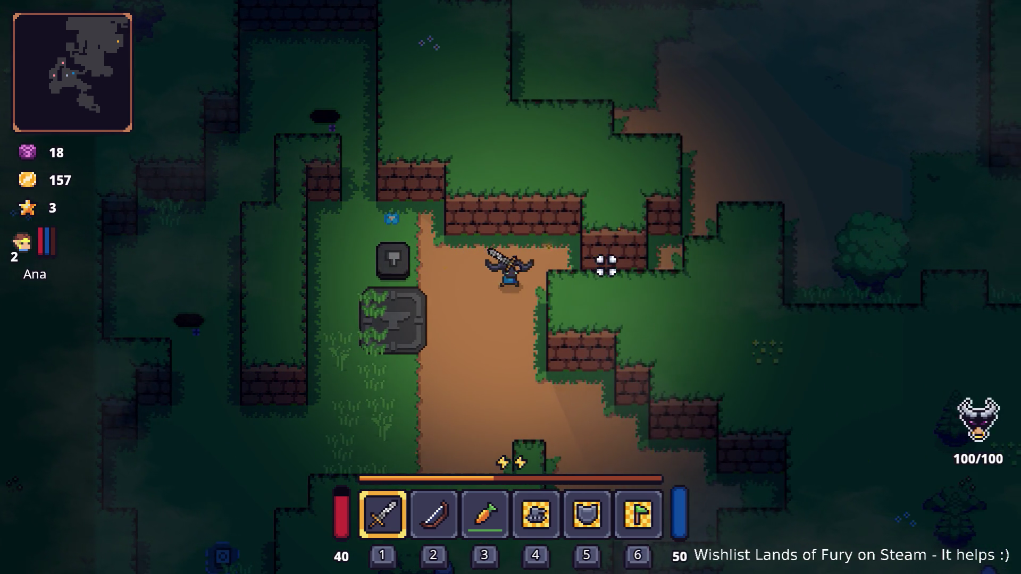
{"action": "key", "text": "d"}
{"action": "key", "text": "w"}
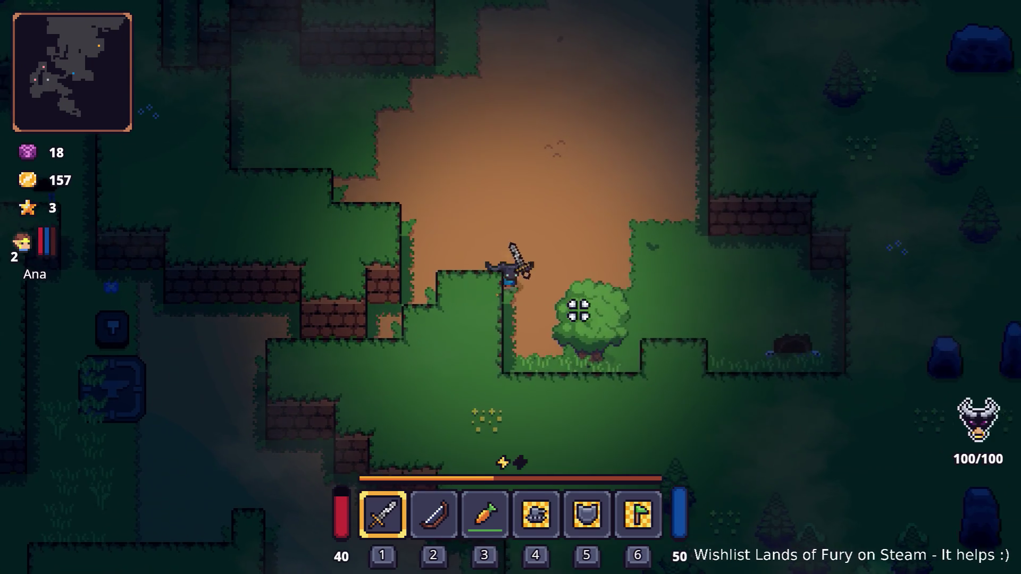
{"action": "key", "text": "d"}
{"action": "key", "text": "s"}
{"action": "left_click", "coordinate": [575, 310]}
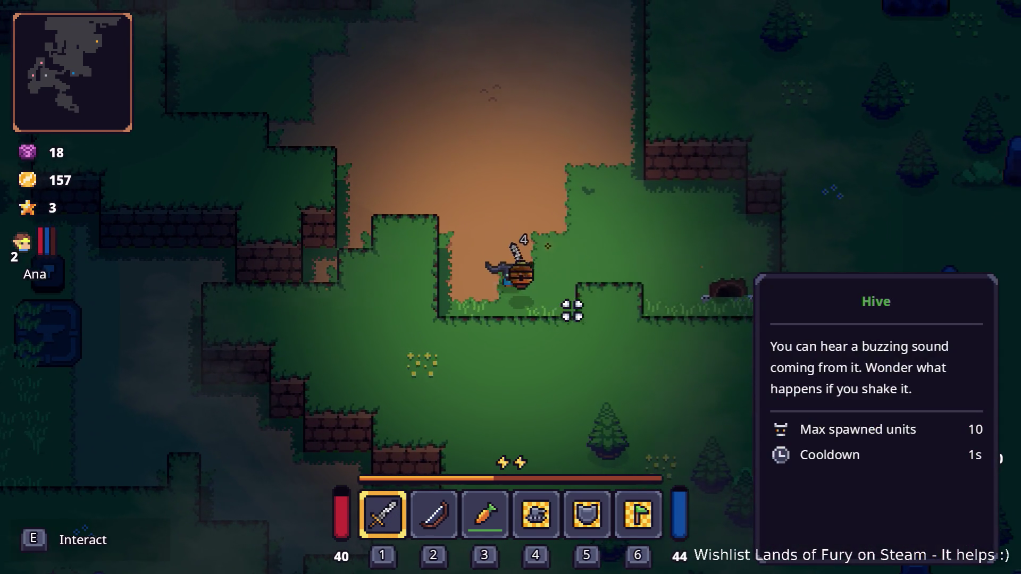
{"action": "key", "text": "d"}
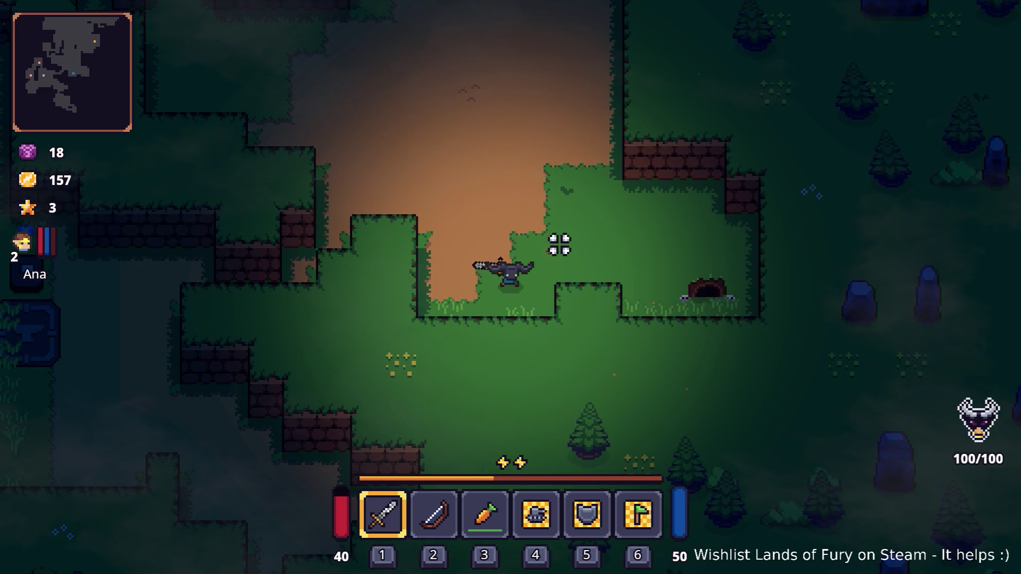
Pause the game, quit to desktop, and select RecipeBook.tres in the editor
{"action": "key", "text": "Escape"}
{"action": "left_click", "coordinate": [516, 505]}
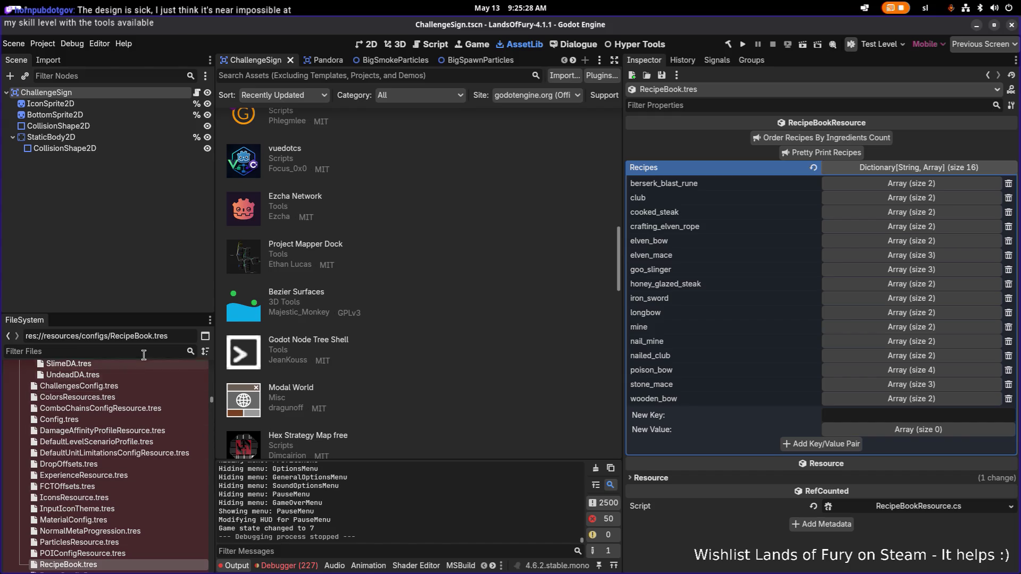
{"action": "left_click", "coordinate": [133, 553]}
Open RecipesDB.tres and expand popcorn entry 16, which uses crafting_burning_stick and corn
{"action": "left_click", "coordinate": [148, 566]}
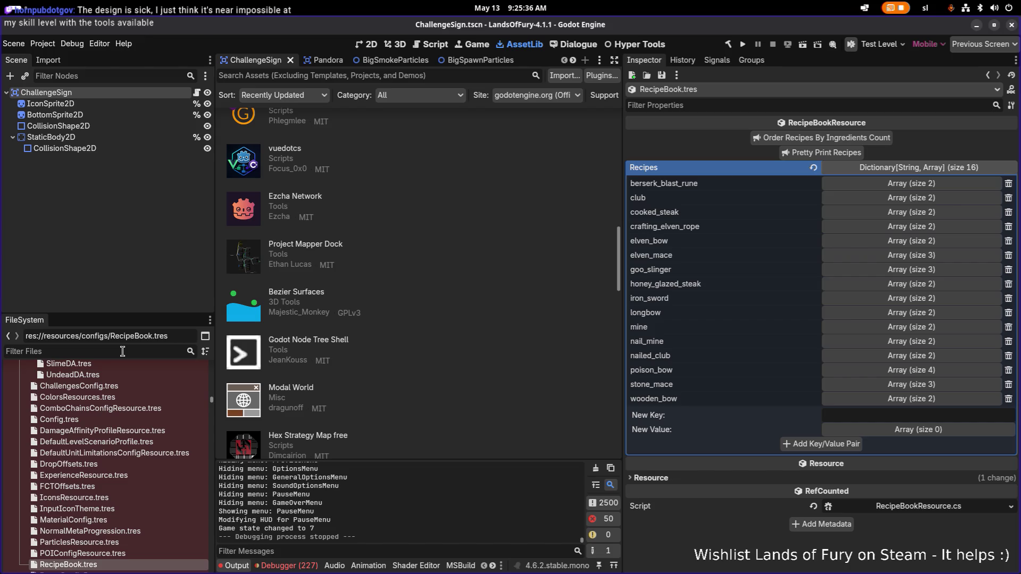
{"action": "type", "text": "recipedb"}
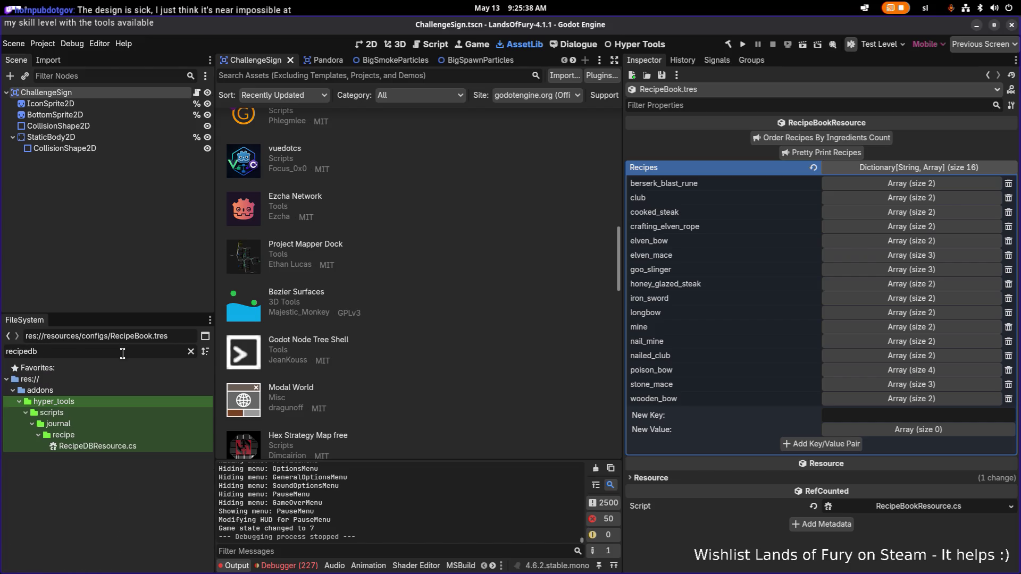
{"action": "key", "text": "BackSpace"}
{"action": "key", "text": "BackSpace"}
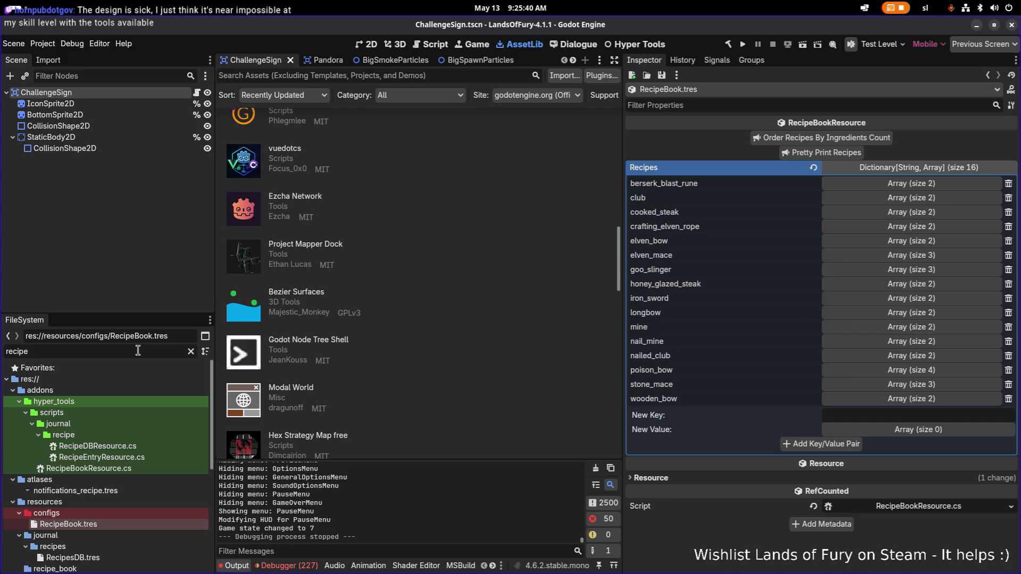
{"action": "left_click", "coordinate": [73, 557]}
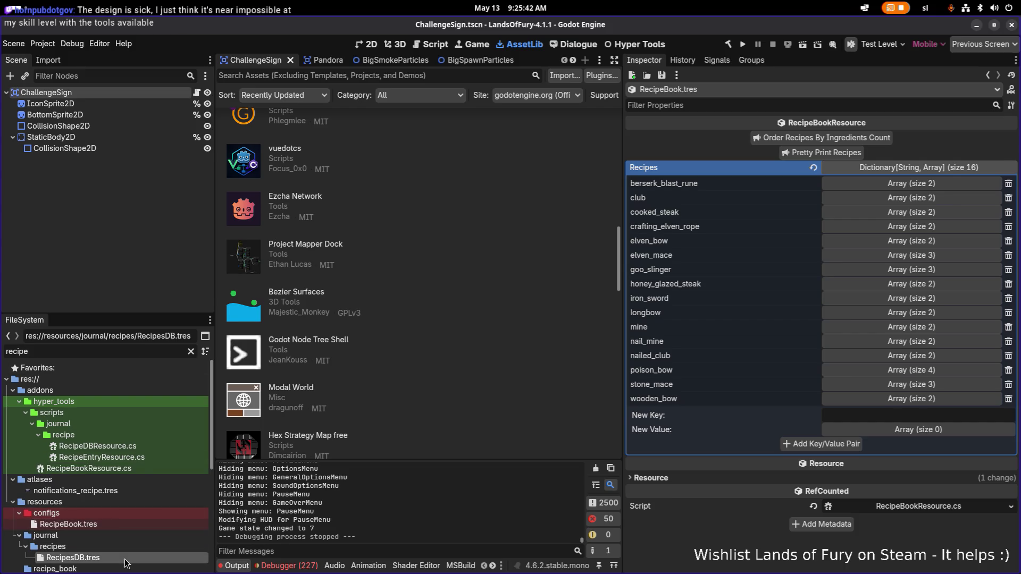
{"action": "left_click", "coordinate": [918, 399]}
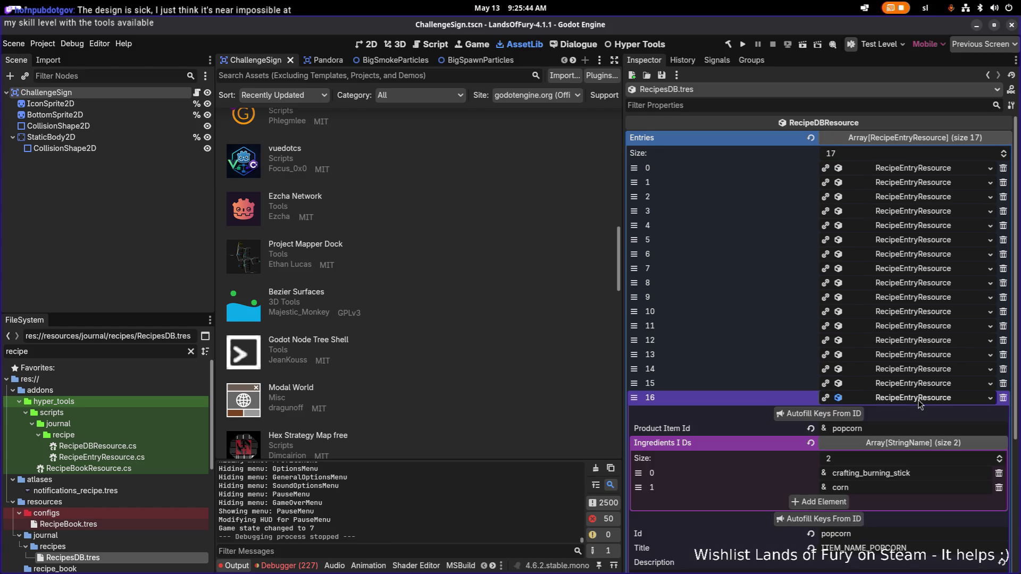
{"action": "scroll", "coordinate": [921, 404], "scroll_direction": "down", "scroll_amount": 3}
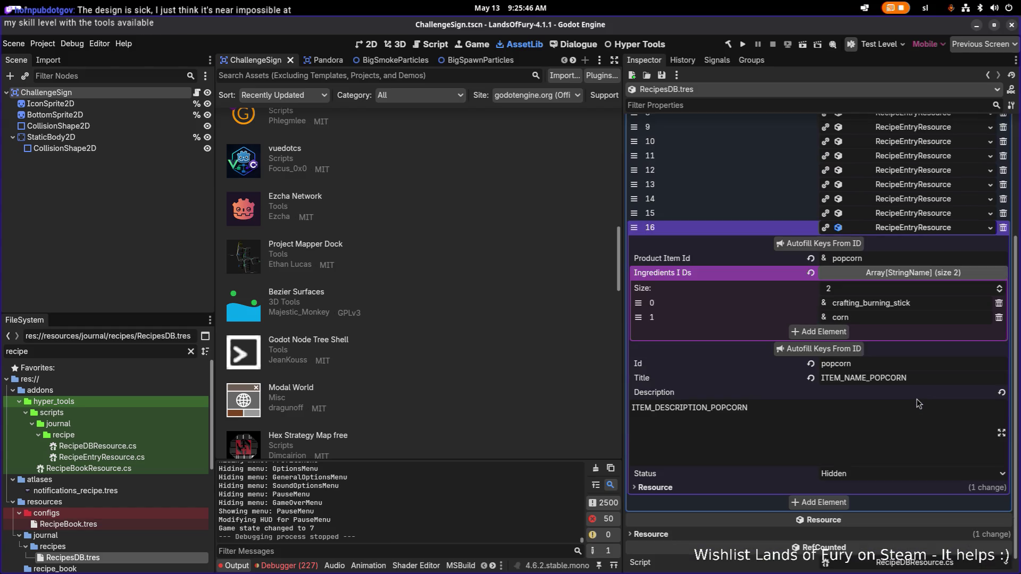
{"action": "left_click", "coordinate": [919, 259]}
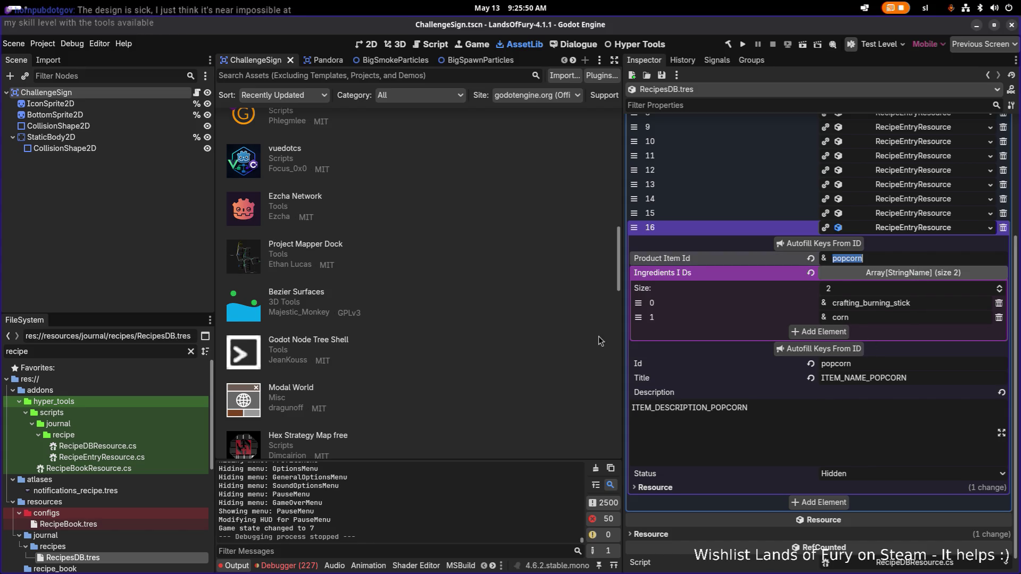
Filter the FileSystem by 'unlockable' to list the unlockable resources
{"action": "left_click", "coordinate": [137, 351]}
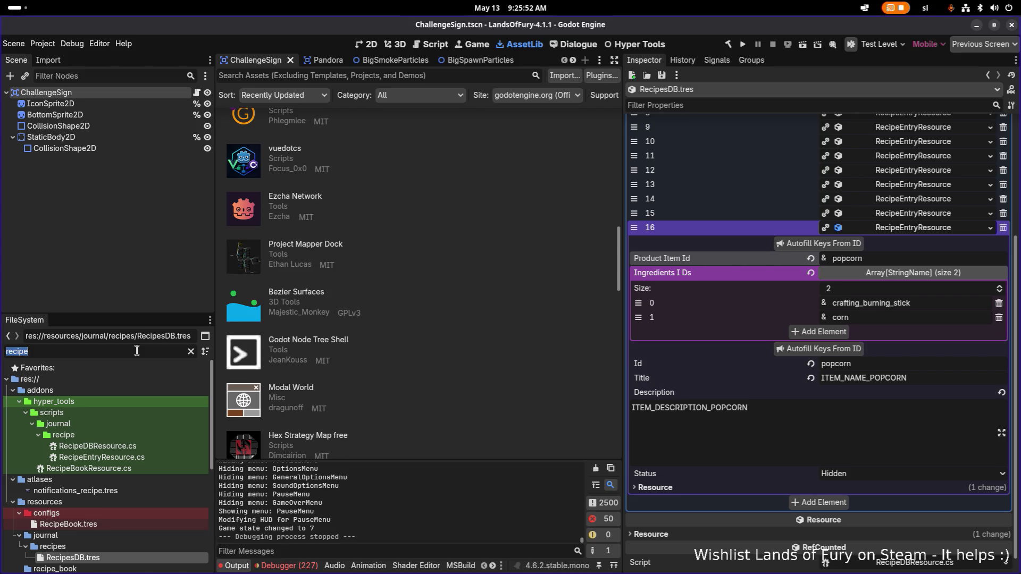
{"action": "type", "text": "unlockable"}
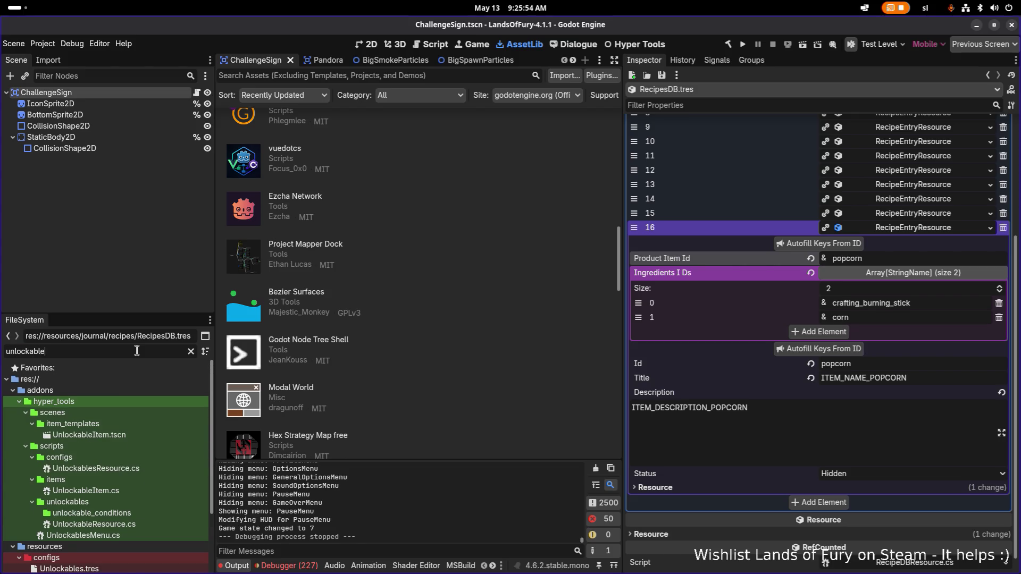
{"action": "scroll", "coordinate": [133, 480], "scroll_direction": "down", "scroll_amount": 3}
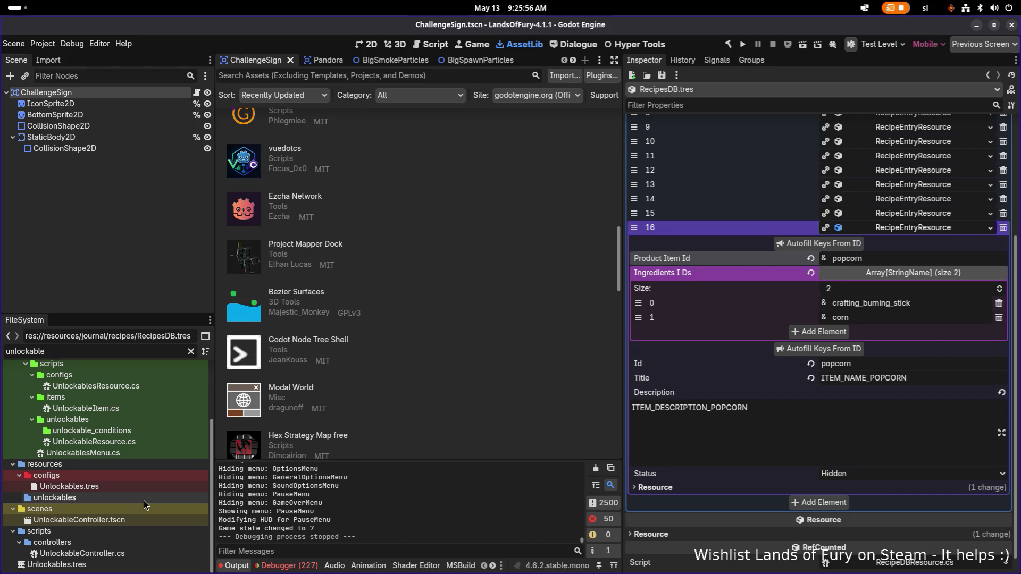
{"action": "key", "text": "alt+Tab"}
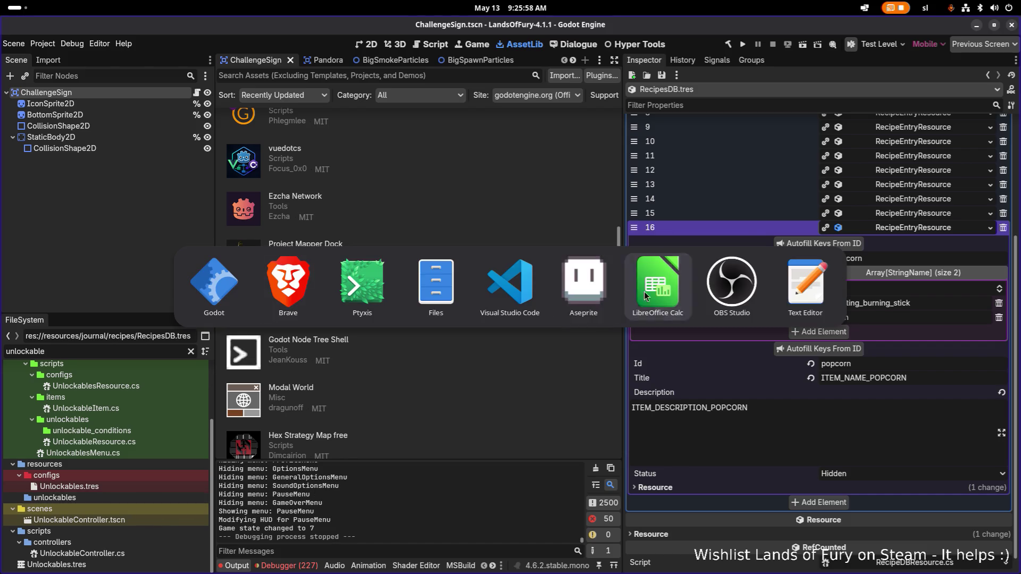
Copy the UNLOCKABLE_TITLE_POPCORN_RECIPE key from cell A352 of Translations.csv, then go back to Godot
{"action": "left_click", "coordinate": [646, 297]}
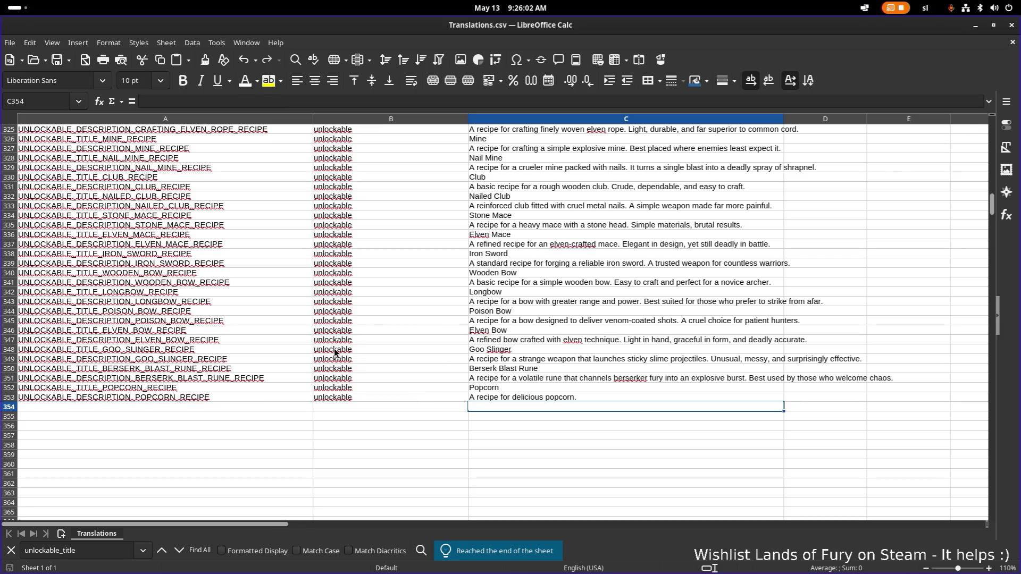
{"action": "left_click", "coordinate": [220, 401]}
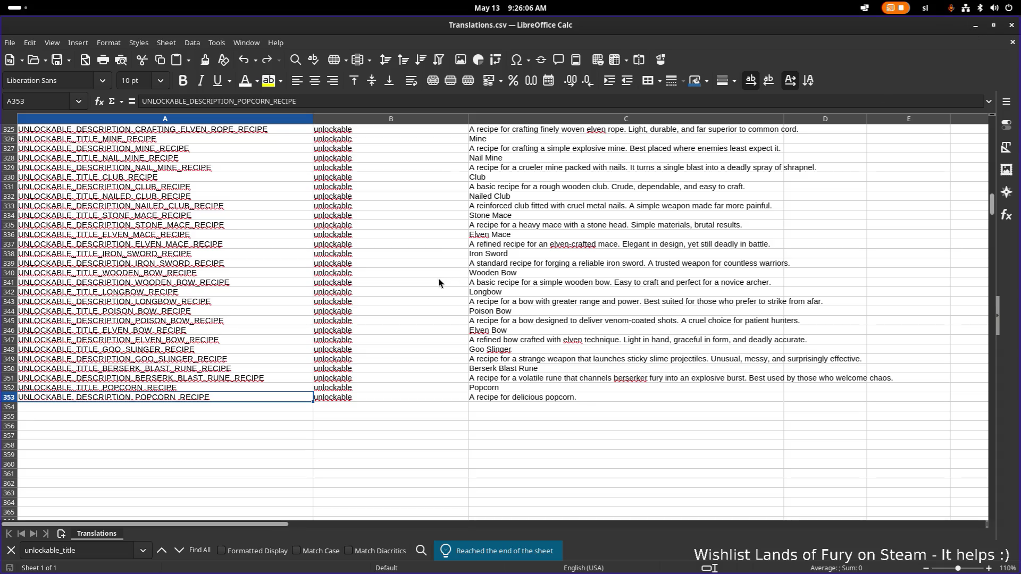
{"action": "scroll", "coordinate": [420, 291], "scroll_direction": "up", "scroll_amount": 1}
{"action": "left_click", "coordinate": [210, 415]}
{"action": "key", "text": "ctrl+c"}
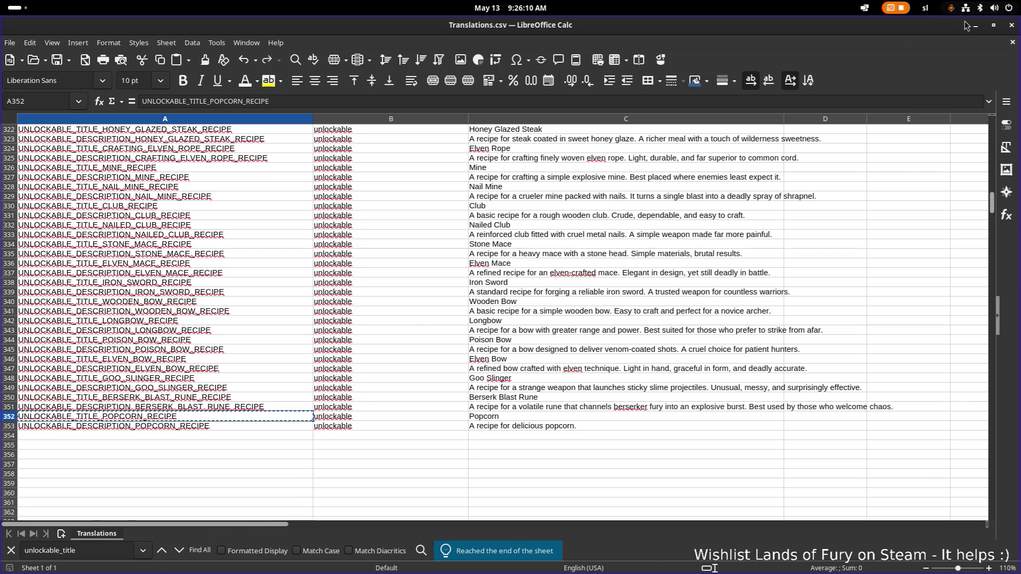
{"action": "key", "text": "alt+Tab"}
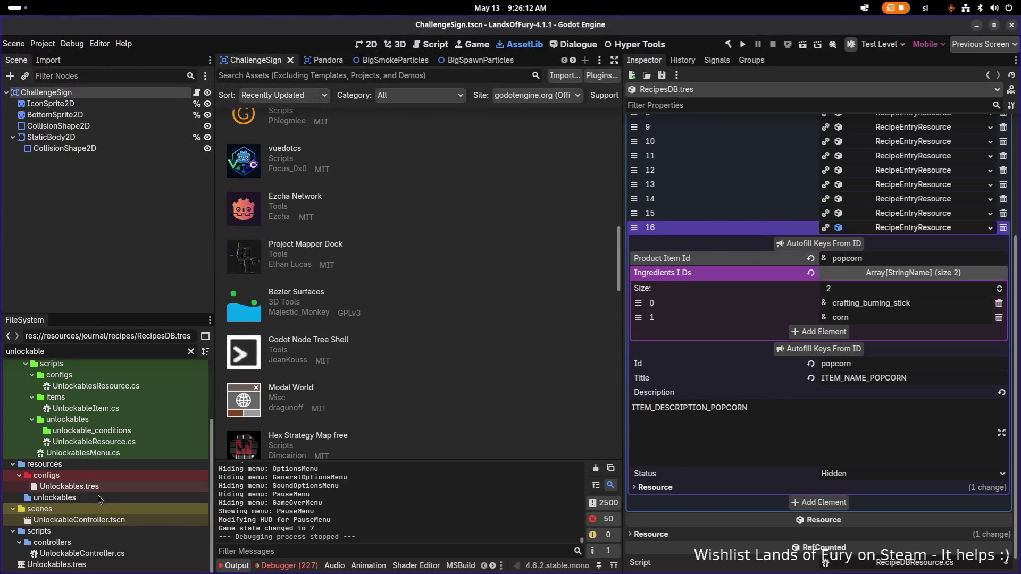
Filter files by 'popcorn', open PopcornRecipe.tres and select its UNLOCKABLE_TITLE_POPCORN_RECIPE Name key
{"action": "scroll", "coordinate": [87, 508], "scroll_direction": "up", "scroll_amount": 3}
{"action": "scroll", "coordinate": [88, 507], "scroll_direction": "up", "scroll_amount": 1}
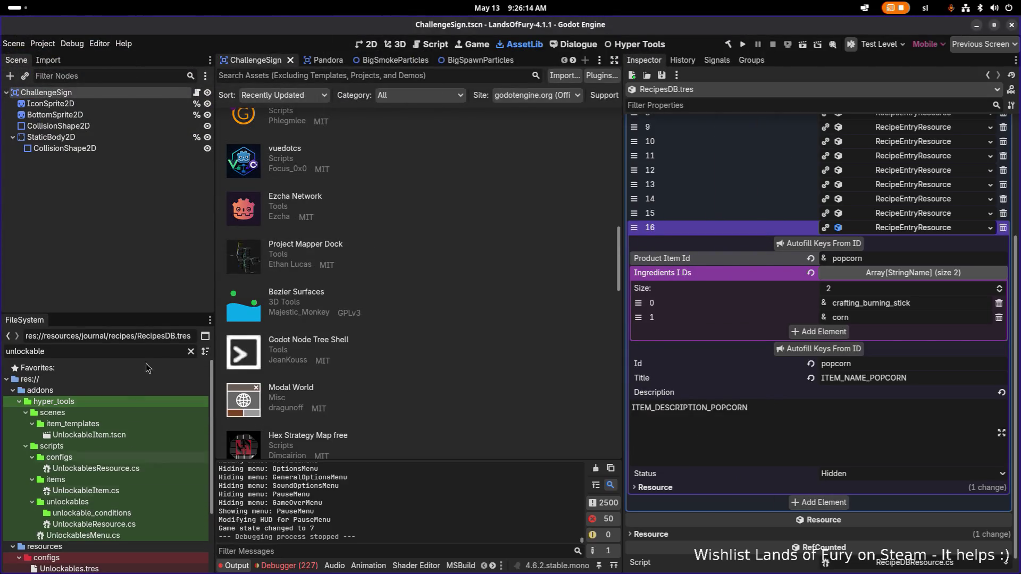
{"action": "left_click", "coordinate": [190, 352]}
{"action": "type", "text": "popcorn"}
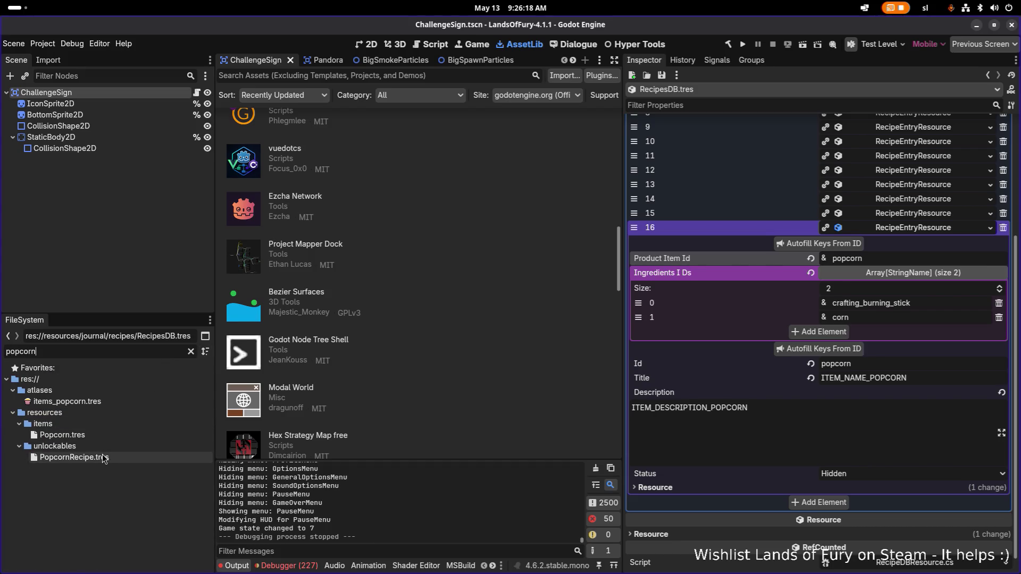
{"action": "double_click", "coordinate": [108, 458]}
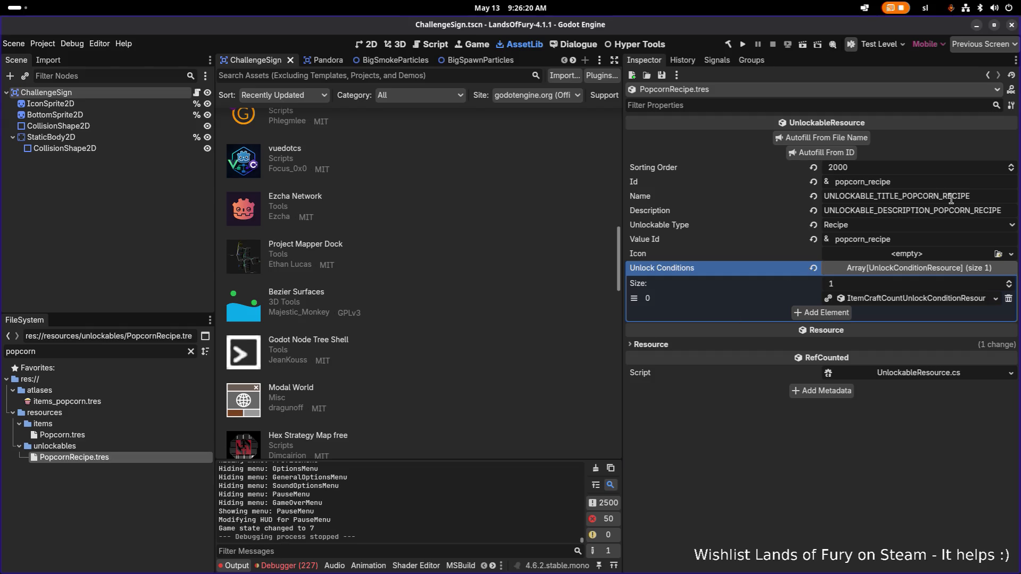
{"action": "double_click", "coordinate": [983, 195]}
{"action": "key", "text": "alt+Tab"}
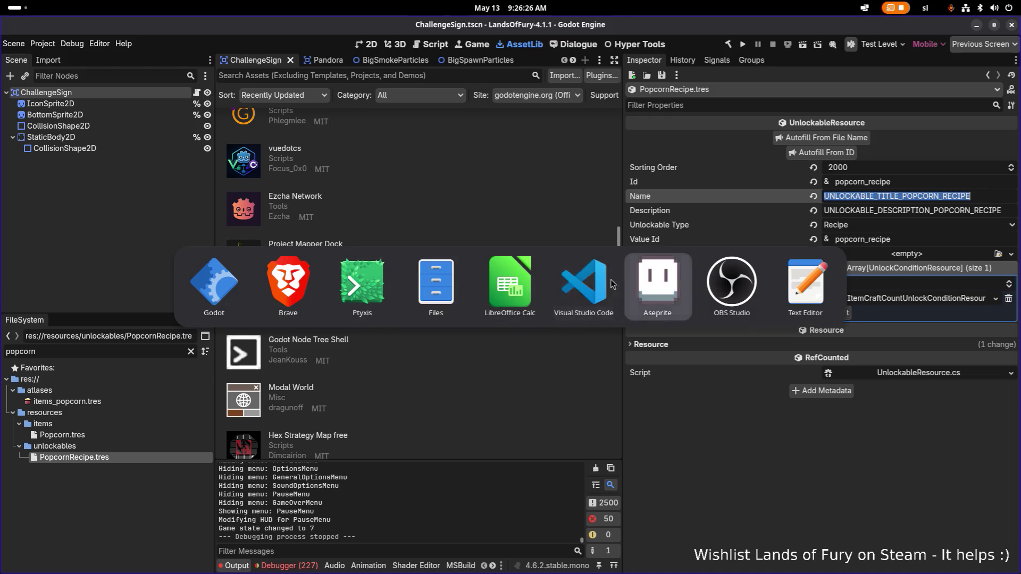
Recopy the popcorn title key from cell A352 in Calc and minimise the spreadsheet
{"action": "left_click", "coordinate": [509, 281]}
{"action": "left_click", "coordinate": [194, 420]}
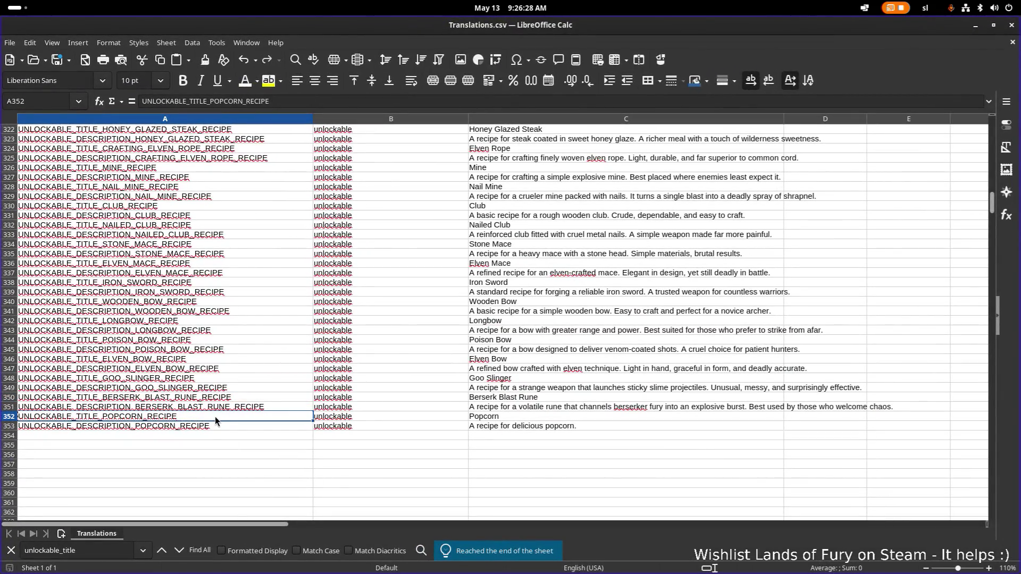
{"action": "left_click", "coordinate": [210, 408]}
{"action": "left_click", "coordinate": [202, 418]}
{"action": "left_click", "coordinate": [272, 406]}
{"action": "key", "text": "Down"}
{"action": "key", "text": "ctrl+c"}
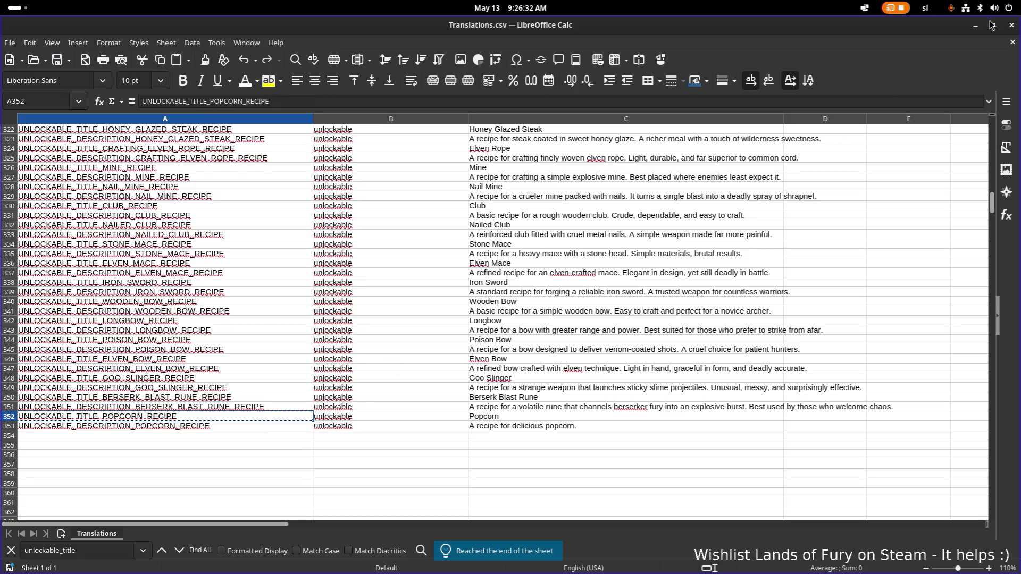
{"action": "left_click", "coordinate": [975, 28]}
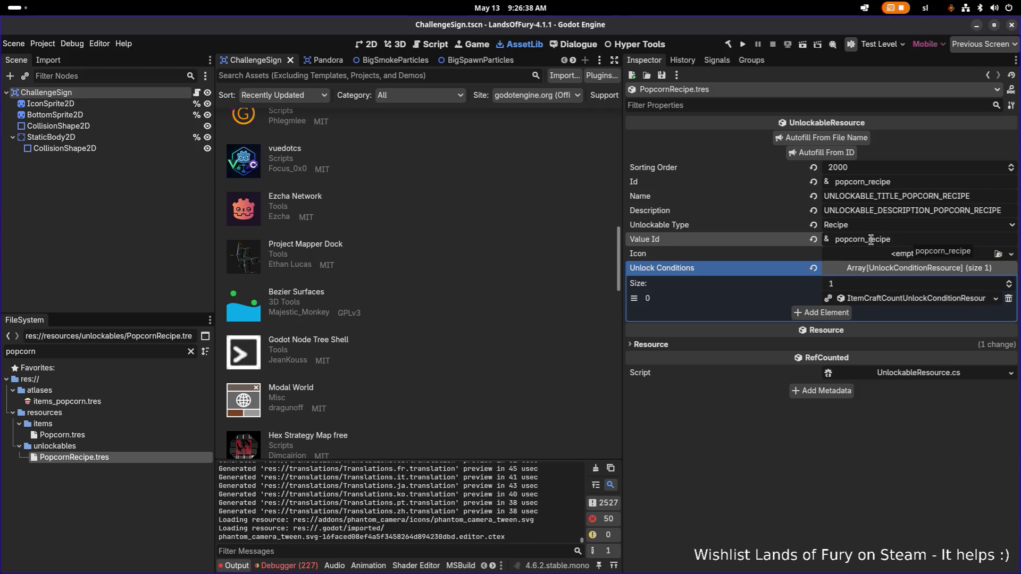
Remove the _recipe suffix from PopcornRecipe's Value Id, save, and check its unlock condition
{"action": "left_click_drag", "start_coordinate": [866, 240], "coordinate": [932, 236]}
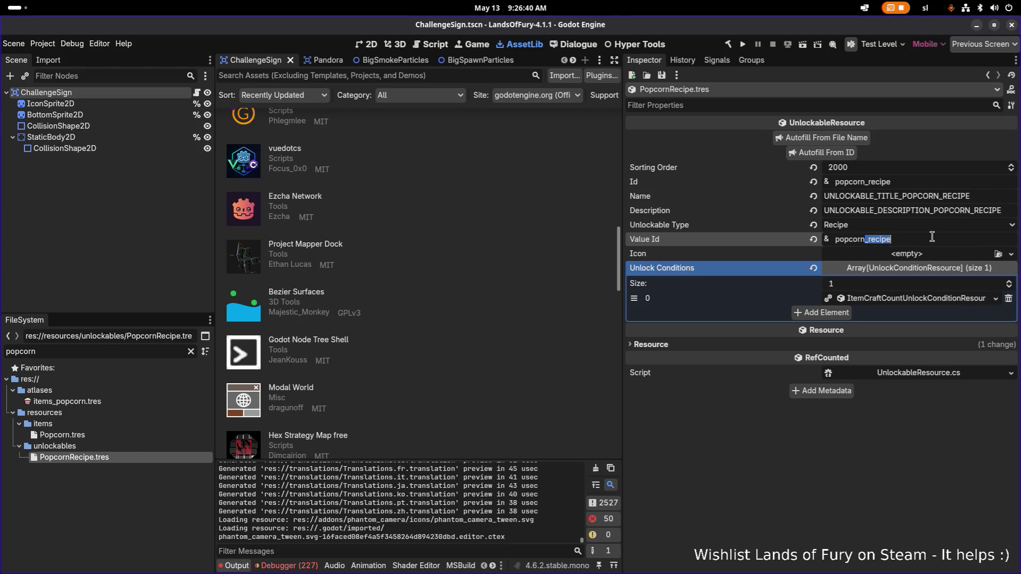
{"action": "key", "text": "BackSpace"}
{"action": "key", "text": "ctrl+s"}
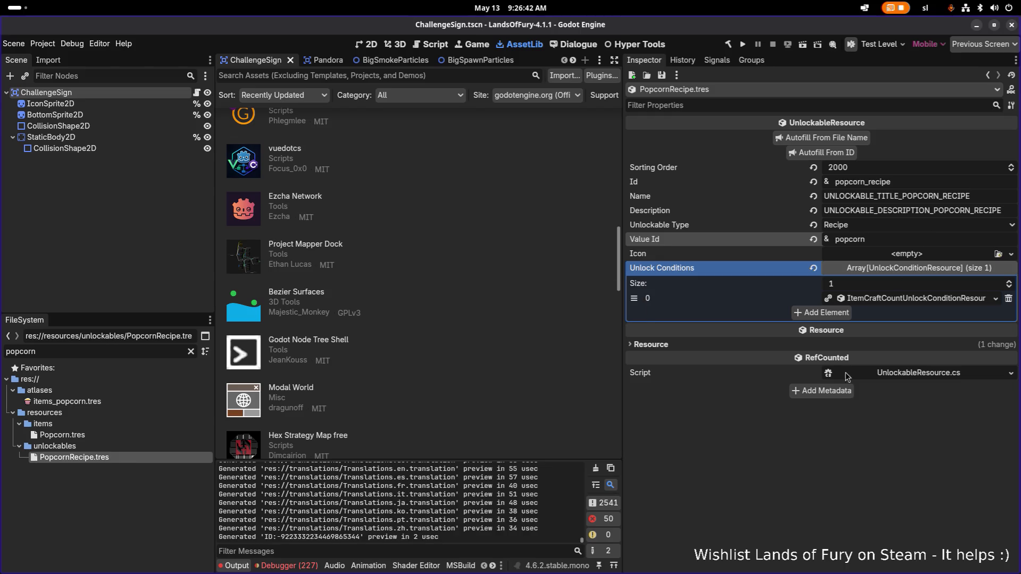
{"action": "left_click", "coordinate": [915, 300]}
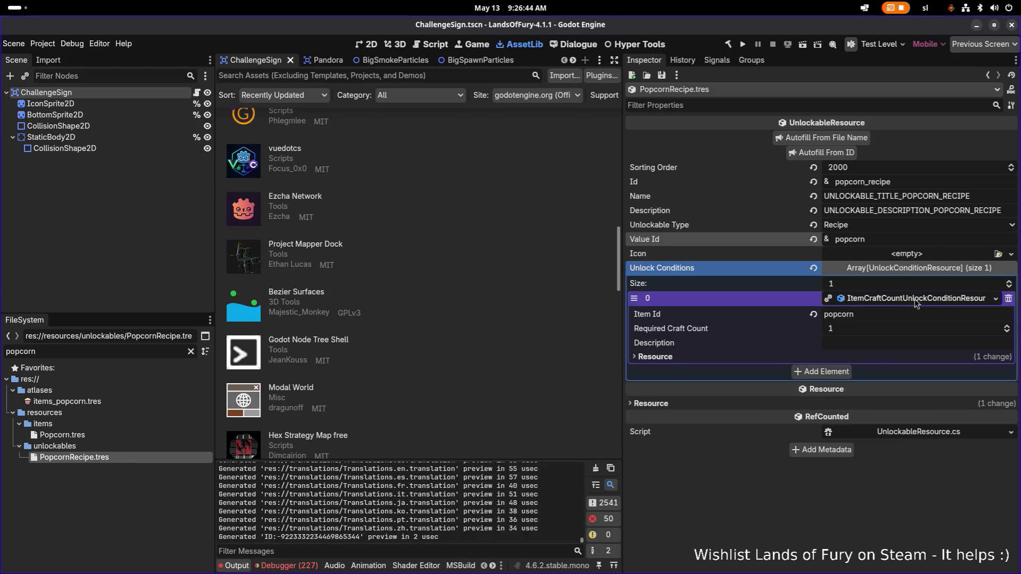
{"action": "left_click", "coordinate": [915, 301]}
Compare against WoodenBowRecipe.tres, then reopen PopcornRecipe.tres and save the project
{"action": "double_click", "coordinate": [146, 346]}
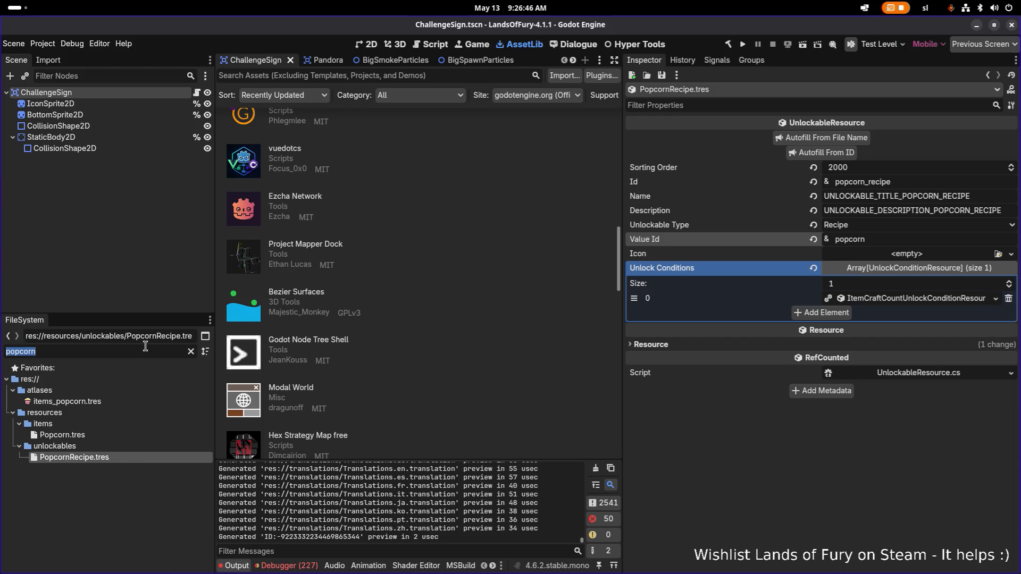
{"action": "type", "text": "woodenbo"}
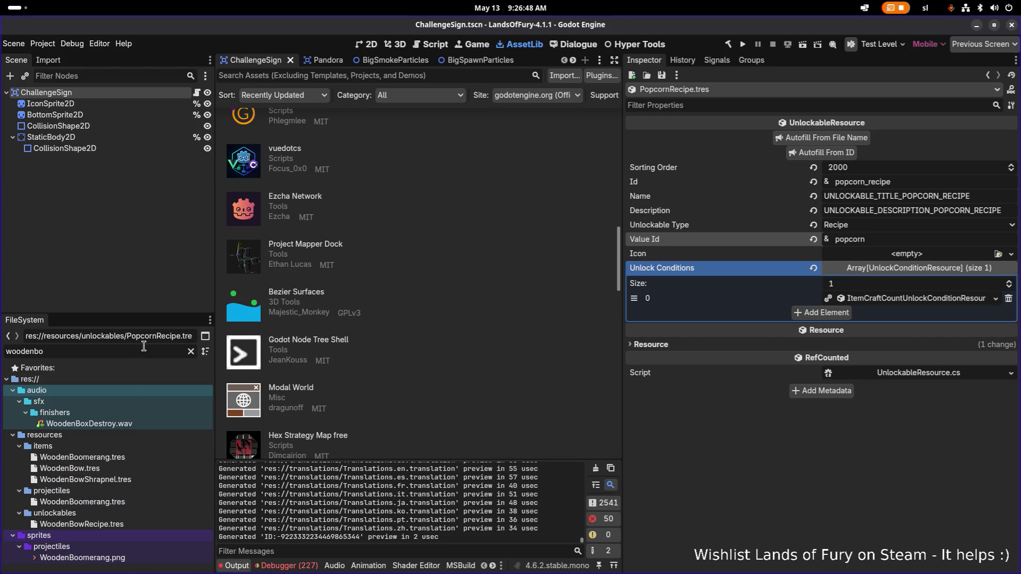
{"action": "left_click", "coordinate": [120, 524]}
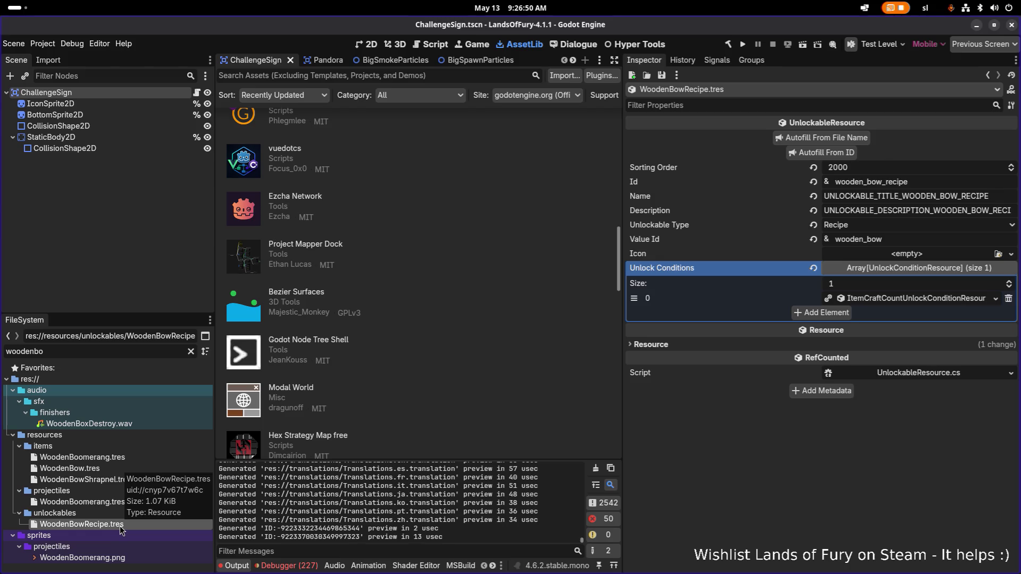
{"action": "left_click", "coordinate": [131, 351]}
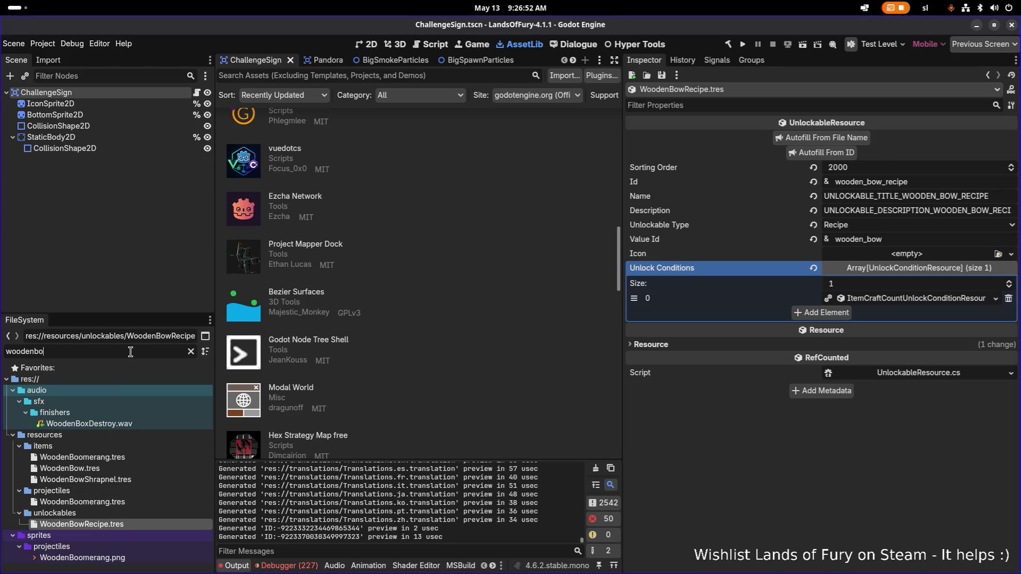
{"action": "double_click", "coordinate": [130, 351]}
{"action": "type", "text": "popco"}
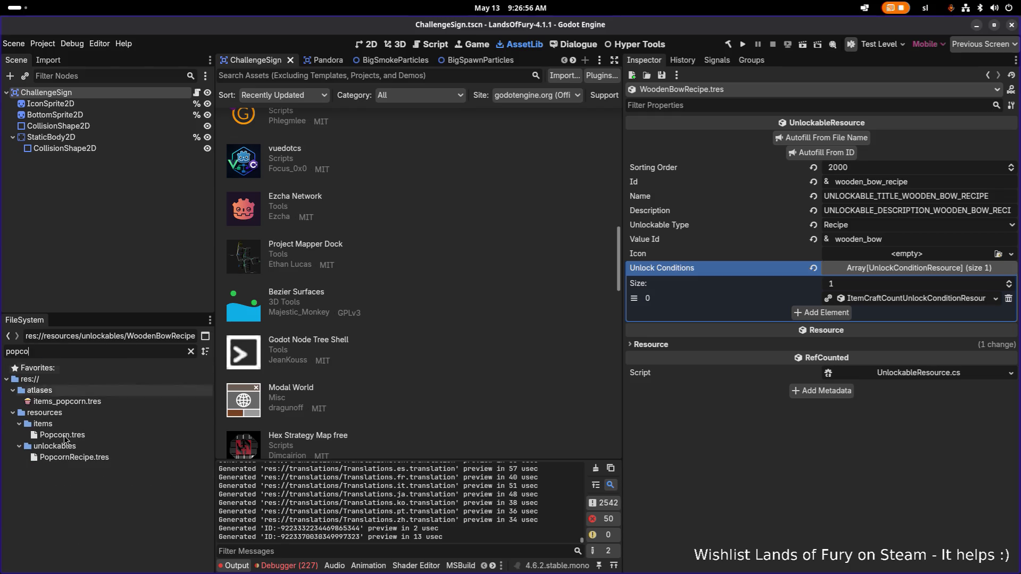
{"action": "left_click", "coordinate": [95, 459]}
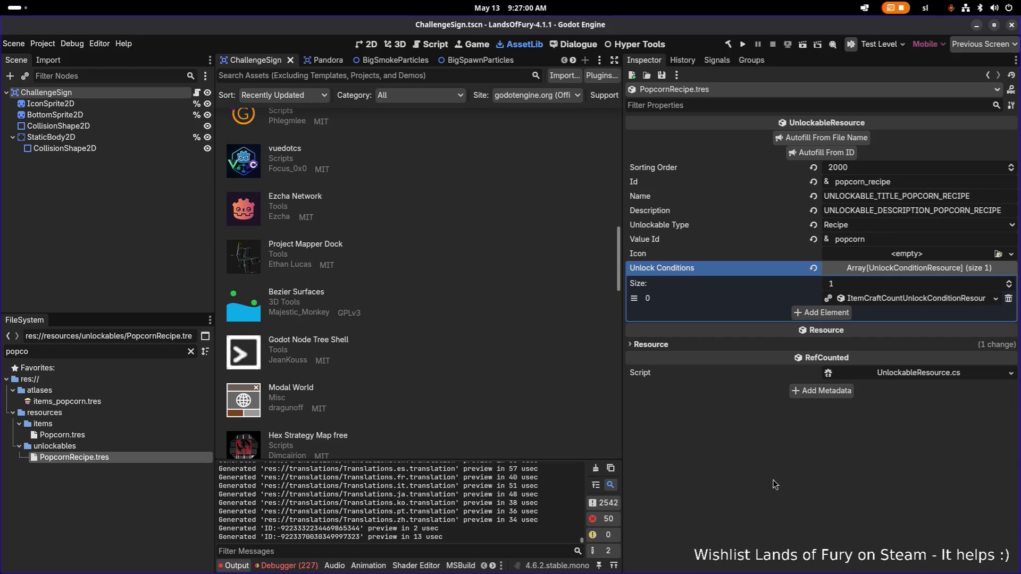
{"action": "key", "text": "ctrl+s"}
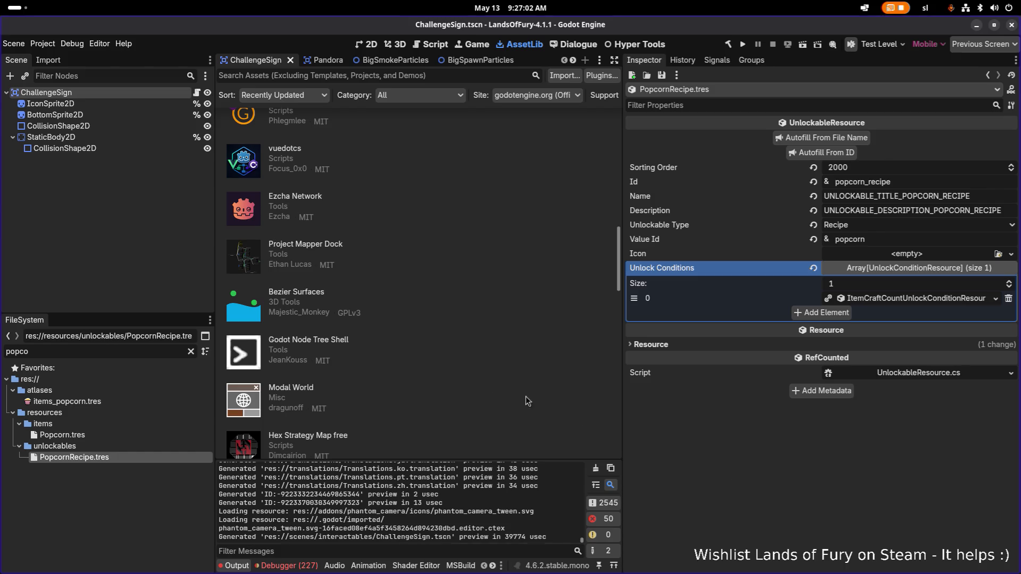
Filter the FileSystem by 'cartrid' to list the cartridge item resources
{"action": "key", "text": "alt+Tab"}
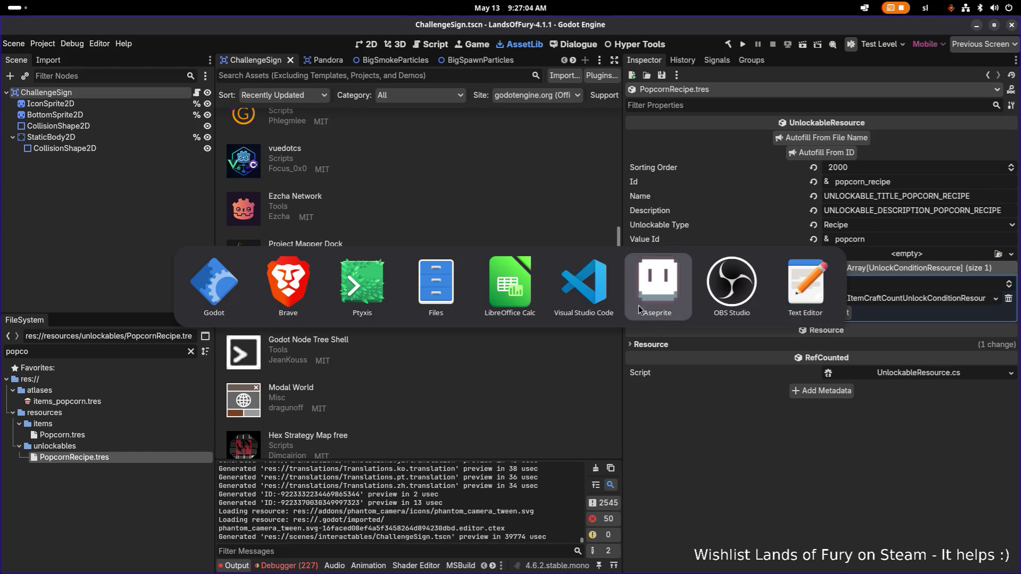
{"action": "key", "text": "Escape"}
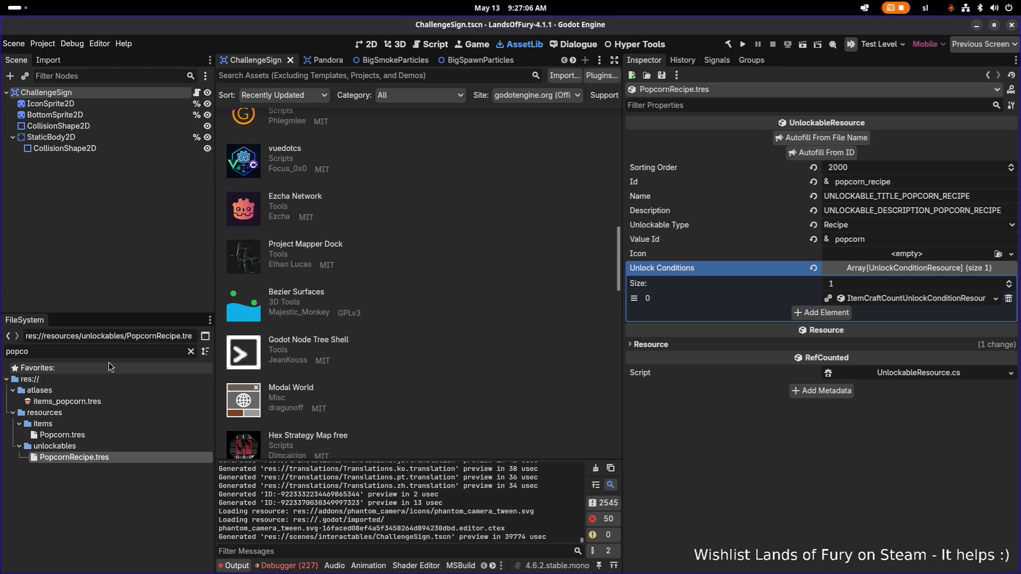
{"action": "double_click", "coordinate": [106, 352]}
{"action": "type", "text": "cartrid"}
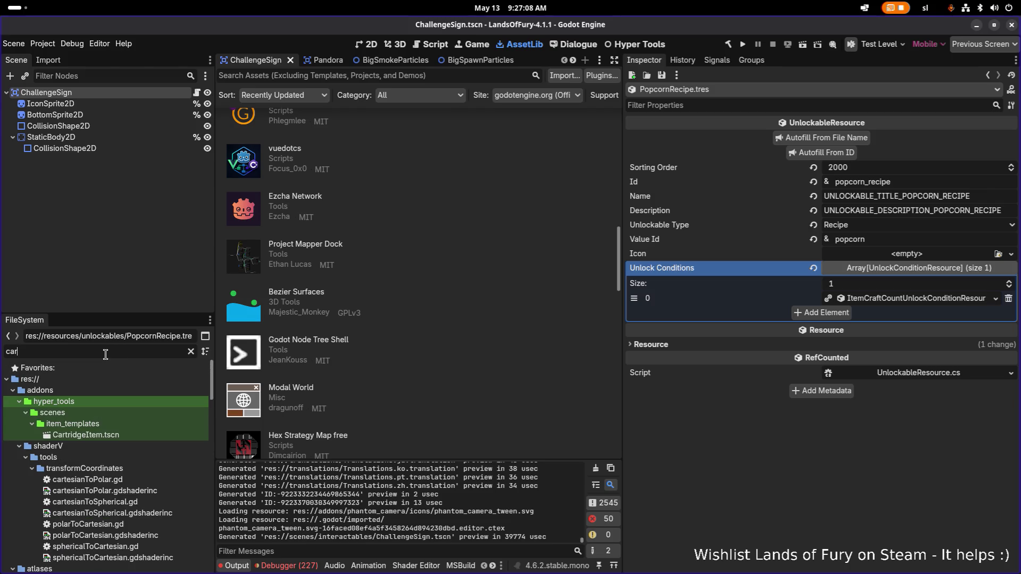
{"action": "scroll", "coordinate": [106, 375], "scroll_direction": "down", "scroll_amount": 3}
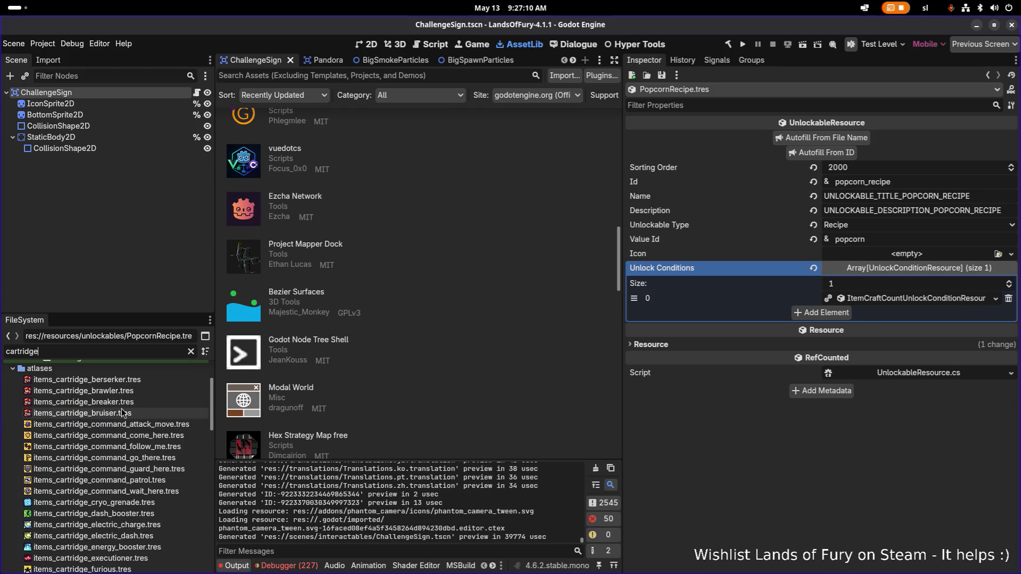
{"action": "key", "text": "alt+Tab"}
Bring Aseprite with Items.png forward and pan across the upper icon rows
{"action": "left_click", "coordinate": [659, 294]}
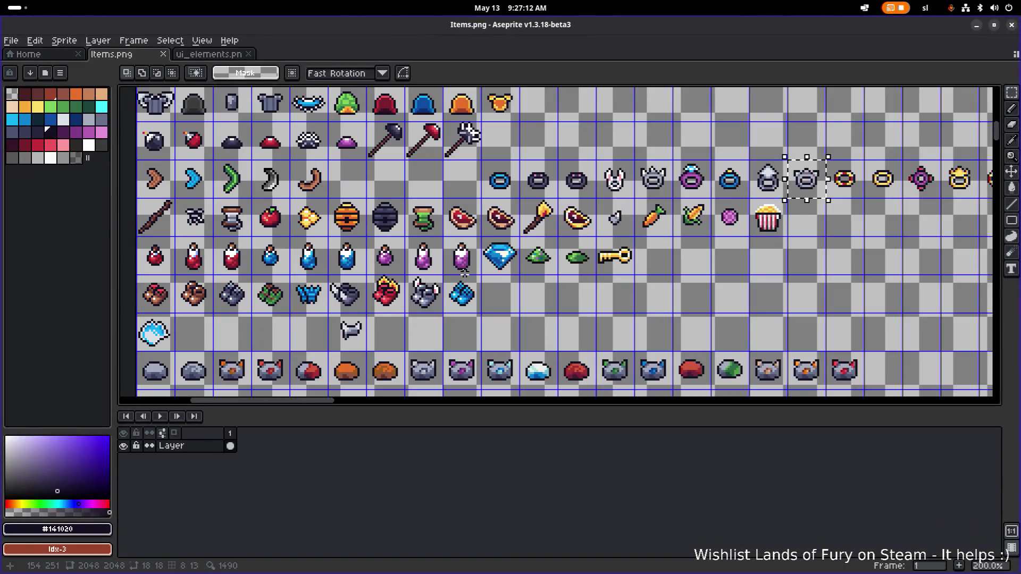
{"action": "scroll", "coordinate": [803, 186], "scroll_direction": "up", "scroll_amount": 2}
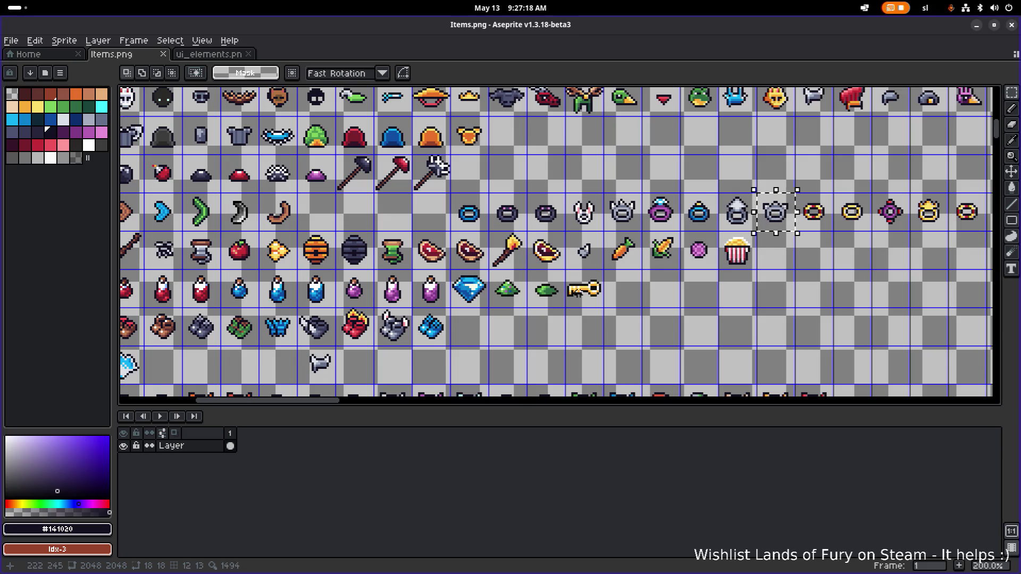
{"action": "scroll", "coordinate": [709, 243], "scroll_direction": "right", "scroll_amount": 2}
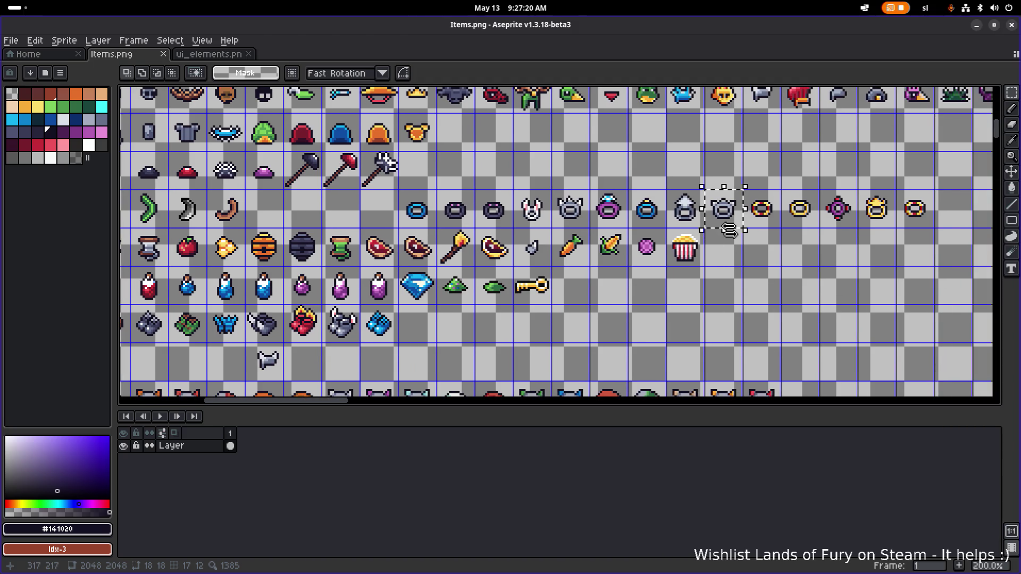
{"action": "scroll", "coordinate": [717, 207], "scroll_direction": "right", "scroll_amount": 2}
{"action": "scroll", "coordinate": [717, 207], "scroll_direction": "up", "scroll_amount": 1}
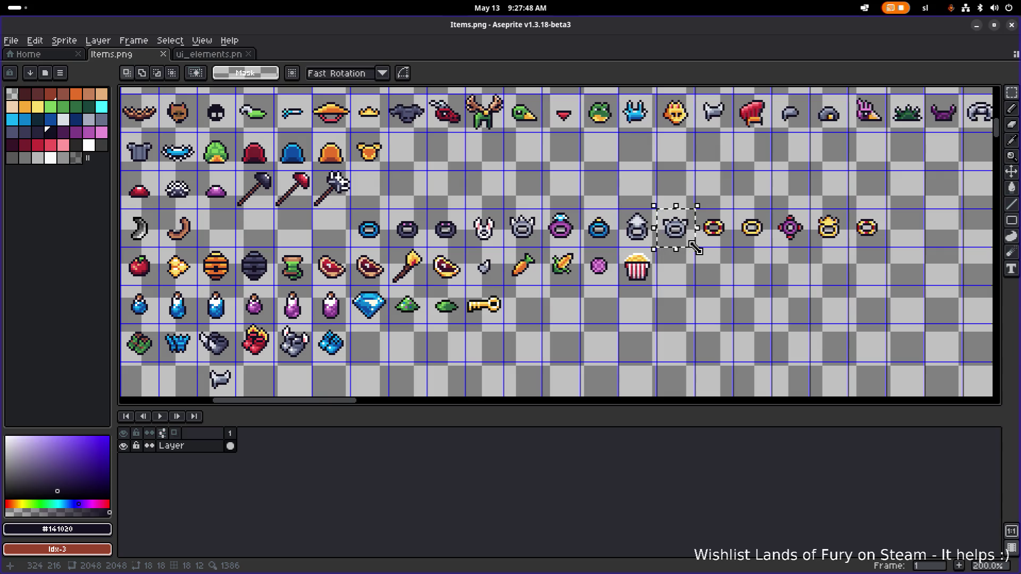
{"action": "scroll", "coordinate": [476, 250], "scroll_direction": "up", "scroll_amount": 1}
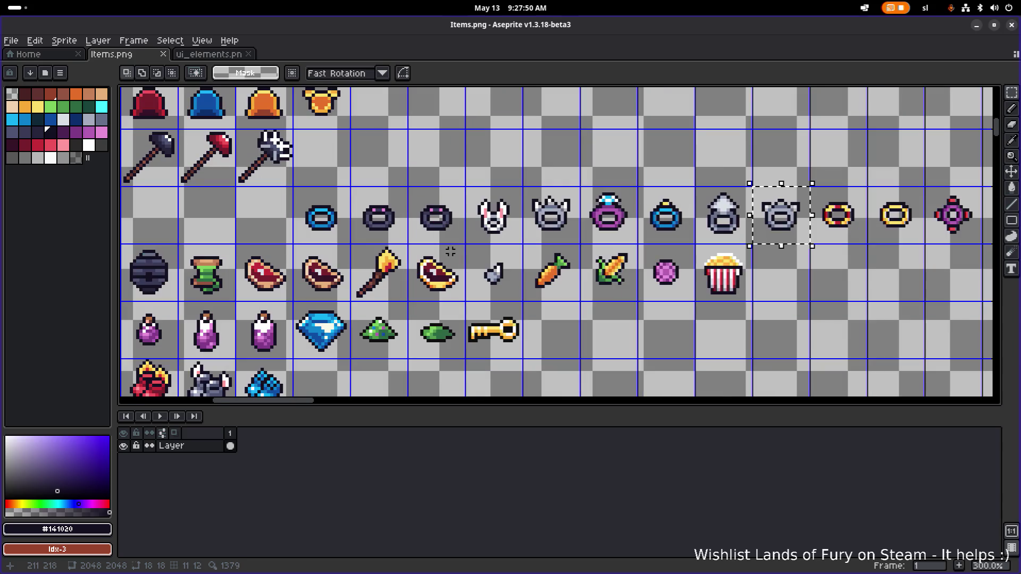
{"action": "scroll", "coordinate": [457, 249], "scroll_direction": "down", "scroll_amount": 1}
{"action": "left_click_drag", "start_coordinate": [414, 238], "coordinate": [463, 226]}
{"action": "scroll", "coordinate": [464, 226], "scroll_direction": "down", "scroll_amount": 1}
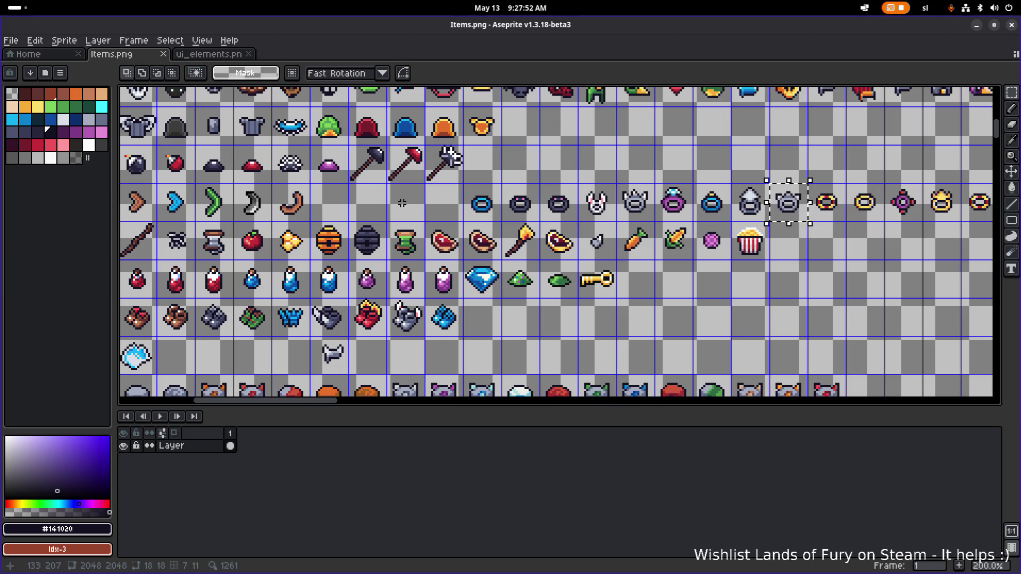
{"action": "scroll", "coordinate": [465, 226], "scroll_direction": "down", "scroll_amount": 1}
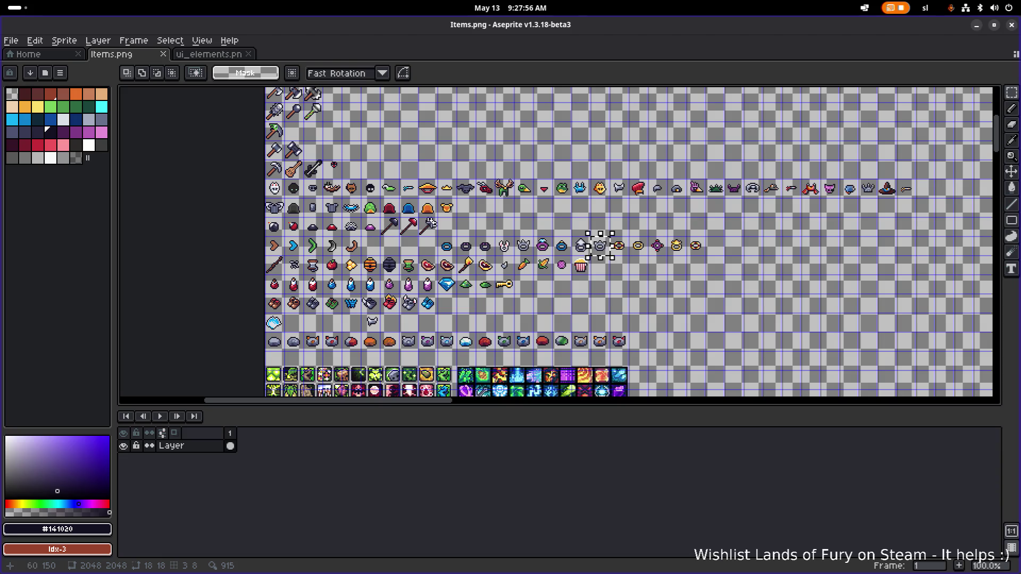
{"action": "scroll", "coordinate": [510, 317], "scroll_direction": "down", "scroll_amount": 3}
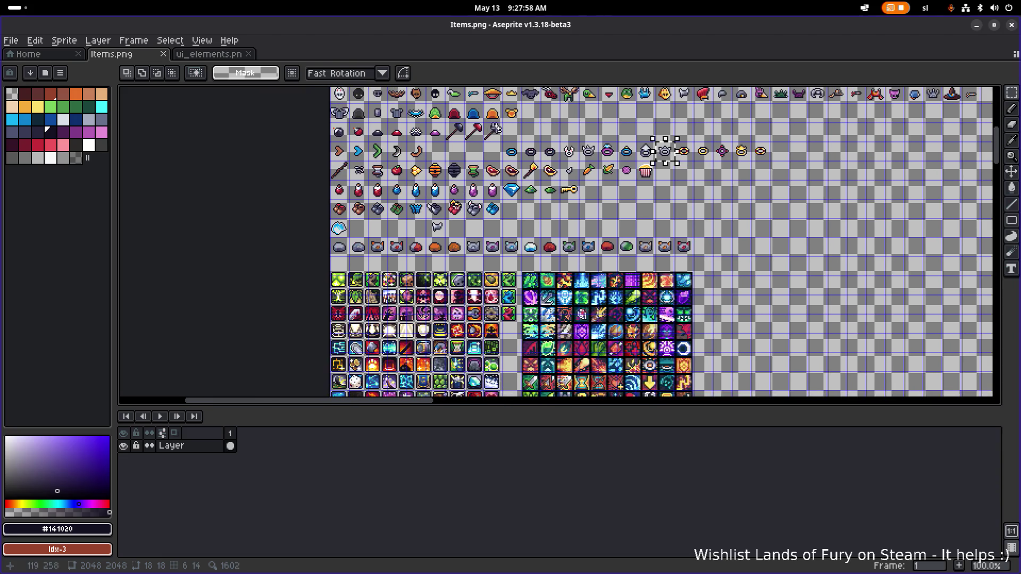
{"action": "scroll", "coordinate": [509, 317], "scroll_direction": "down", "scroll_amount": 2}
{"action": "scroll", "coordinate": [529, 288], "scroll_direction": "down", "scroll_amount": 2}
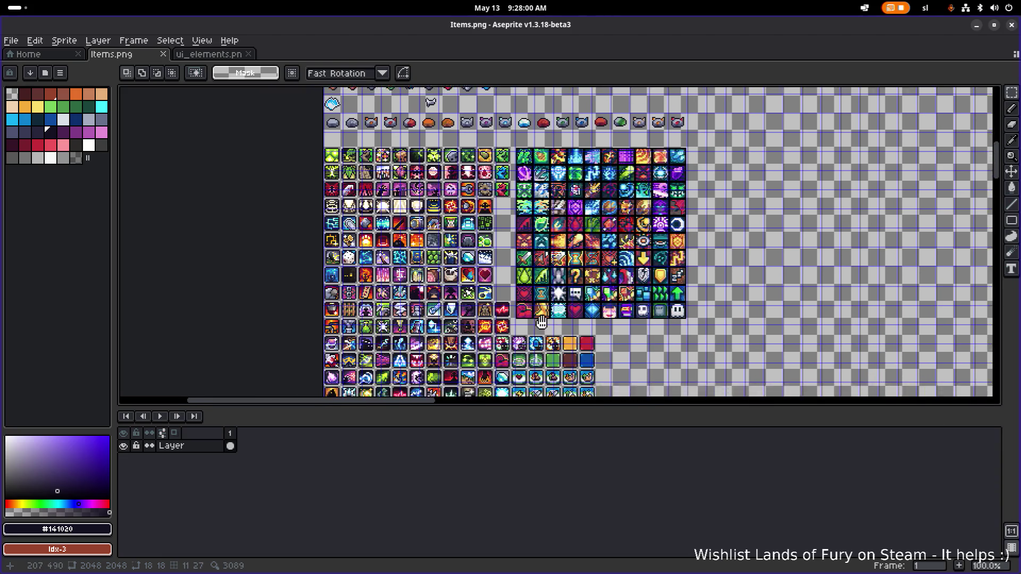
{"action": "scroll", "coordinate": [514, 313], "scroll_direction": "down", "scroll_amount": 1}
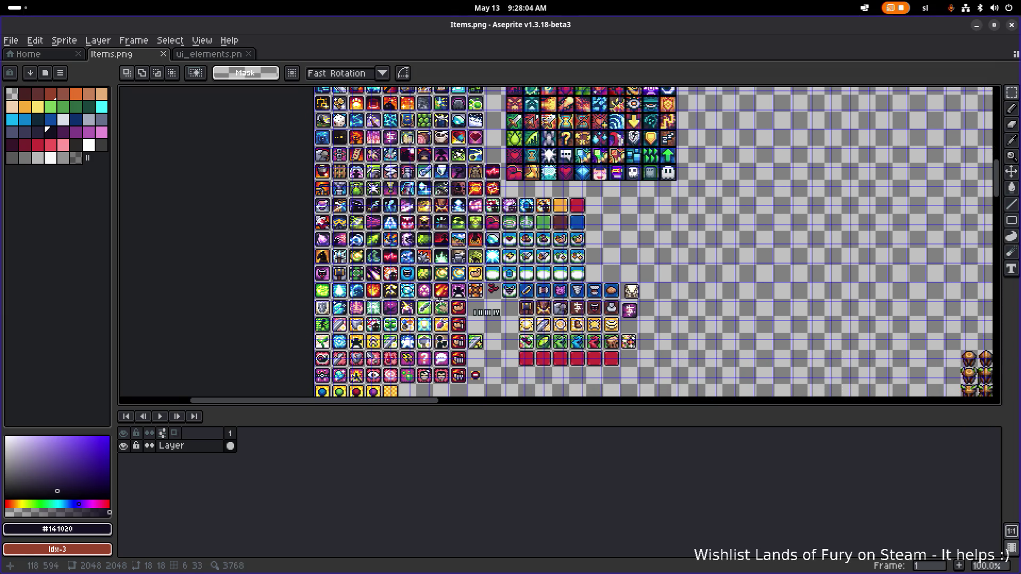
Pan to the lower icon rows and zoom in and out checking for empty cells
{"action": "left_click_drag", "start_coordinate": [440, 302], "coordinate": [488, 256]}
{"action": "scroll", "coordinate": [490, 218], "scroll_direction": "up", "scroll_amount": 3}
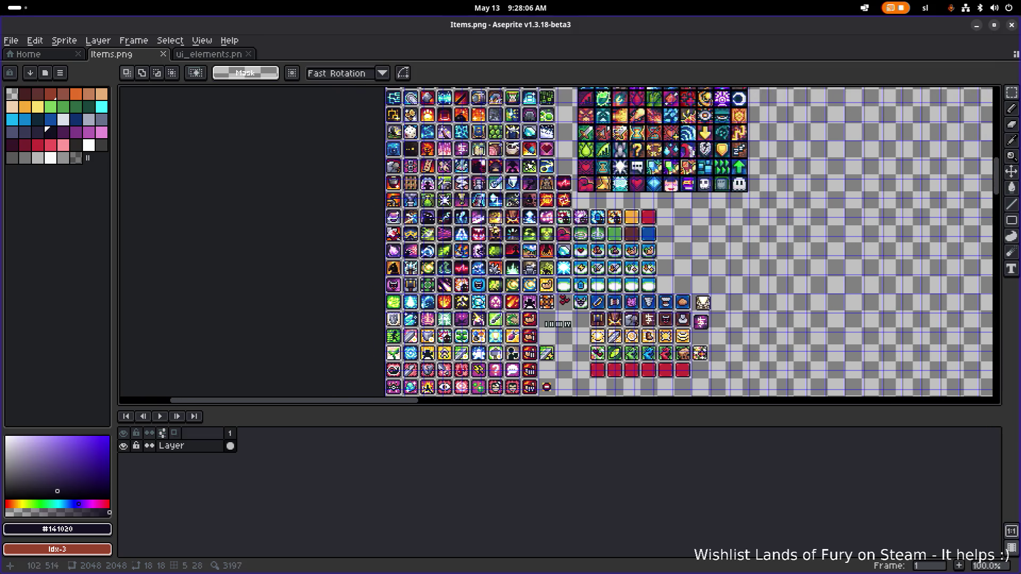
{"action": "scroll", "coordinate": [485, 277], "scroll_direction": "up", "scroll_amount": 1}
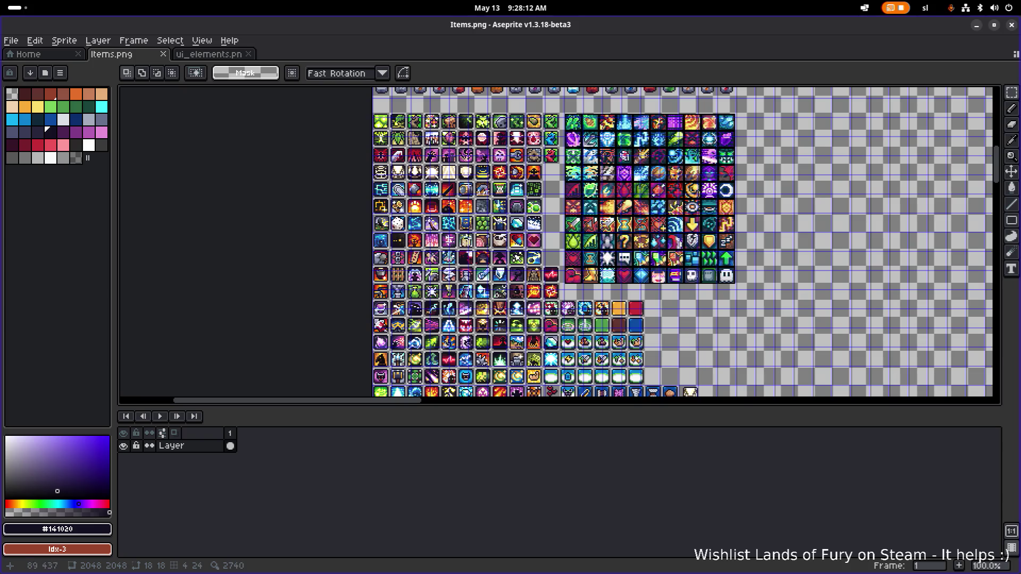
{"action": "scroll", "coordinate": [447, 287], "scroll_direction": "up", "scroll_amount": 1}
{"action": "scroll", "coordinate": [468, 303], "scroll_direction": "down", "scroll_amount": 2}
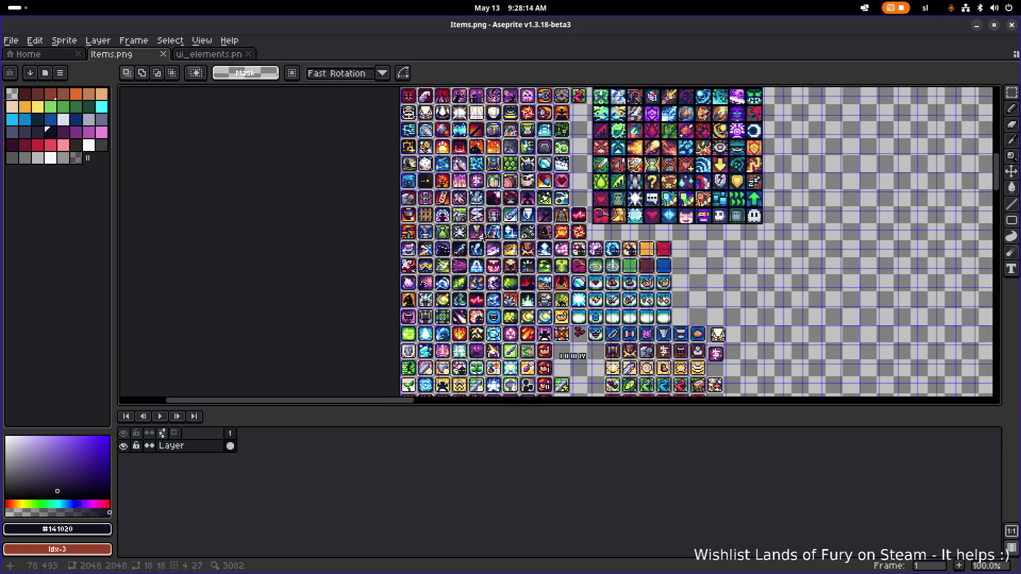
{"action": "scroll", "coordinate": [495, 327], "scroll_direction": "up", "scroll_amount": 1}
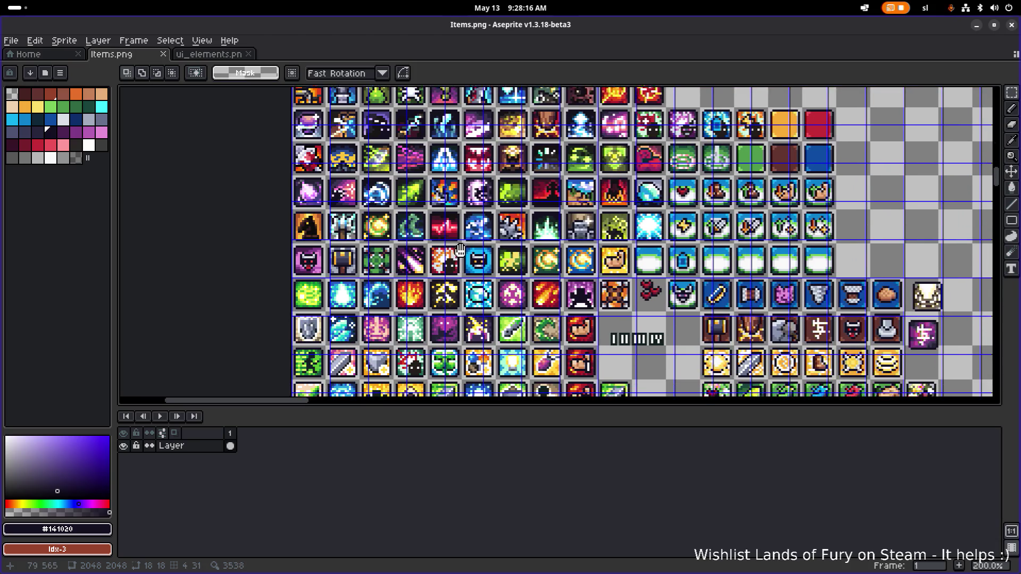
{"action": "scroll", "coordinate": [467, 292], "scroll_direction": "down", "scroll_amount": 1}
{"action": "scroll", "coordinate": [532, 255], "scroll_direction": "up", "scroll_amount": 1}
{"action": "scroll", "coordinate": [575, 296], "scroll_direction": "down", "scroll_amount": 2}
{"action": "scroll", "coordinate": [574, 249], "scroll_direction": "up", "scroll_amount": 2}
{"action": "scroll", "coordinate": [573, 204], "scroll_direction": "down", "scroll_amount": 1}
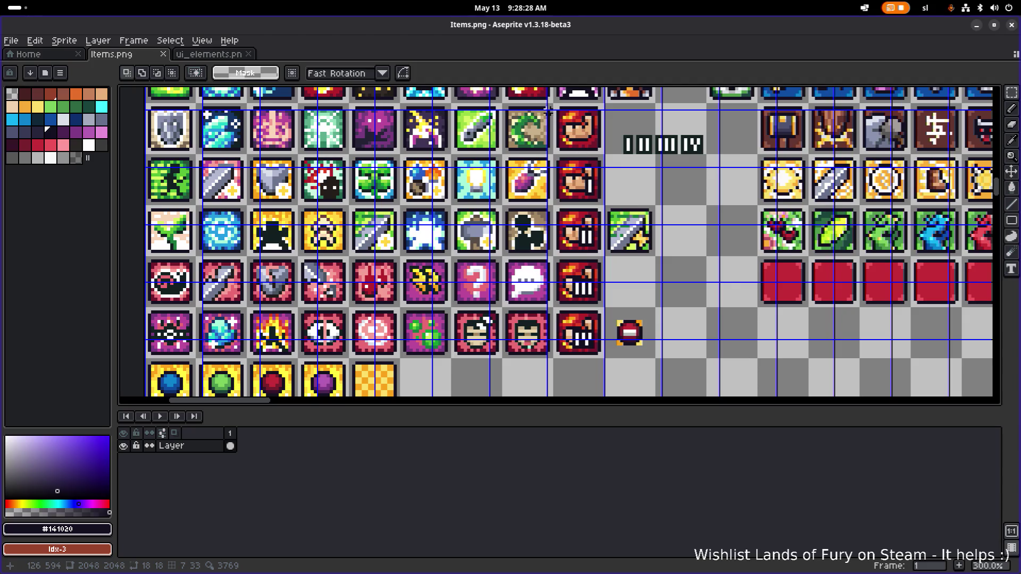
{"action": "scroll", "coordinate": [561, 117], "scroll_direction": "up", "scroll_amount": 2}
{"action": "left_click_drag", "start_coordinate": [536, 116], "coordinate": [614, 191]}
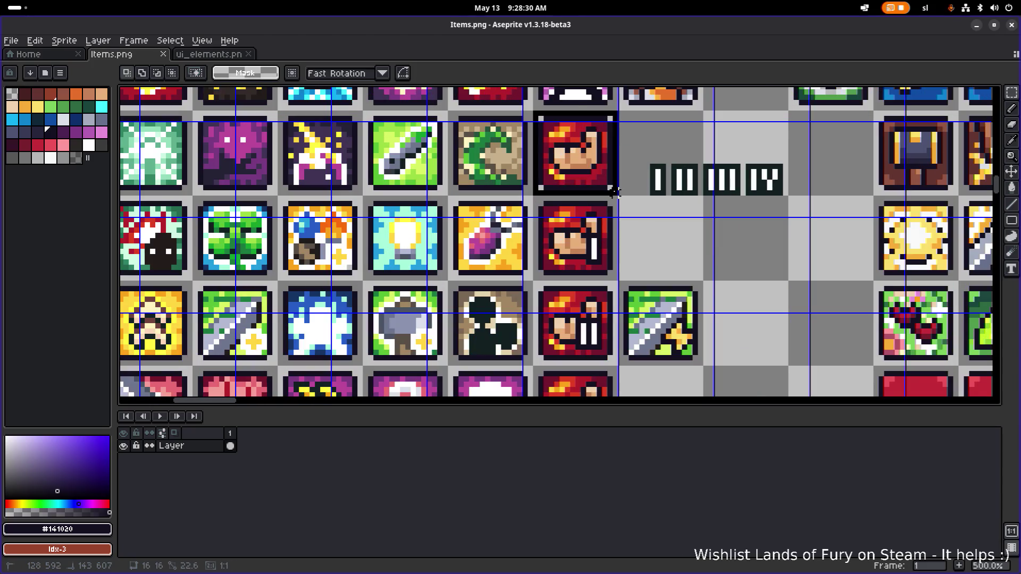
{"action": "scroll", "coordinate": [614, 192], "scroll_direction": "down", "scroll_amount": 2}
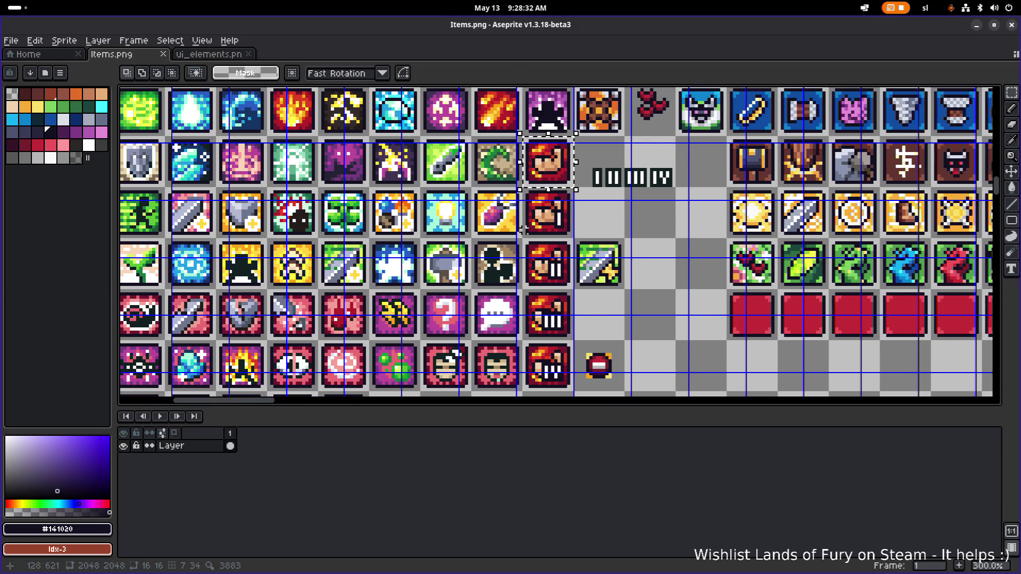
{"action": "mouse_move", "coordinate": [553, 167]}
{"action": "left_mouse_down"}
{"action": "mouse_move", "coordinate": [667, 325]}
{"action": "mouse_move", "coordinate": [674, 355]}
{"action": "left_mouse_up"}
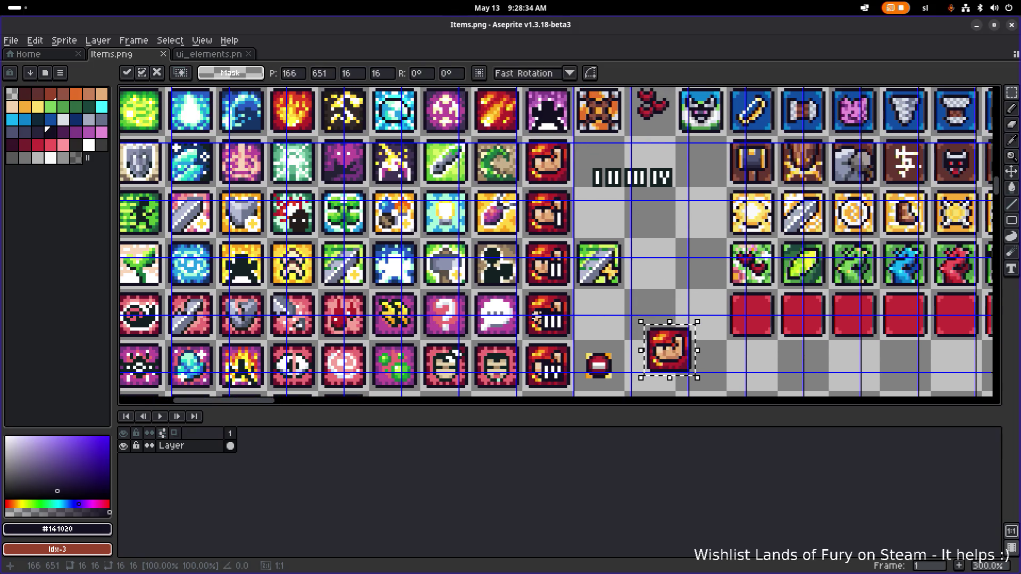
{"action": "scroll", "coordinate": [668, 351], "scroll_direction": "up", "scroll_amount": 1}
{"action": "scroll", "coordinate": [664, 295], "scroll_direction": "down", "scroll_amount": 1}
{"action": "mouse_move", "coordinate": [663, 295]}
{"action": "left_mouse_down"}
{"action": "mouse_move", "coordinate": [659, 313]}
{"action": "mouse_move", "coordinate": [670, 285]}
{"action": "mouse_move", "coordinate": [652, 279]}
{"action": "left_mouse_up"}
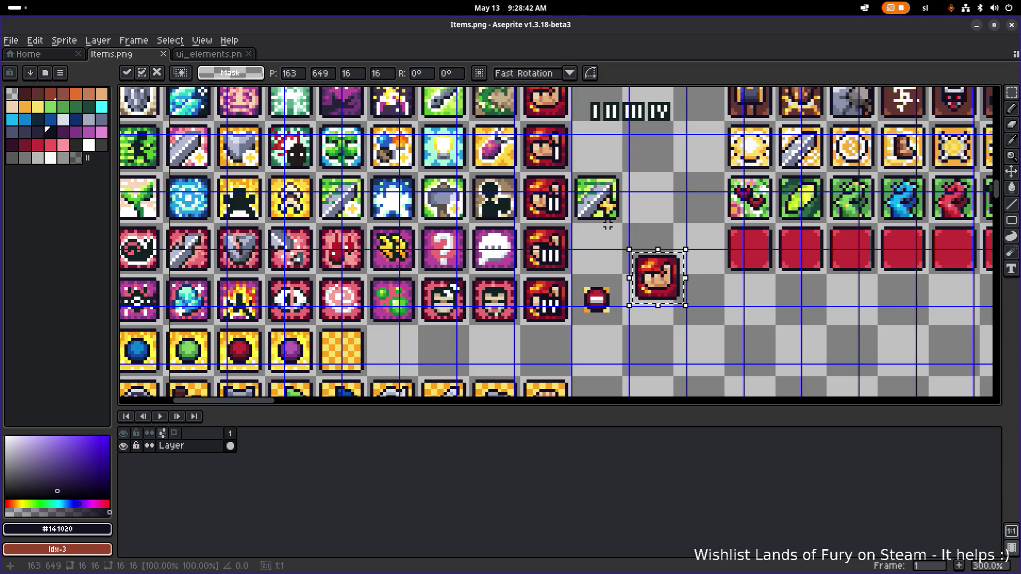
{"action": "scroll", "coordinate": [584, 250], "scroll_direction": "right", "scroll_amount": 4}
{"action": "mouse_move", "coordinate": [565, 272]}
{"action": "left_mouse_down"}
{"action": "mouse_move", "coordinate": [572, 318]}
{"action": "mouse_move", "coordinate": [589, 297]}
{"action": "left_mouse_up"}
{"action": "scroll", "coordinate": [574, 319], "scroll_direction": "down", "scroll_amount": 1}
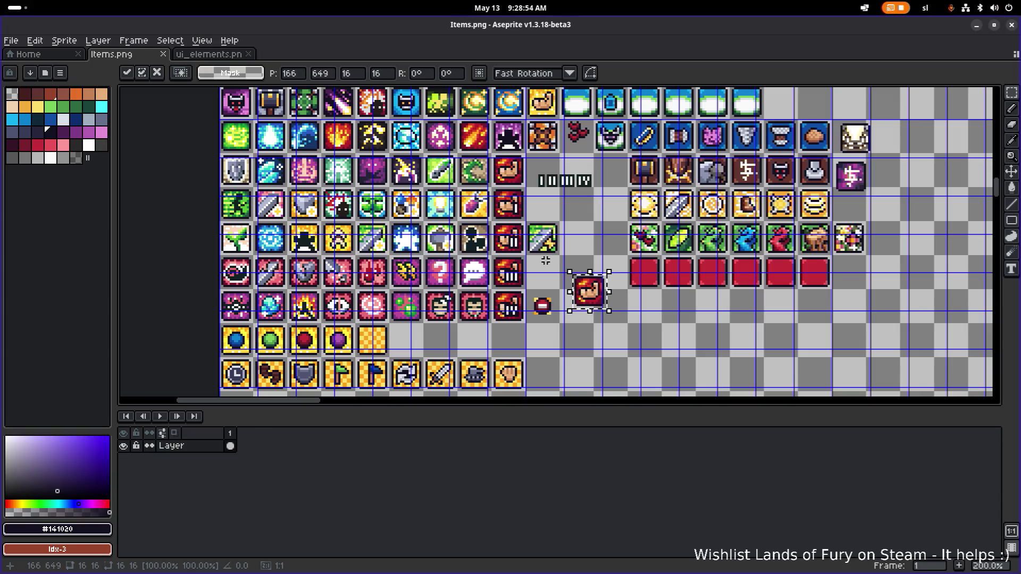
{"action": "key", "text": "Delete"}
{"action": "scroll", "coordinate": [543, 248], "scroll_direction": "up", "scroll_amount": 2}
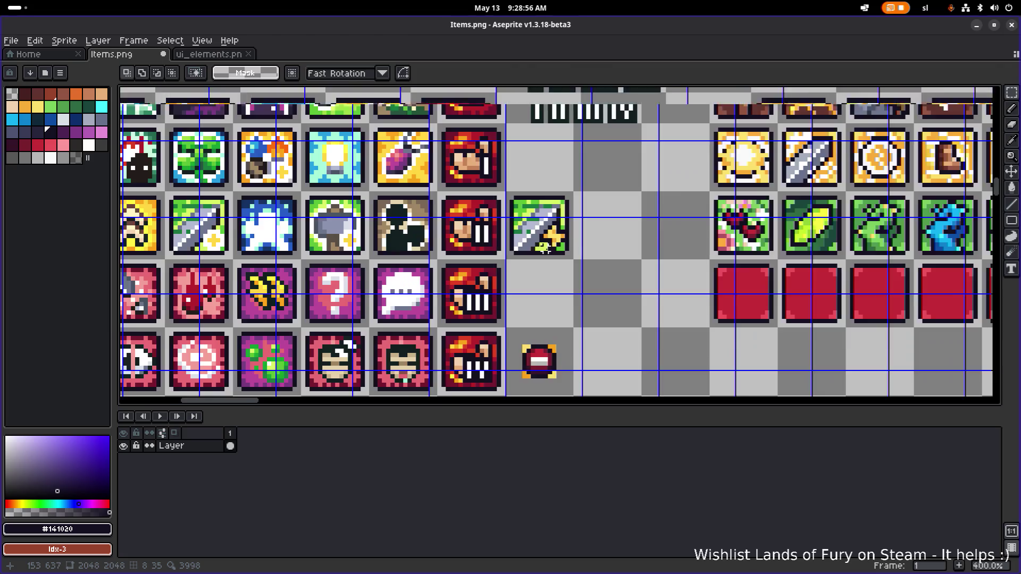
{"action": "scroll", "coordinate": [543, 247], "scroll_direction": "up", "scroll_amount": 1}
{"action": "scroll", "coordinate": [546, 245], "scroll_direction": "down", "scroll_amount": 2}
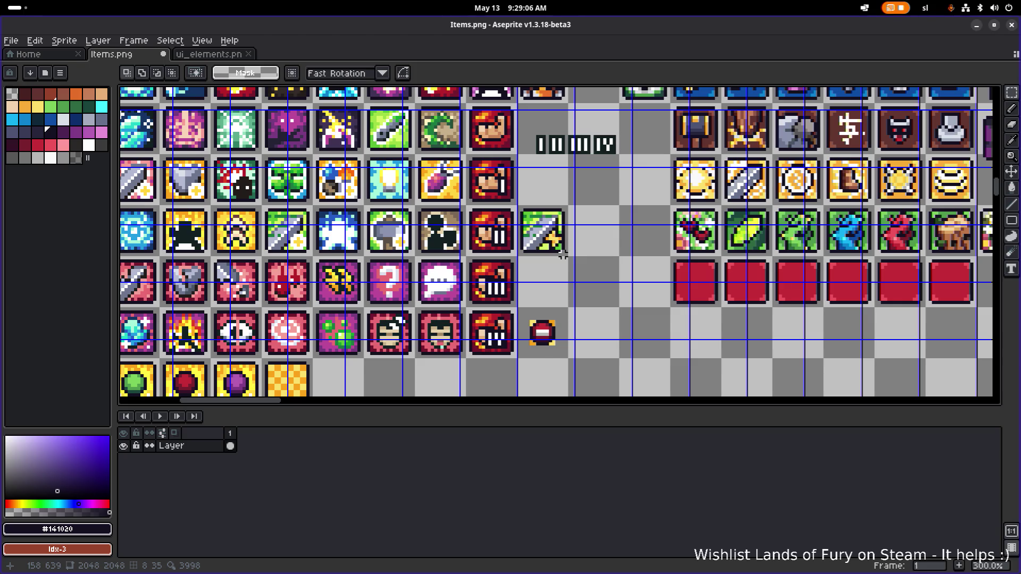
Select the green sword tile, copy it into the empty cell below, align it and commit
{"action": "mouse_move", "coordinate": [544, 249]}
{"action": "left_mouse_down"}
{"action": "mouse_move", "coordinate": [576, 252]}
{"action": "mouse_move", "coordinate": [602, 273]}
{"action": "left_mouse_up"}
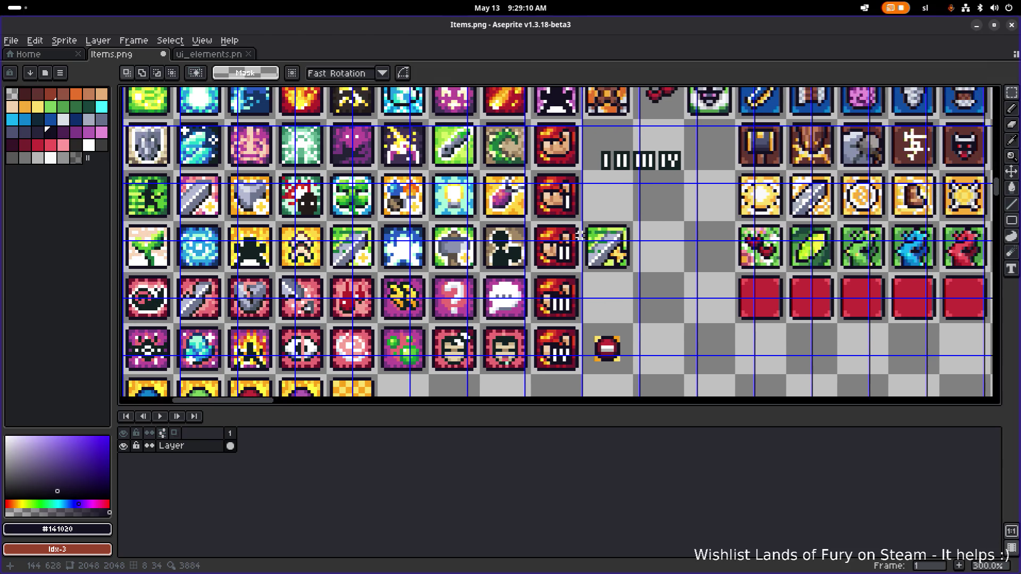
{"action": "scroll", "coordinate": [580, 235], "scroll_direction": "up", "scroll_amount": 3}
{"action": "mouse_move", "coordinate": [585, 211]}
{"action": "left_mouse_down"}
{"action": "mouse_move", "coordinate": [686, 316]}
{"action": "mouse_move", "coordinate": [681, 306]}
{"action": "left_mouse_up"}
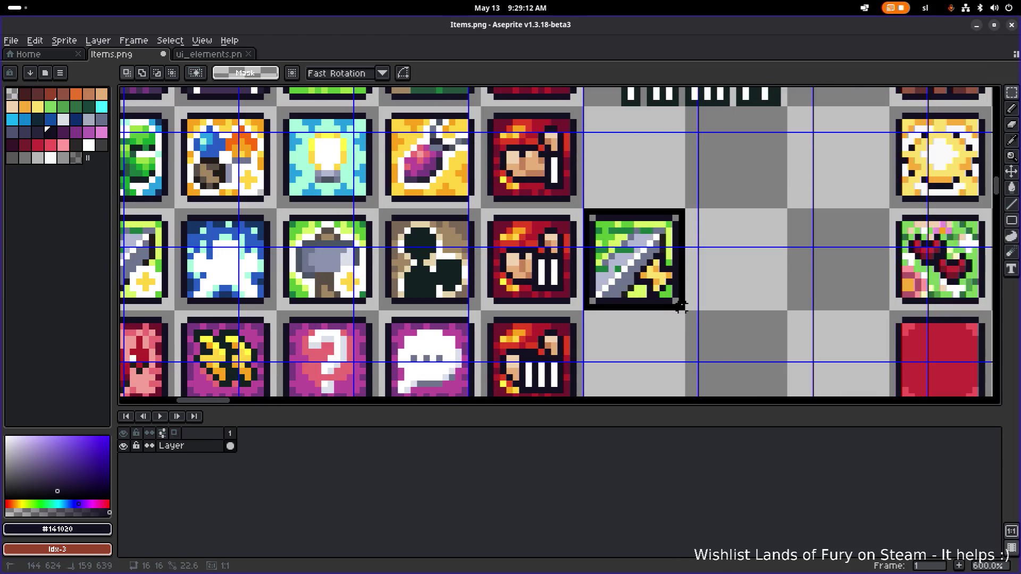
{"action": "scroll", "coordinate": [680, 307], "scroll_direction": "down", "scroll_amount": 3}
{"action": "mouse_move", "coordinate": [659, 255]}
{"action": "left_mouse_down"}
{"action": "mouse_move", "coordinate": [606, 220]}
{"action": "mouse_move", "coordinate": [619, 265]}
{"action": "mouse_move", "coordinate": [675, 304]}
{"action": "left_mouse_up"}
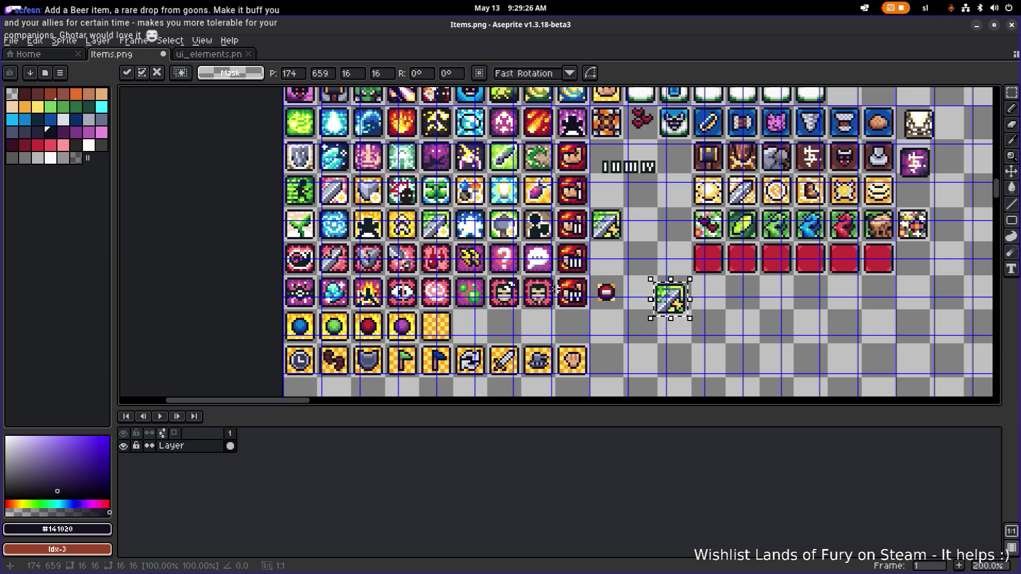
{"action": "left_click_drag", "start_coordinate": [675, 308], "coordinate": [655, 284]}
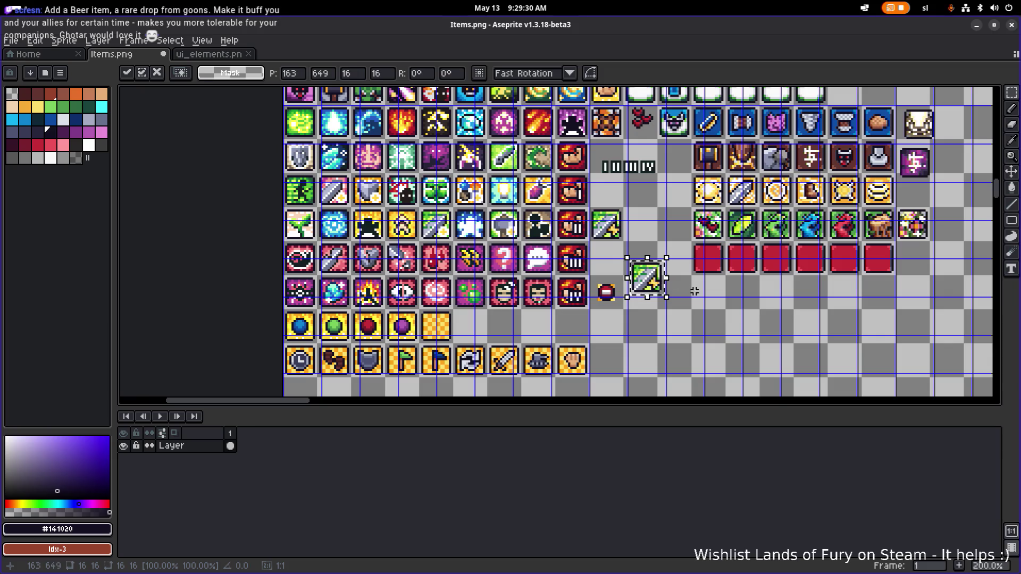
{"action": "key", "text": "ctrl+d"}
{"action": "left_click_drag", "start_coordinate": [433, 290], "coordinate": [333, 314]}
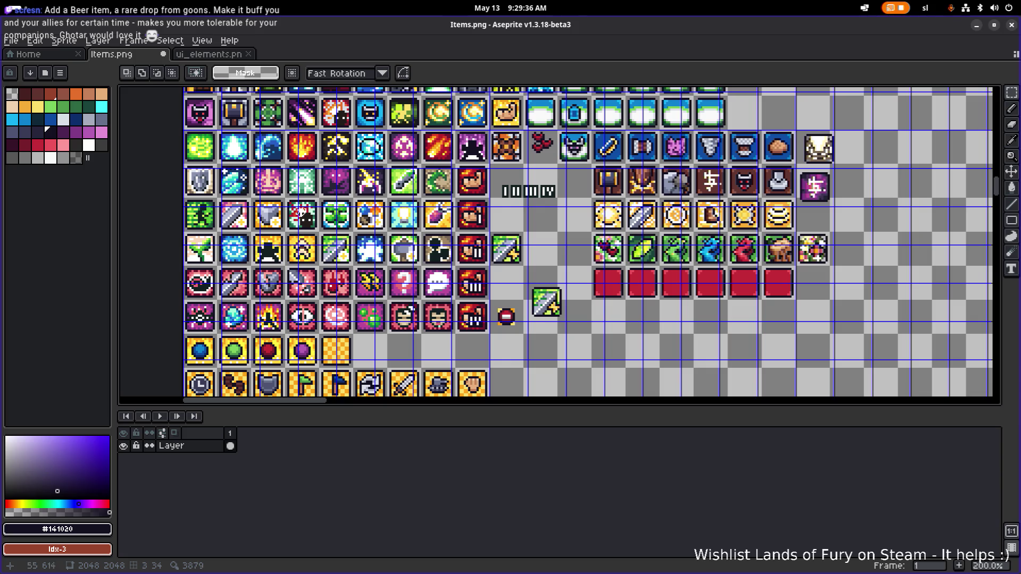
{"action": "scroll", "coordinate": [169, 223], "scroll_direction": "up", "scroll_amount": 1}
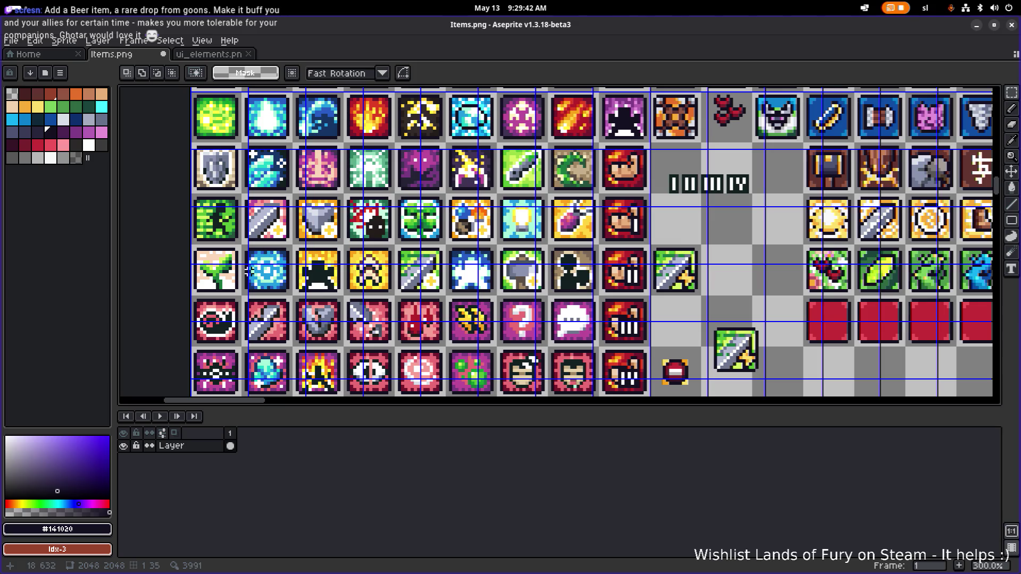
Marquee-select the fiery burst icon in the bottom pink row, then view the top rows
{"action": "scroll", "coordinate": [262, 271], "scroll_direction": "left", "scroll_amount": 1}
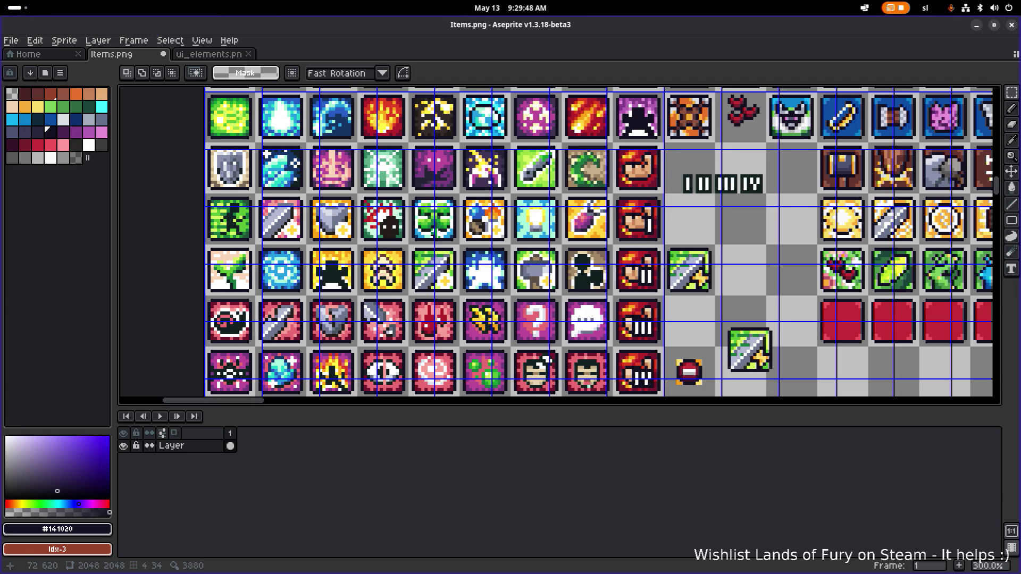
{"action": "scroll", "coordinate": [282, 233], "scroll_direction": "down", "scroll_amount": 2}
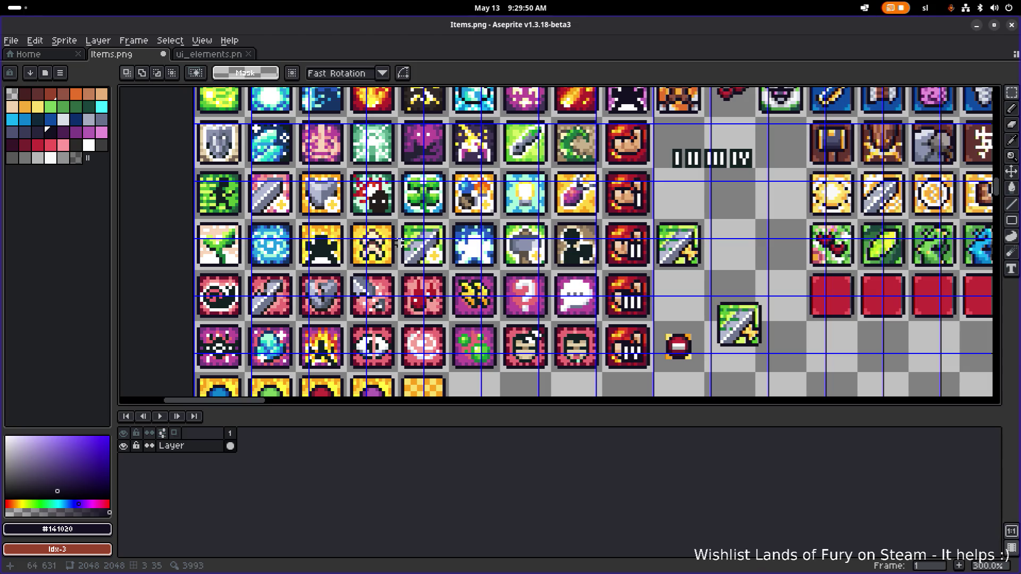
{"action": "scroll", "coordinate": [595, 242], "scroll_direction": "down", "scroll_amount": 2}
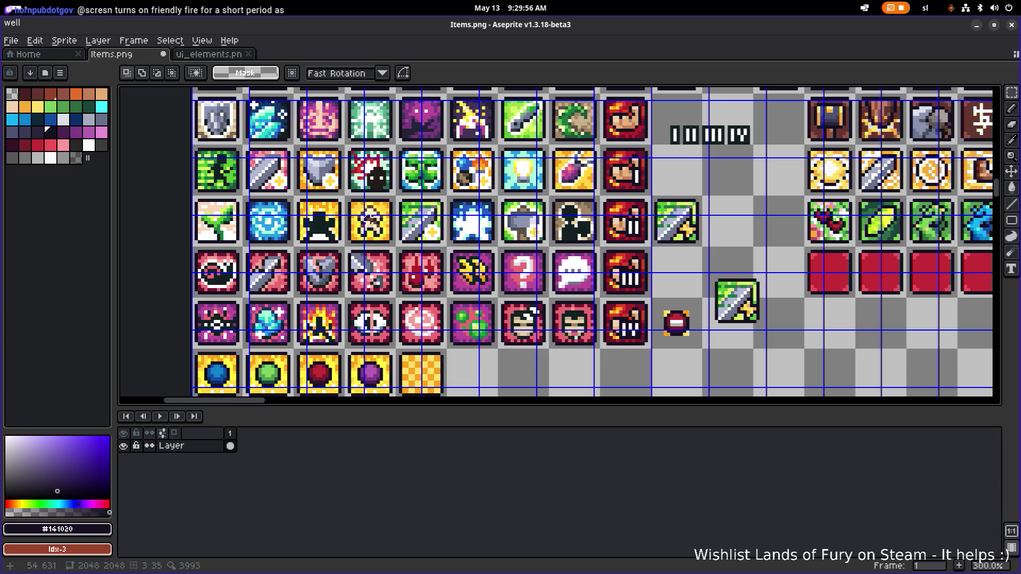
{"action": "scroll", "coordinate": [342, 222], "scroll_direction": "up", "scroll_amount": 1}
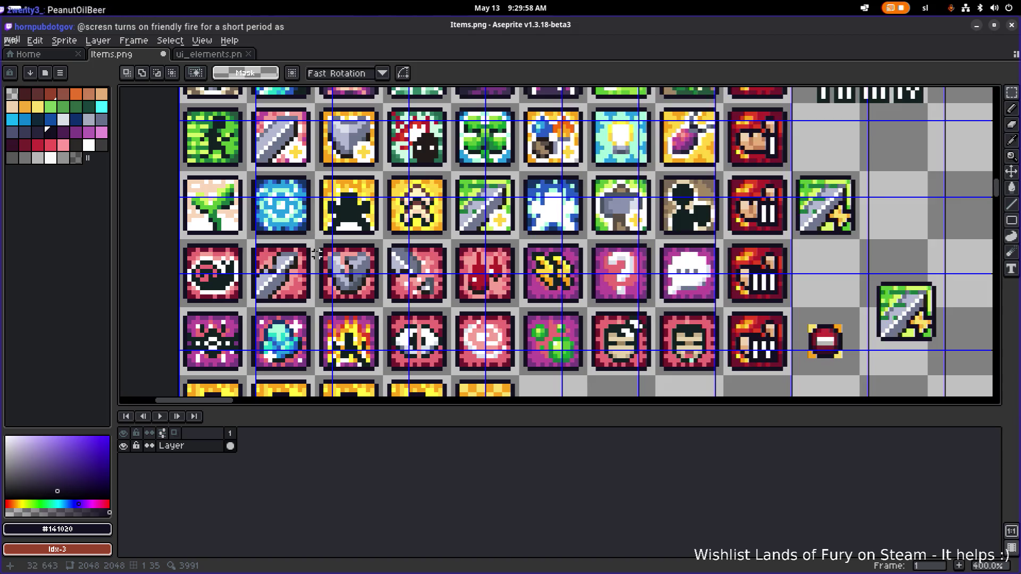
{"action": "scroll", "coordinate": [316, 249], "scroll_direction": "down", "scroll_amount": 1}
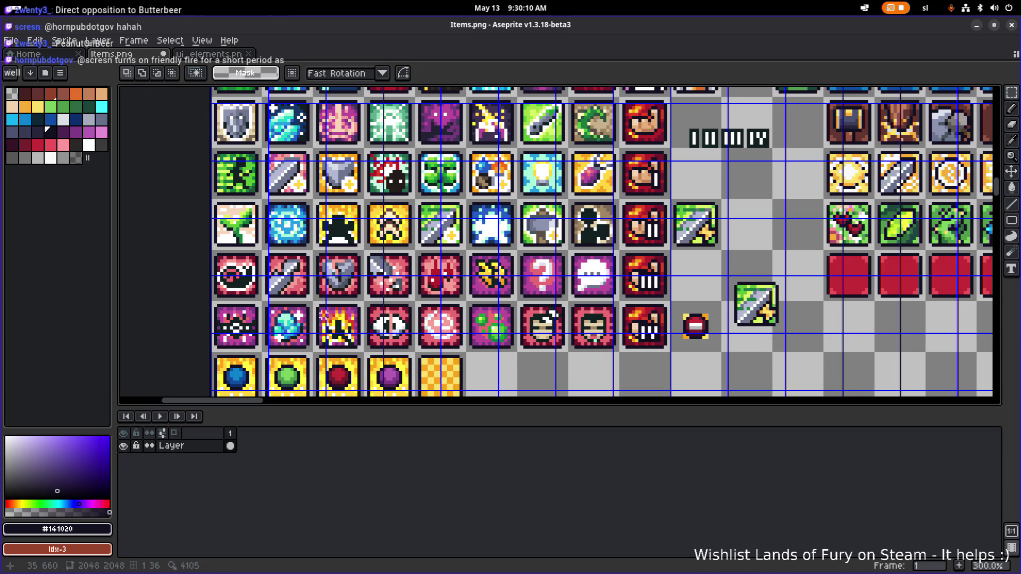
{"action": "left_click_drag", "start_coordinate": [314, 302], "coordinate": [366, 354]}
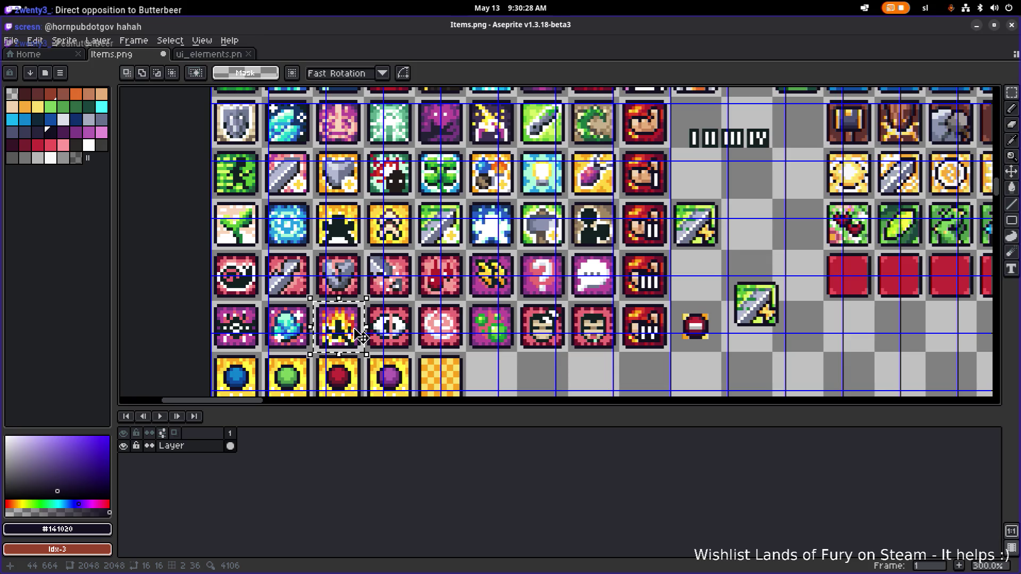
{"action": "left_click_drag", "start_coordinate": [497, 277], "coordinate": [399, 309]}
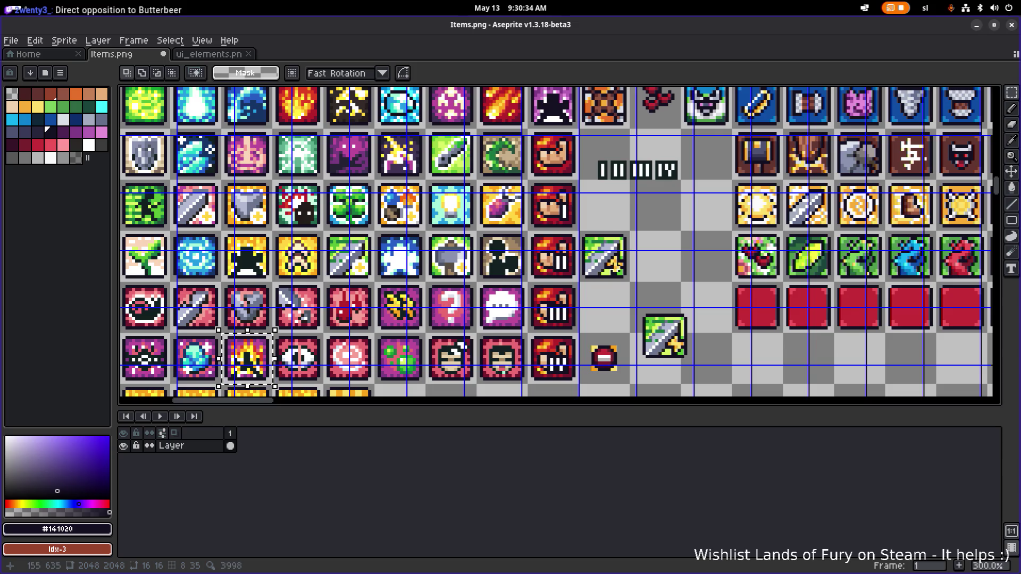
{"action": "scroll", "coordinate": [565, 285], "scroll_direction": "up", "scroll_amount": 1}
{"action": "scroll", "coordinate": [562, 279], "scroll_direction": "down", "scroll_amount": 2}
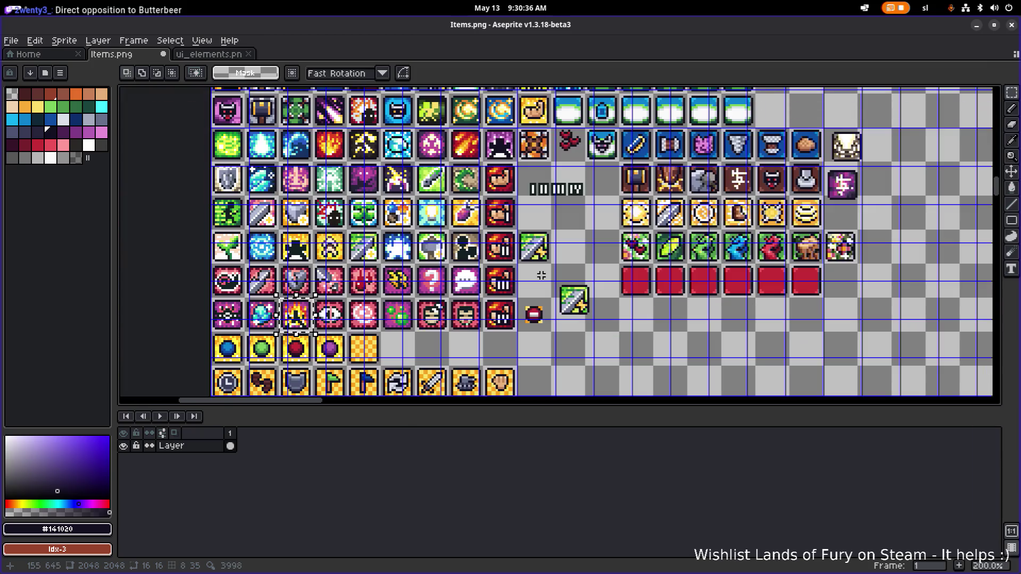
{"action": "scroll", "coordinate": [537, 275], "scroll_direction": "up", "scroll_amount": 2}
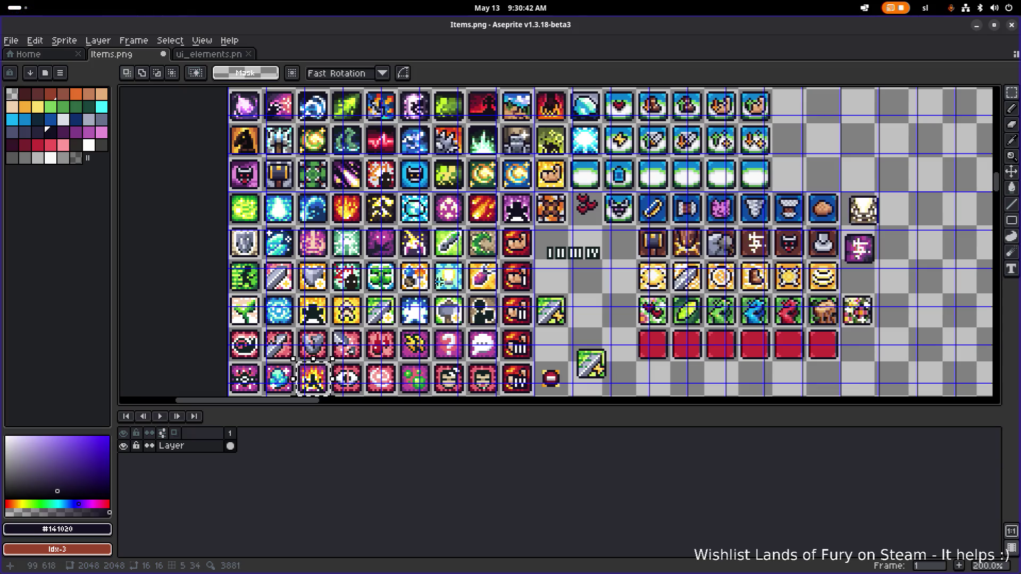
{"action": "scroll", "coordinate": [383, 290], "scroll_direction": "up", "scroll_amount": 3}
{"action": "scroll", "coordinate": [382, 290], "scroll_direction": "left", "scroll_amount": 3}
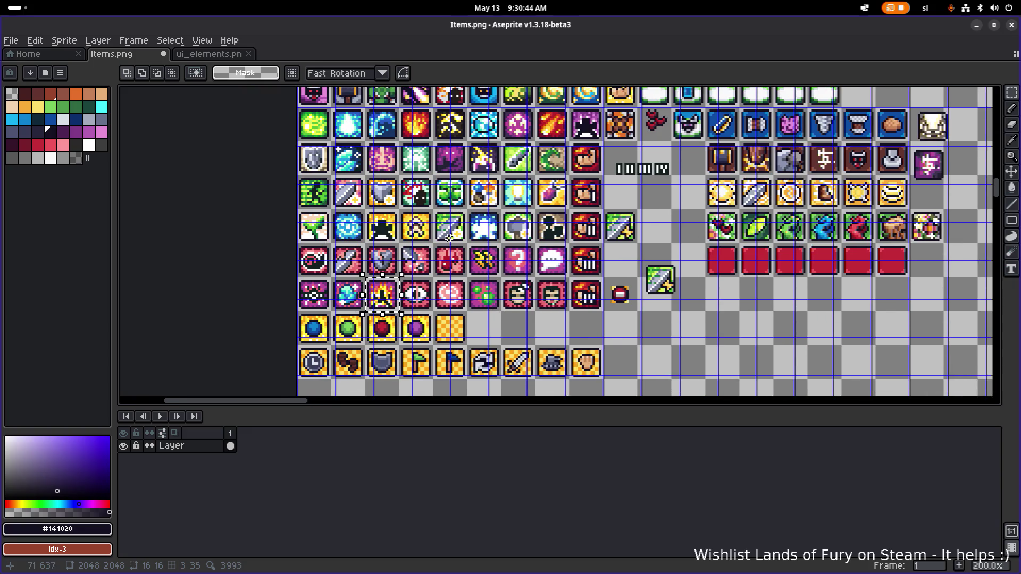
{"action": "scroll", "coordinate": [443, 248], "scroll_direction": "up", "scroll_amount": 8}
{"action": "scroll", "coordinate": [443, 249], "scroll_direction": "right", "scroll_amount": 2}
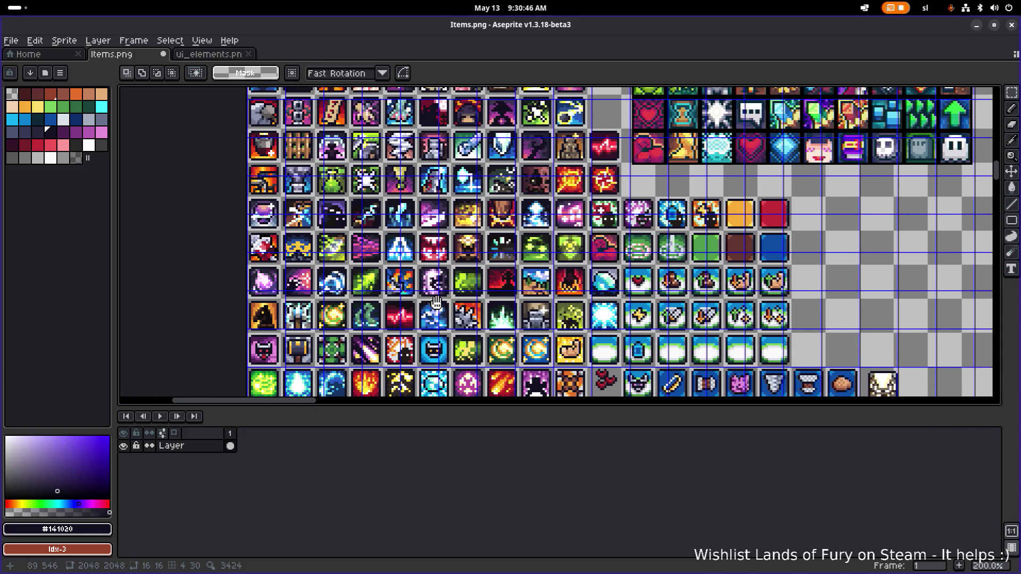
{"action": "scroll", "coordinate": [443, 249], "scroll_direction": "up", "scroll_amount": 6}
{"action": "scroll", "coordinate": [443, 249], "scroll_direction": "right", "scroll_amount": 2}
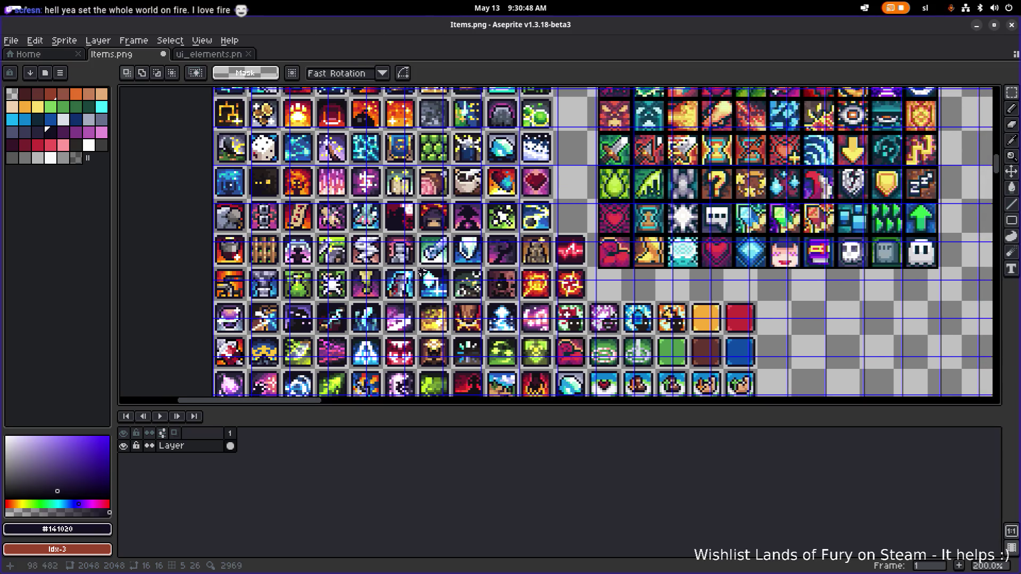
{"action": "scroll", "coordinate": [427, 261], "scroll_direction": "up", "scroll_amount": 8}
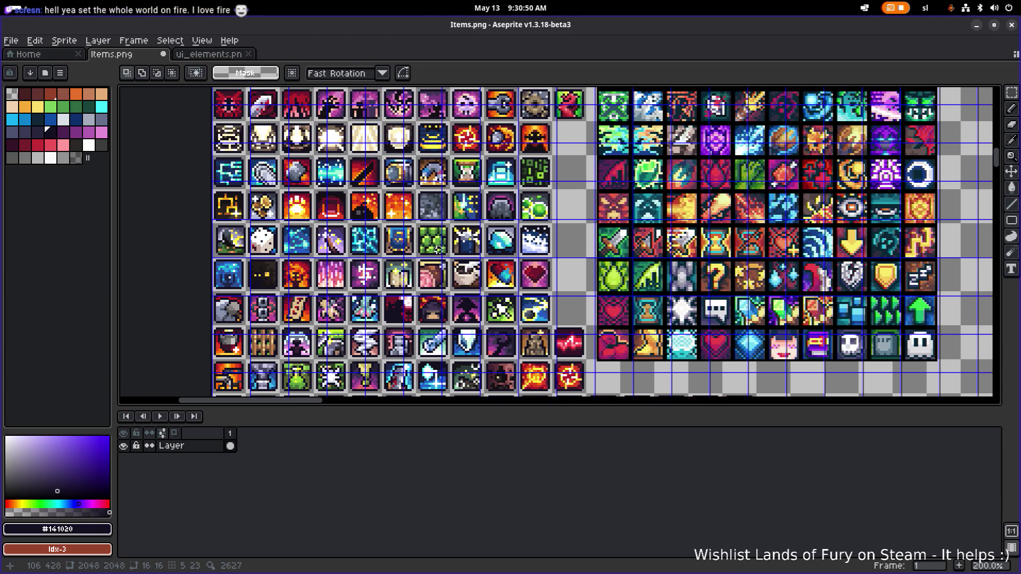
{"action": "scroll", "coordinate": [435, 305], "scroll_direction": "down", "scroll_amount": 2}
{"action": "scroll", "coordinate": [435, 305], "scroll_direction": "left", "scroll_amount": 1}
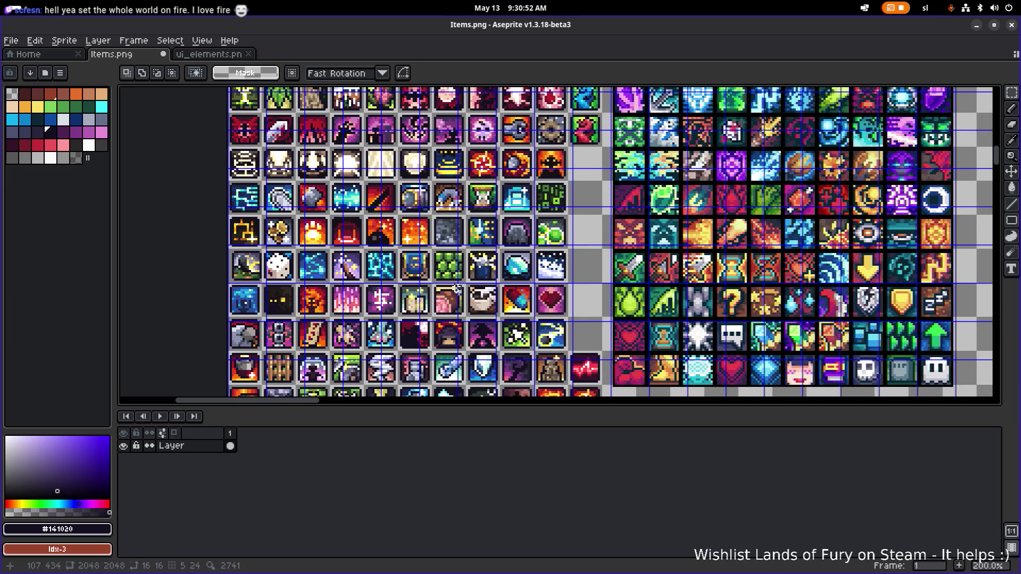
{"action": "left_click_drag", "start_coordinate": [445, 305], "coordinate": [448, 241]}
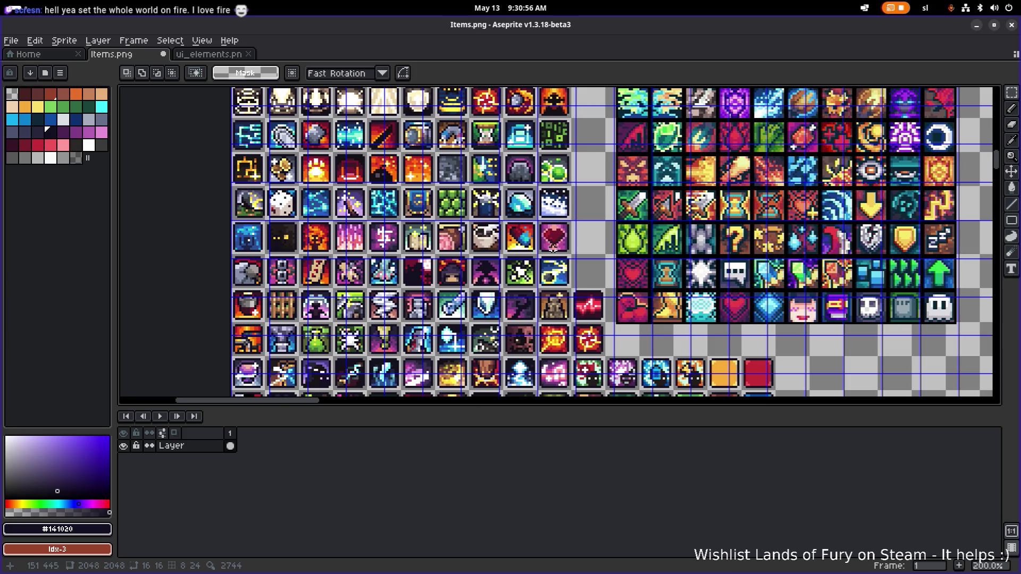
{"action": "scroll", "coordinate": [461, 259], "scroll_direction": "up", "scroll_amount": 1}
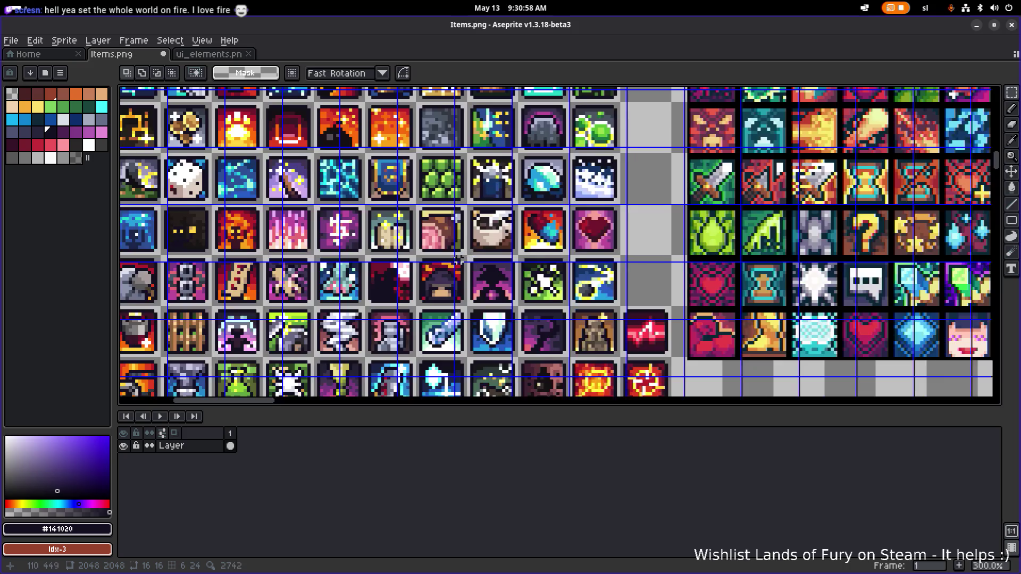
{"action": "scroll", "coordinate": [353, 310], "scroll_direction": "down", "scroll_amount": 1}
{"action": "left_click_drag", "start_coordinate": [354, 310], "coordinate": [449, 246]}
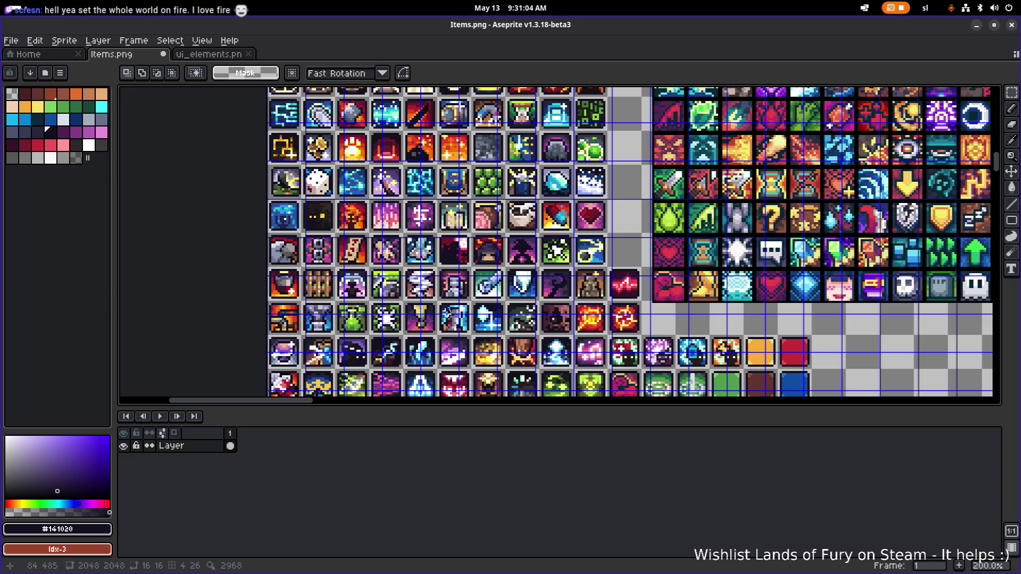
{"action": "scroll", "coordinate": [432, 340], "scroll_direction": "down", "scroll_amount": 2}
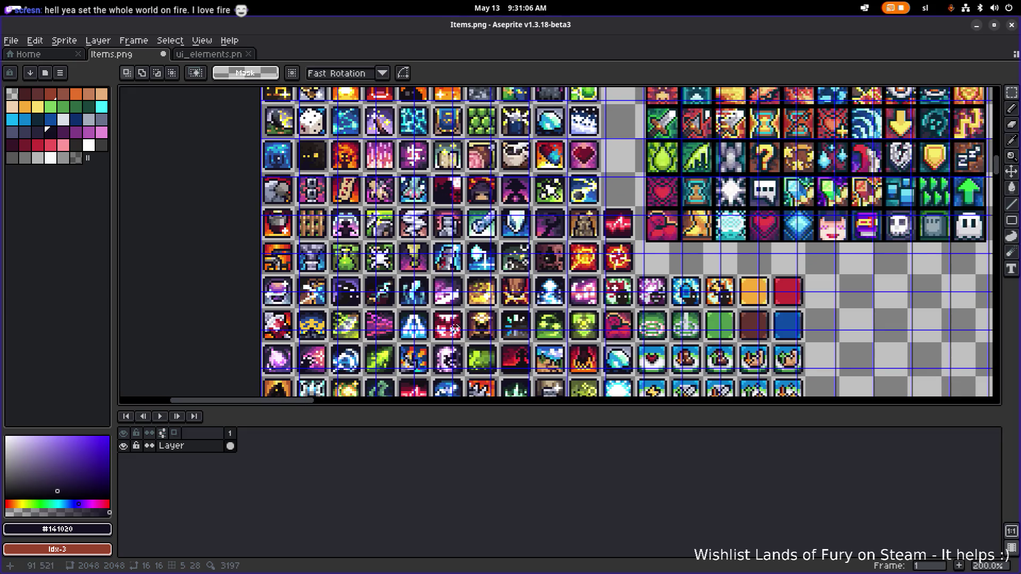
{"action": "scroll", "coordinate": [458, 334], "scroll_direction": "down", "scroll_amount": 4}
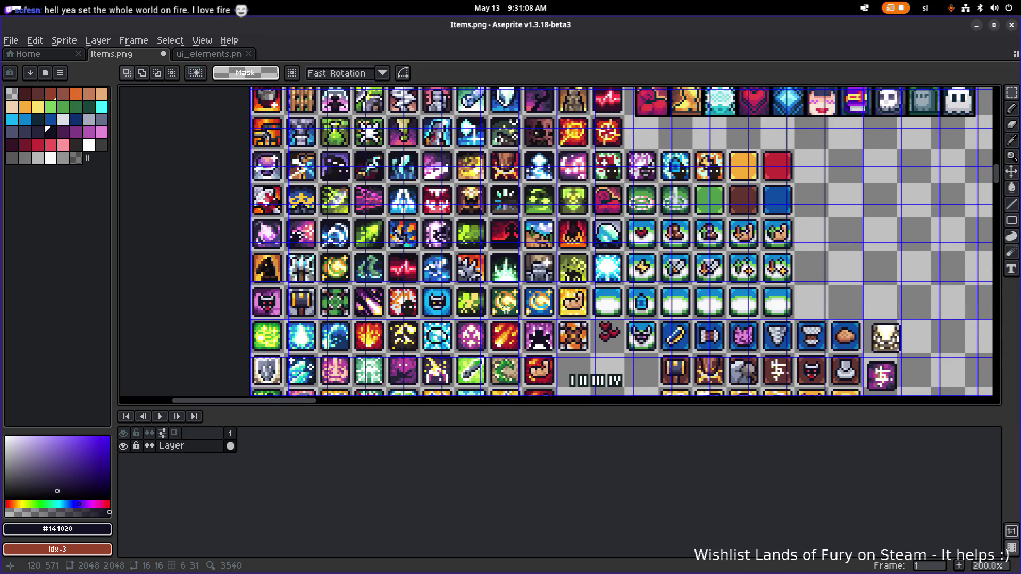
{"action": "scroll", "coordinate": [452, 247], "scroll_direction": "down", "scroll_amount": 1}
{"action": "scroll", "coordinate": [477, 319], "scroll_direction": "down", "scroll_amount": 2}
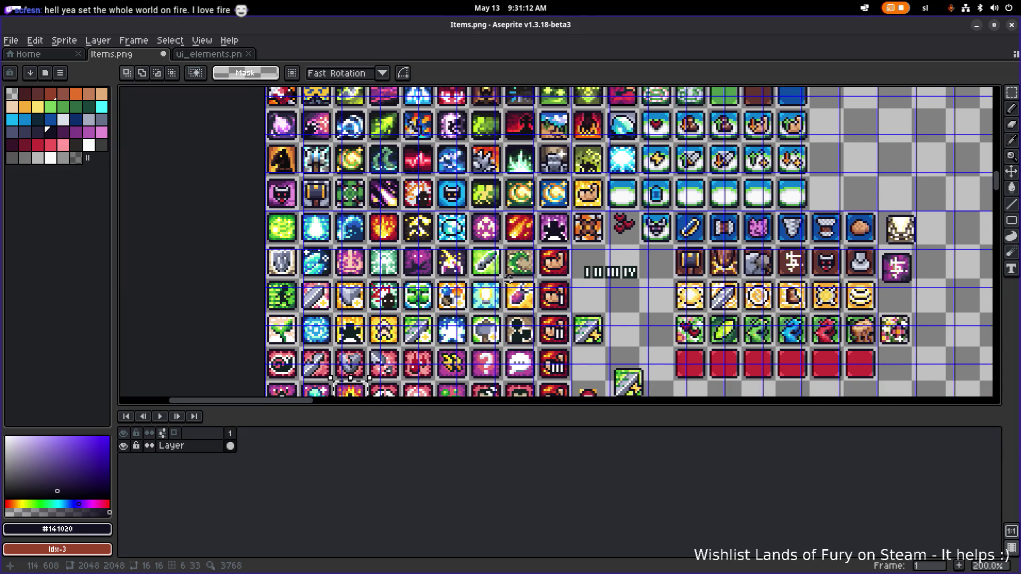
{"action": "scroll", "coordinate": [479, 310], "scroll_direction": "down", "scroll_amount": 2}
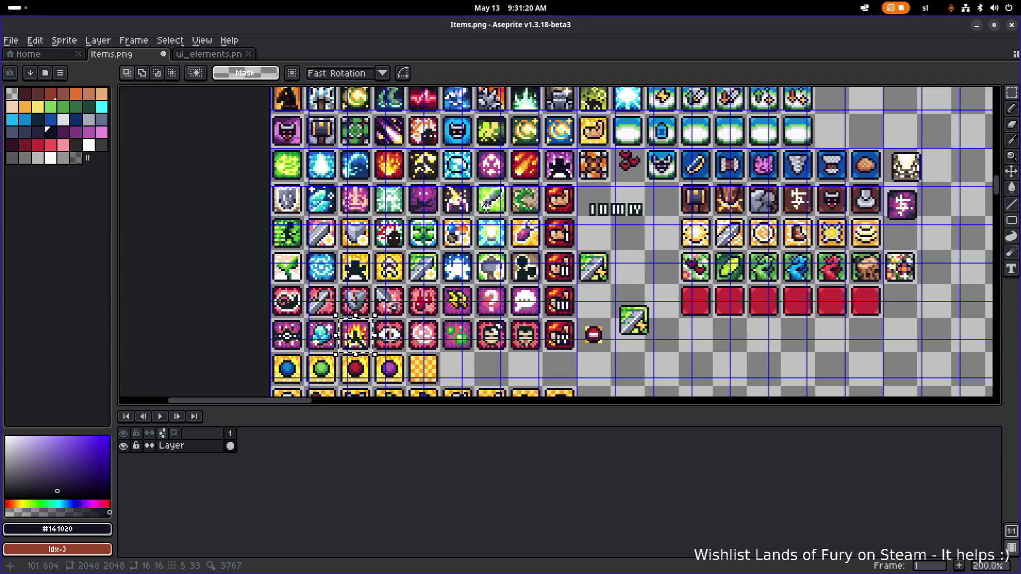
{"action": "scroll", "coordinate": [319, 300], "scroll_direction": "up", "scroll_amount": 3}
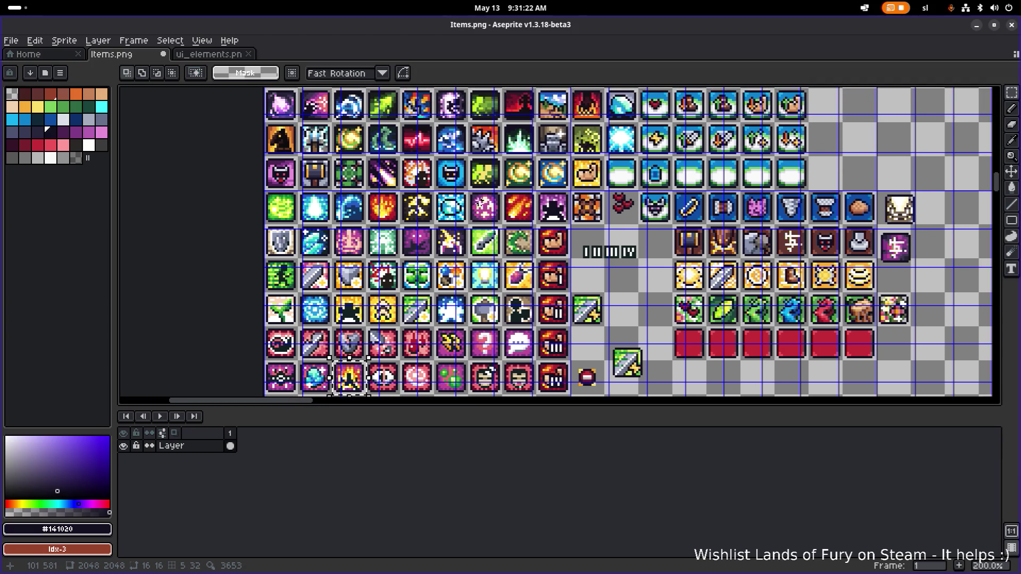
{"action": "scroll", "coordinate": [476, 184], "scroll_direction": "up", "scroll_amount": 3}
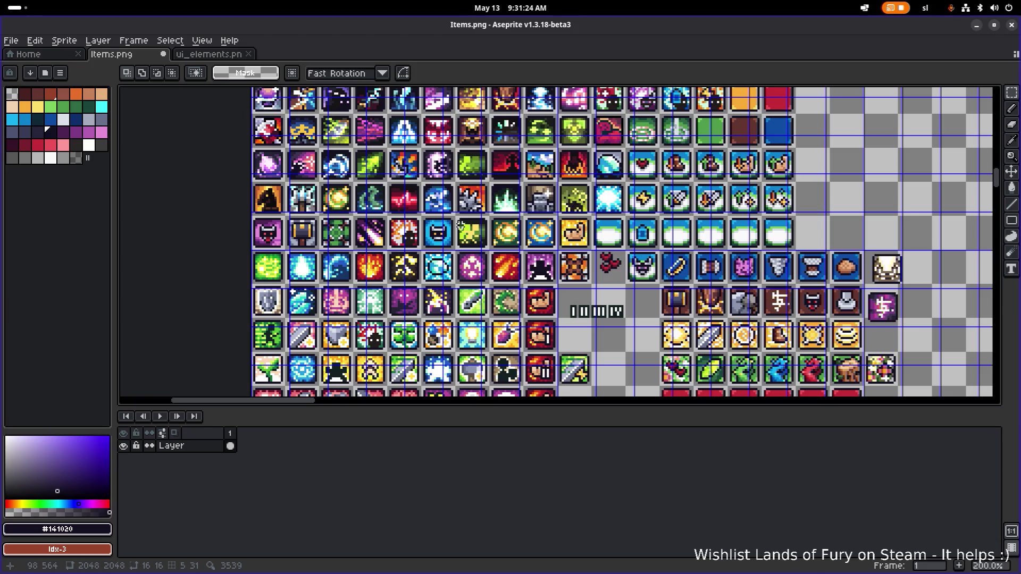
{"action": "scroll", "coordinate": [460, 225], "scroll_direction": "up", "scroll_amount": 3}
{"action": "scroll", "coordinate": [452, 272], "scroll_direction": "up", "scroll_amount": 3}
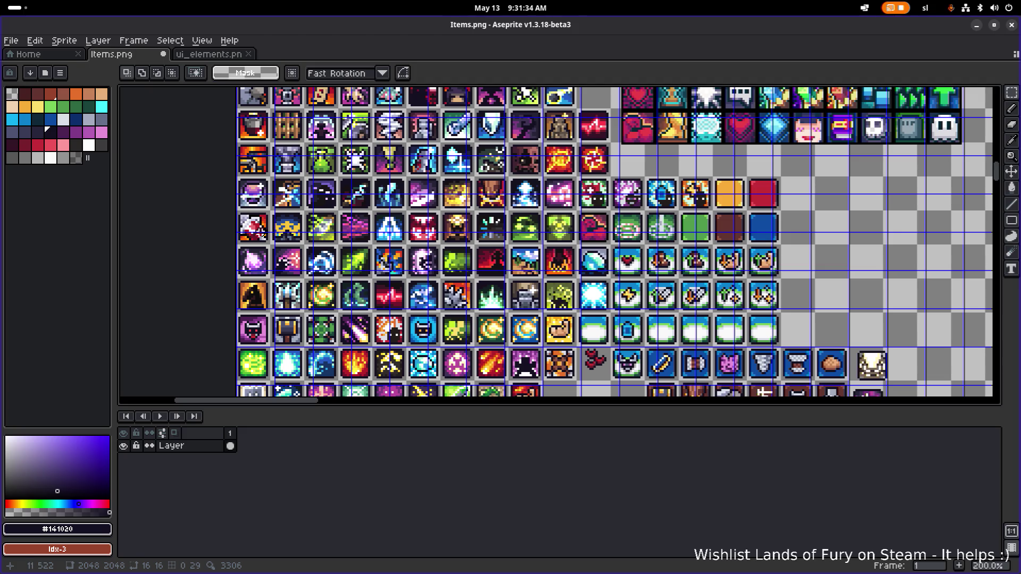
{"action": "scroll", "coordinate": [261, 229], "scroll_direction": "up", "scroll_amount": 1}
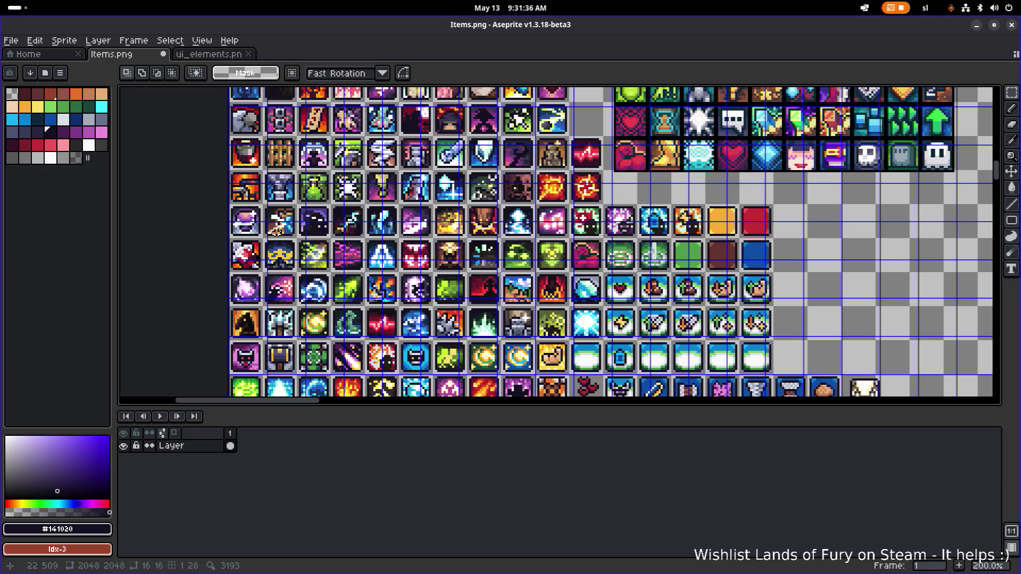
{"action": "scroll", "coordinate": [303, 216], "scroll_direction": "up", "scroll_amount": 1}
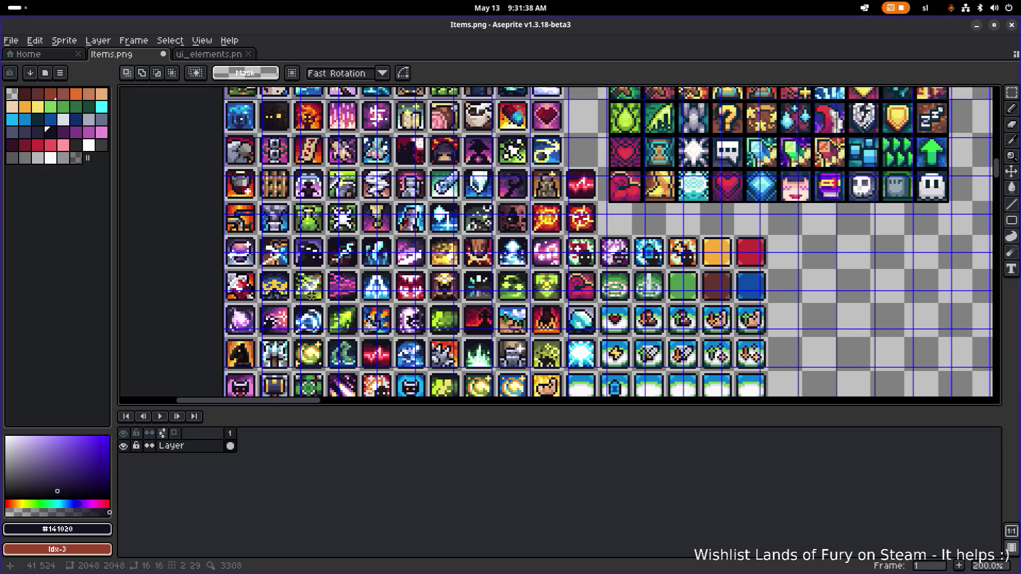
{"action": "scroll", "coordinate": [332, 245], "scroll_direction": "up", "scroll_amount": 1}
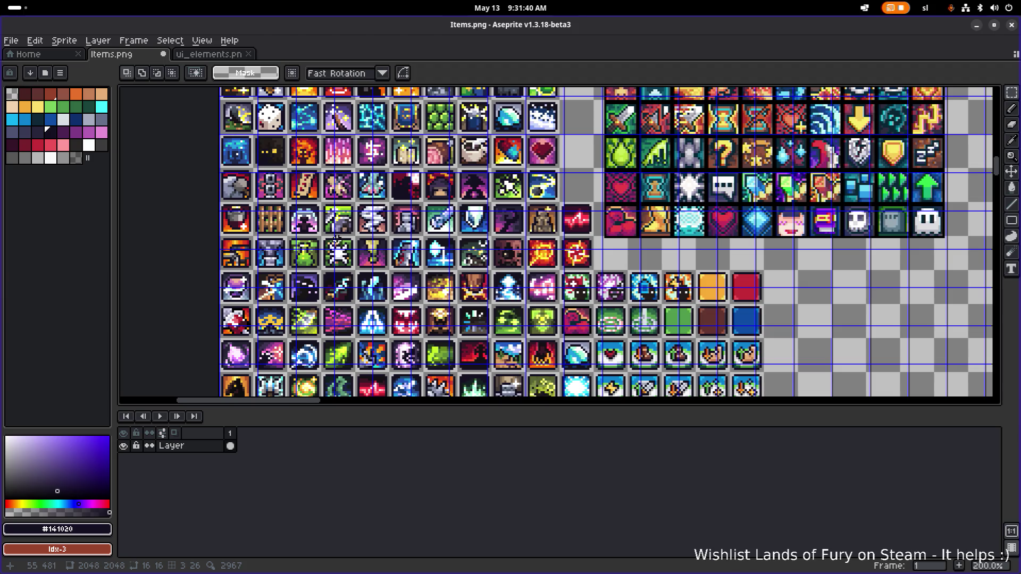
{"action": "scroll", "coordinate": [337, 237], "scroll_direction": "up", "scroll_amount": 2}
{"action": "scroll", "coordinate": [326, 274], "scroll_direction": "up", "scroll_amount": 1}
{"action": "scroll", "coordinate": [324, 274], "scroll_direction": "up", "scroll_amount": 1}
{"action": "scroll", "coordinate": [333, 234], "scroll_direction": "down", "scroll_amount": 2}
{"action": "scroll", "coordinate": [336, 211], "scroll_direction": "up", "scroll_amount": 2}
{"action": "scroll", "coordinate": [333, 204], "scroll_direction": "up", "scroll_amount": 1}
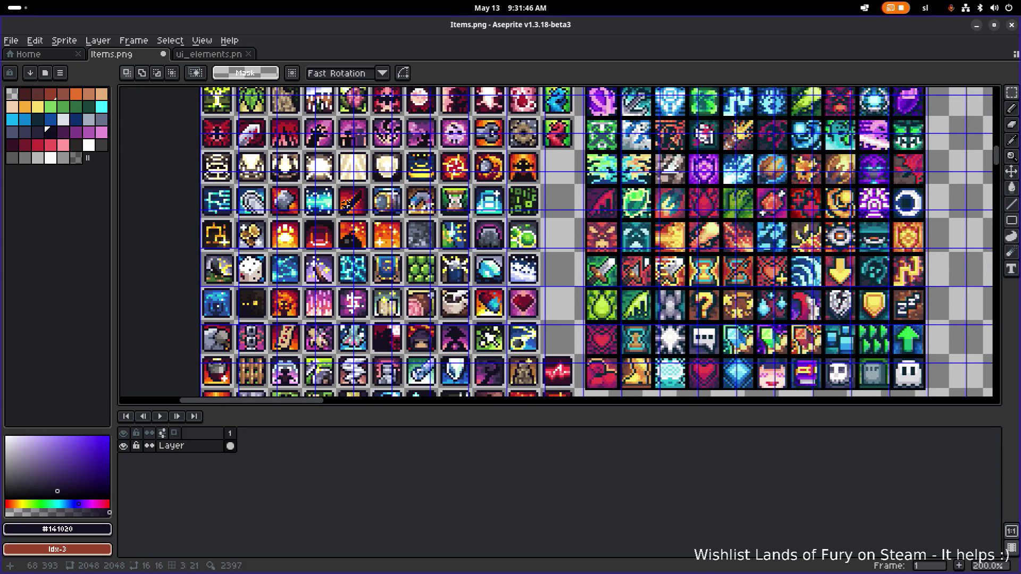
{"action": "scroll", "coordinate": [346, 159], "scroll_direction": "up", "scroll_amount": 1}
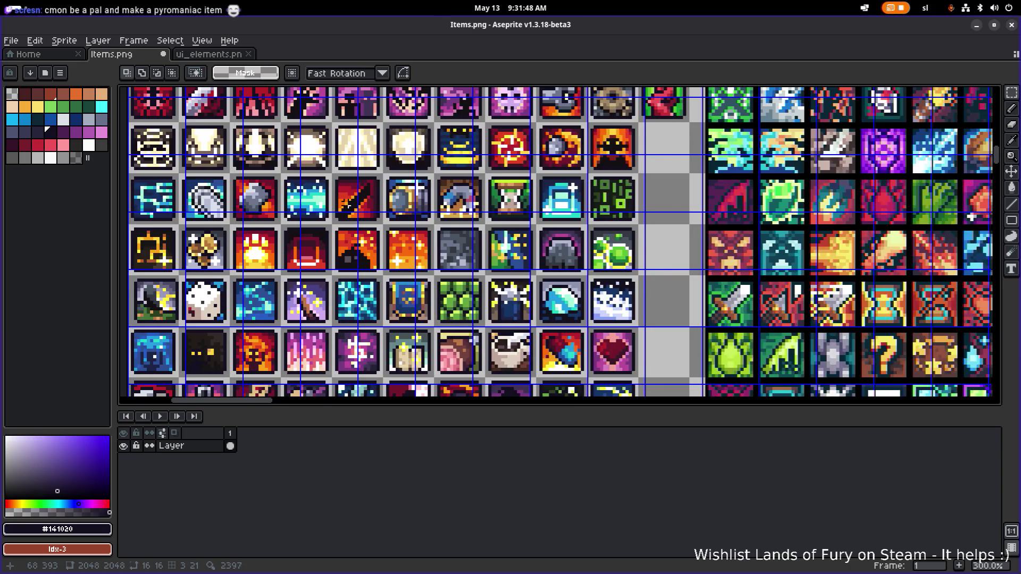
{"action": "scroll", "coordinate": [345, 159], "scroll_direction": "down", "scroll_amount": 1}
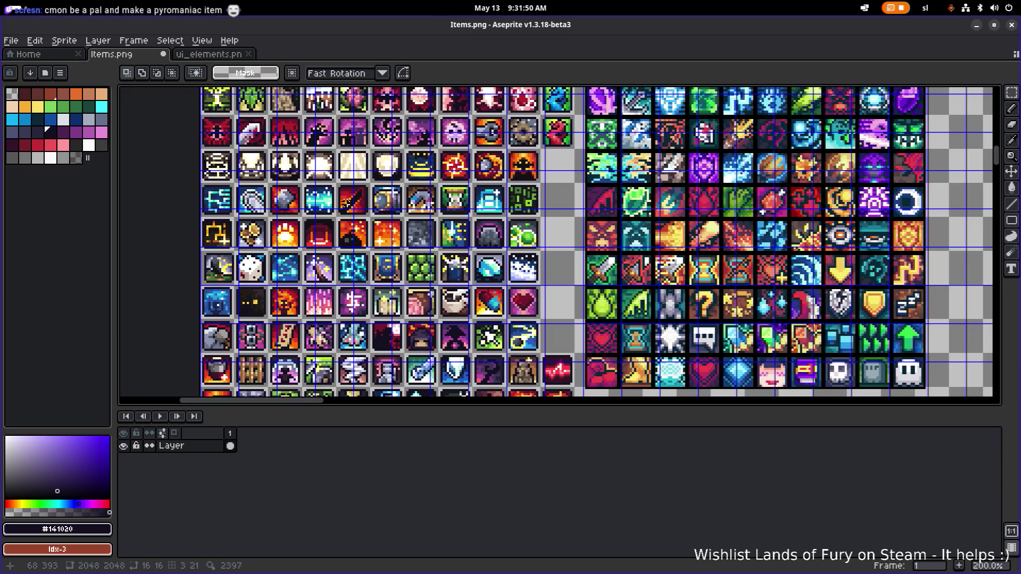
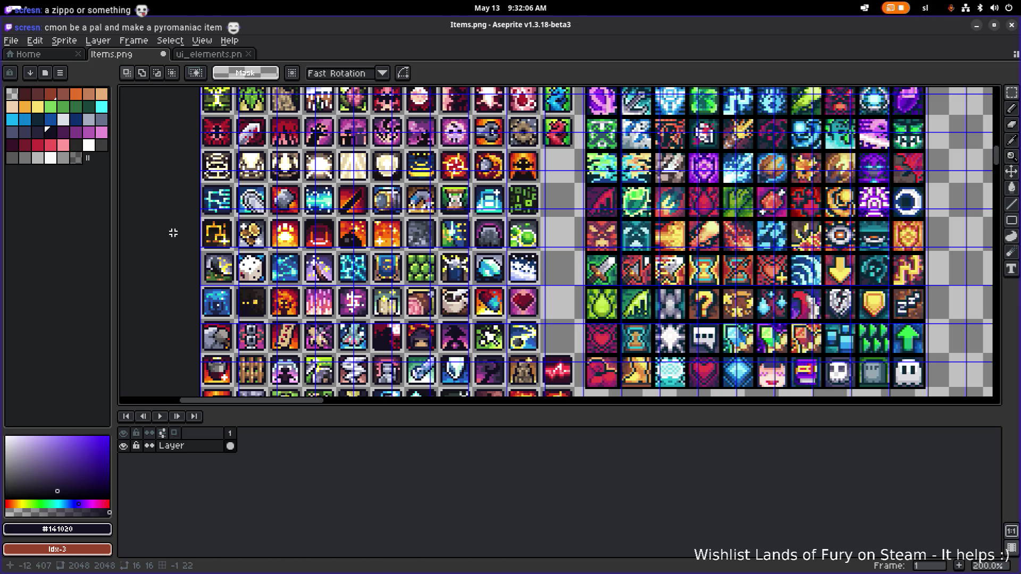
Scroll through Items.png to find the teal potion tile
{"action": "scroll", "coordinate": [325, 239], "scroll_direction": "up", "scroll_amount": 4}
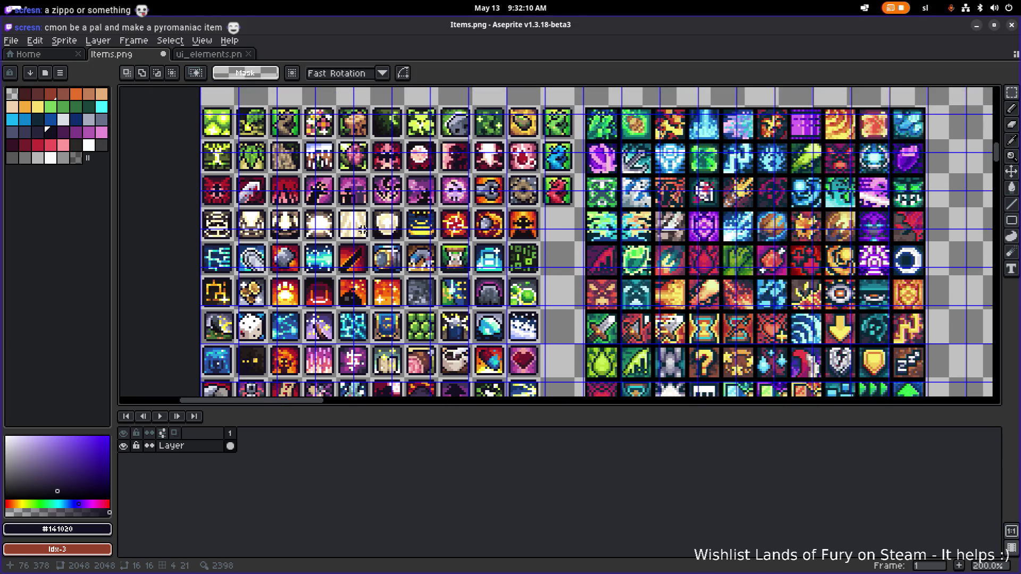
{"action": "scroll", "coordinate": [362, 230], "scroll_direction": "down", "scroll_amount": 3}
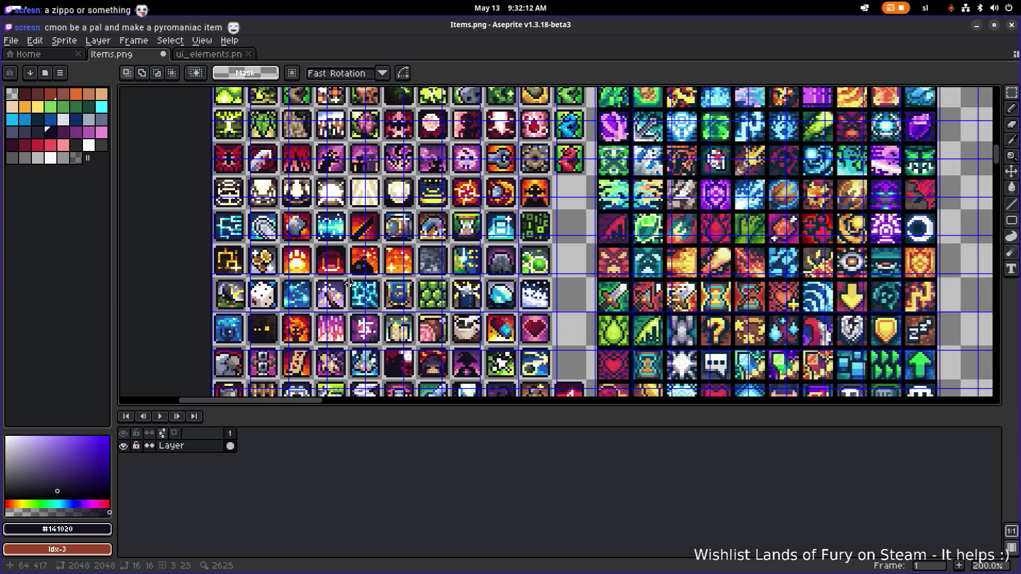
{"action": "scroll", "coordinate": [332, 280], "scroll_direction": "down", "scroll_amount": 2}
{"action": "scroll", "coordinate": [387, 292], "scroll_direction": "down", "scroll_amount": 2}
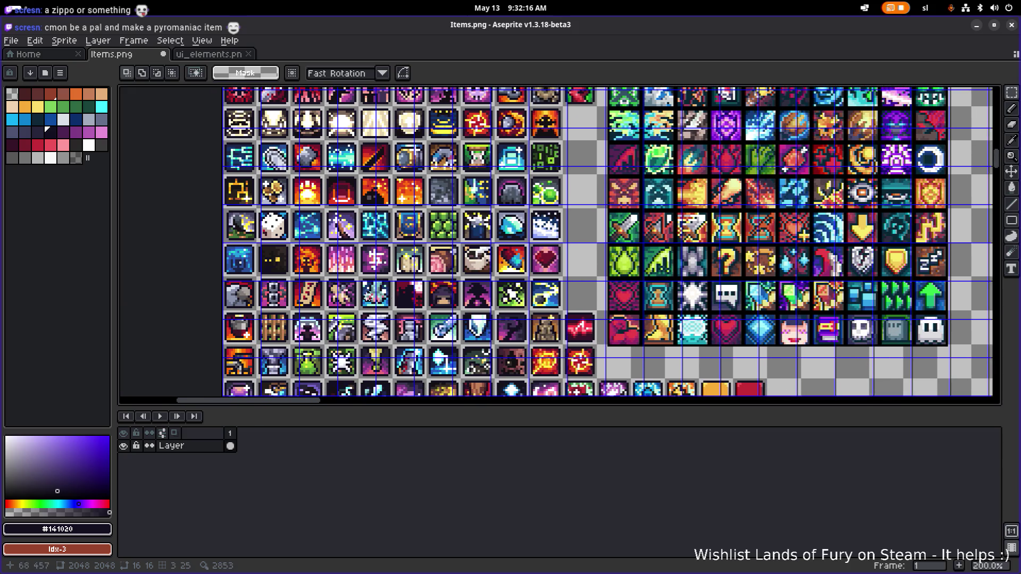
{"action": "scroll", "coordinate": [356, 301], "scroll_direction": "down", "scroll_amount": 2}
{"action": "scroll", "coordinate": [452, 347], "scroll_direction": "down", "scroll_amount": 2}
{"action": "scroll", "coordinate": [452, 346], "scroll_direction": "down", "scroll_amount": 6}
{"action": "scroll", "coordinate": [472, 334], "scroll_direction": "down", "scroll_amount": 2}
{"action": "scroll", "coordinate": [457, 314], "scroll_direction": "down", "scroll_amount": 4}
{"action": "scroll", "coordinate": [453, 303], "scroll_direction": "down", "scroll_amount": 1}
{"action": "scroll", "coordinate": [453, 337], "scroll_direction": "down", "scroll_amount": 2}
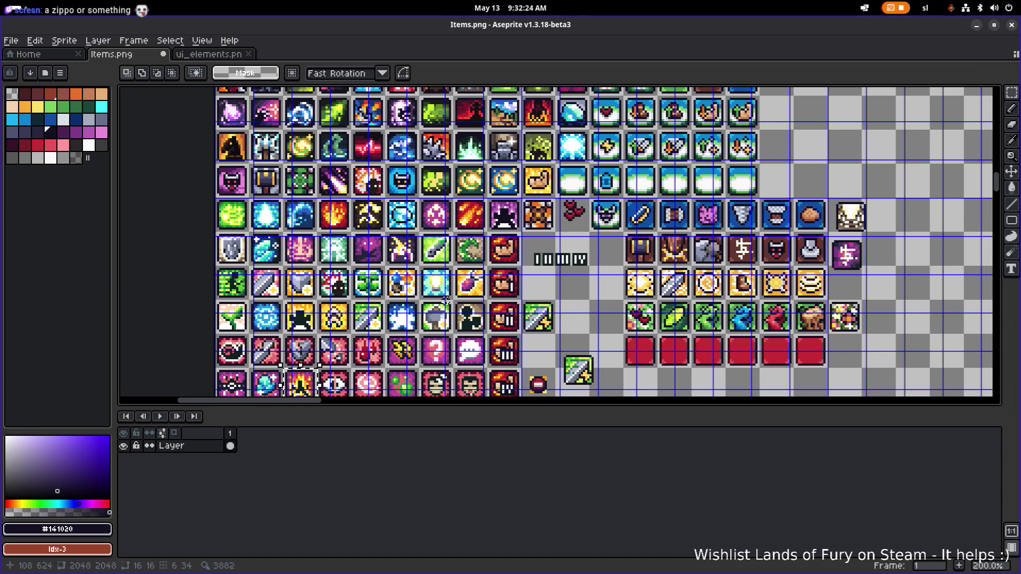
{"action": "scroll", "coordinate": [404, 322], "scroll_direction": "down", "scroll_amount": 3}
{"action": "scroll", "coordinate": [402, 323], "scroll_direction": "down", "scroll_amount": 1}
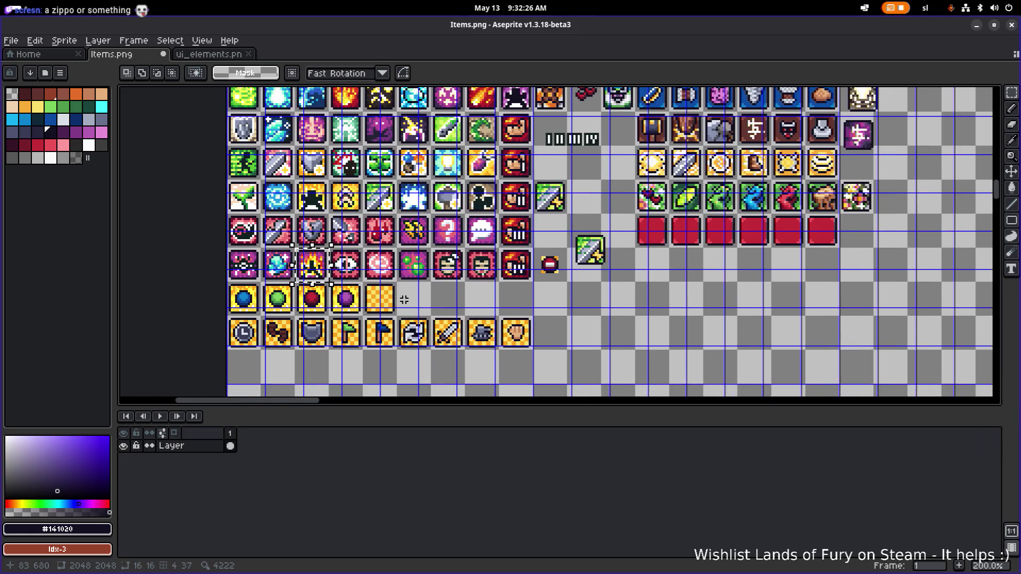
{"action": "scroll", "coordinate": [403, 303], "scroll_direction": "down", "scroll_amount": 1}
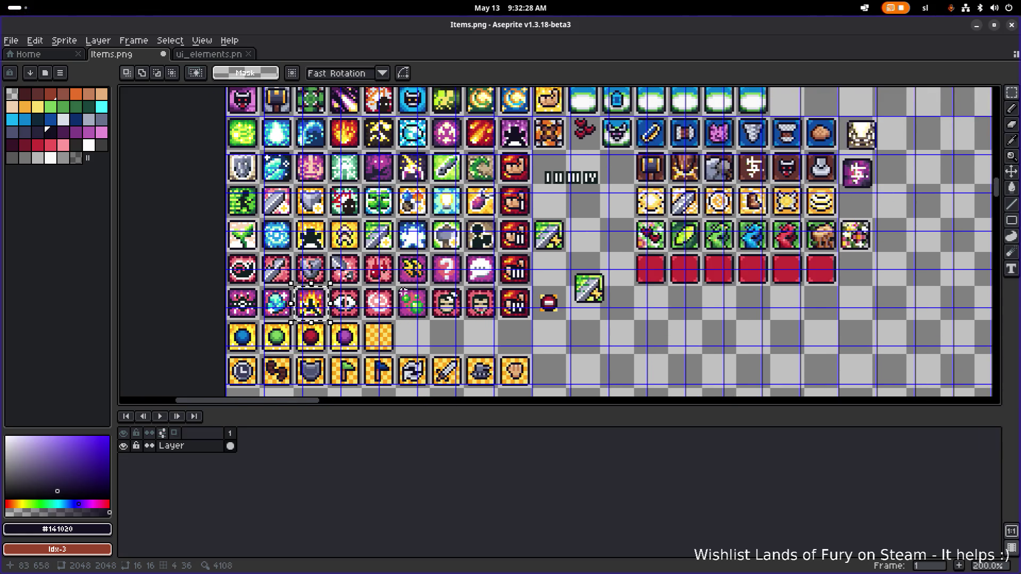
{"action": "scroll", "coordinate": [367, 261], "scroll_direction": "up", "scroll_amount": 1}
{"action": "scroll", "coordinate": [367, 261], "scroll_direction": "up", "scroll_amount": 2}
Bring the upper icon rows into view and marquee-select the teal potion tile
{"action": "left_click_drag", "start_coordinate": [339, 247], "coordinate": [341, 336]}
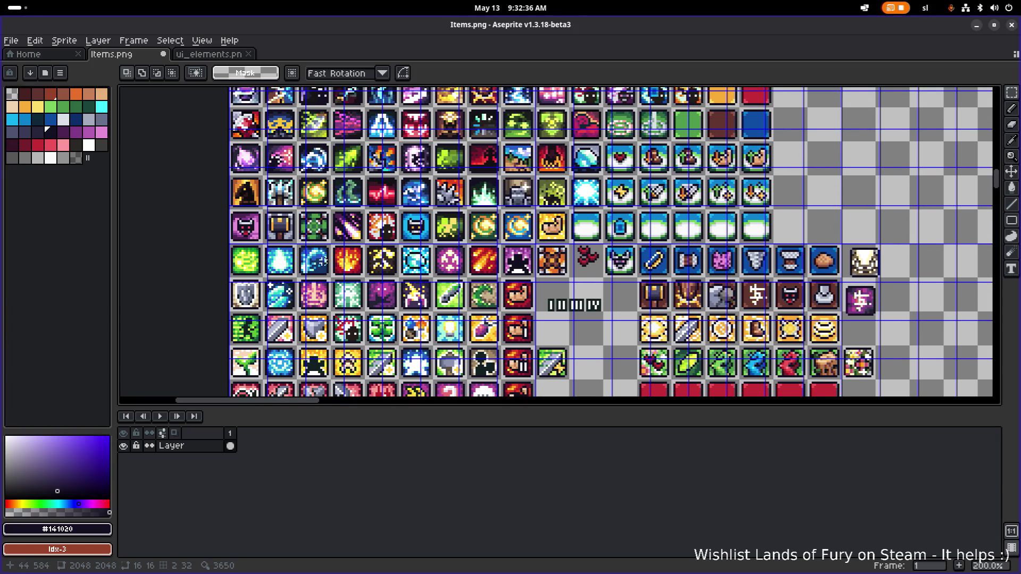
{"action": "scroll", "coordinate": [323, 250], "scroll_direction": "up", "scroll_amount": 2}
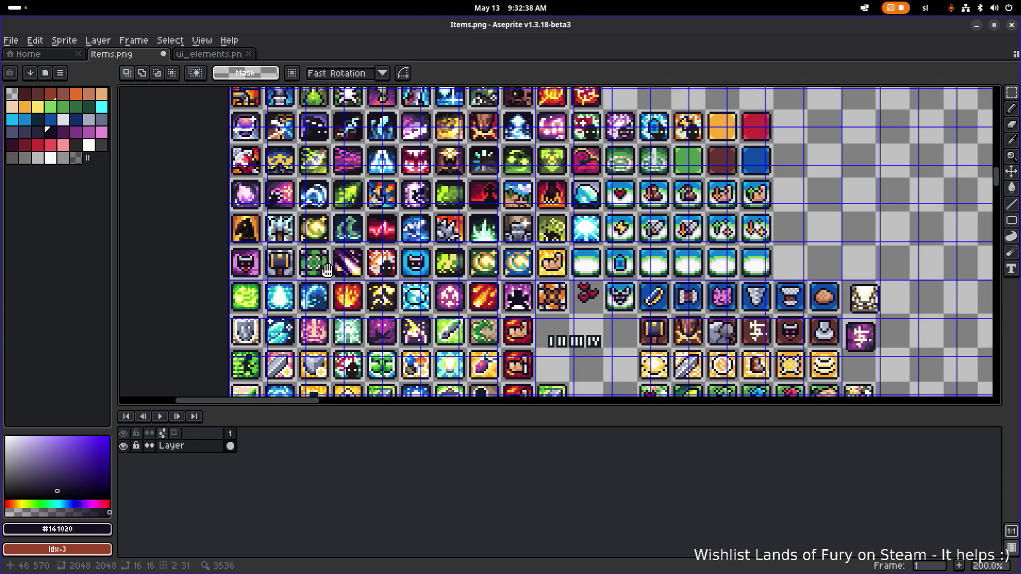
{"action": "left_click_drag", "start_coordinate": [326, 268], "coordinate": [323, 309]}
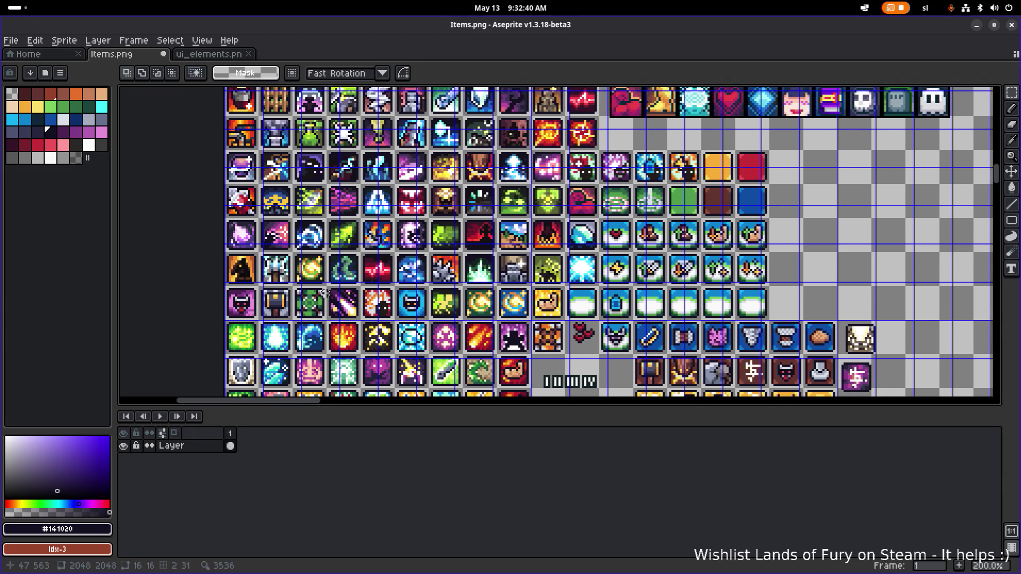
{"action": "left_click_drag", "start_coordinate": [327, 284], "coordinate": [324, 310]}
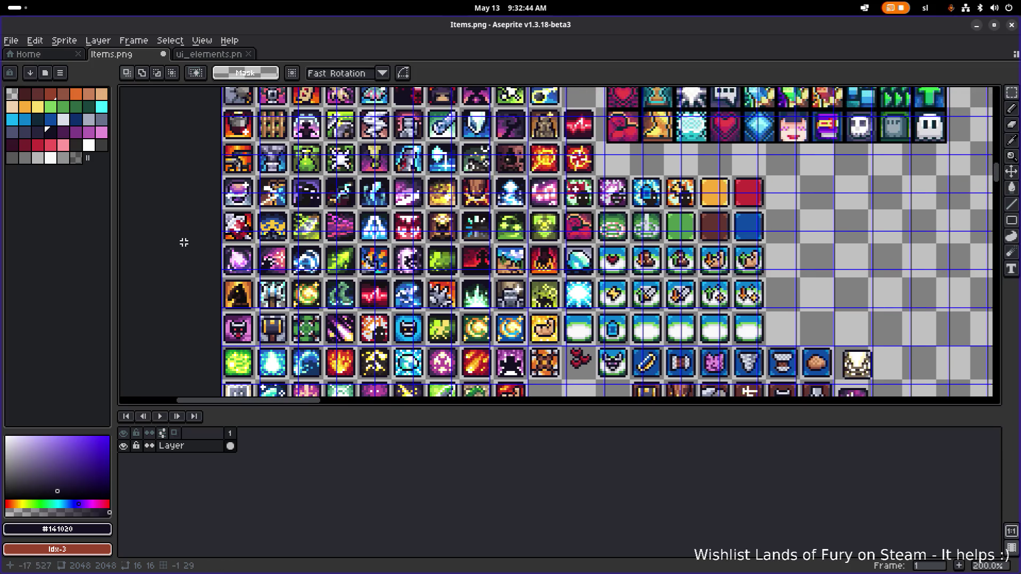
{"action": "scroll", "coordinate": [193, 225], "scroll_direction": "up", "scroll_amount": 1}
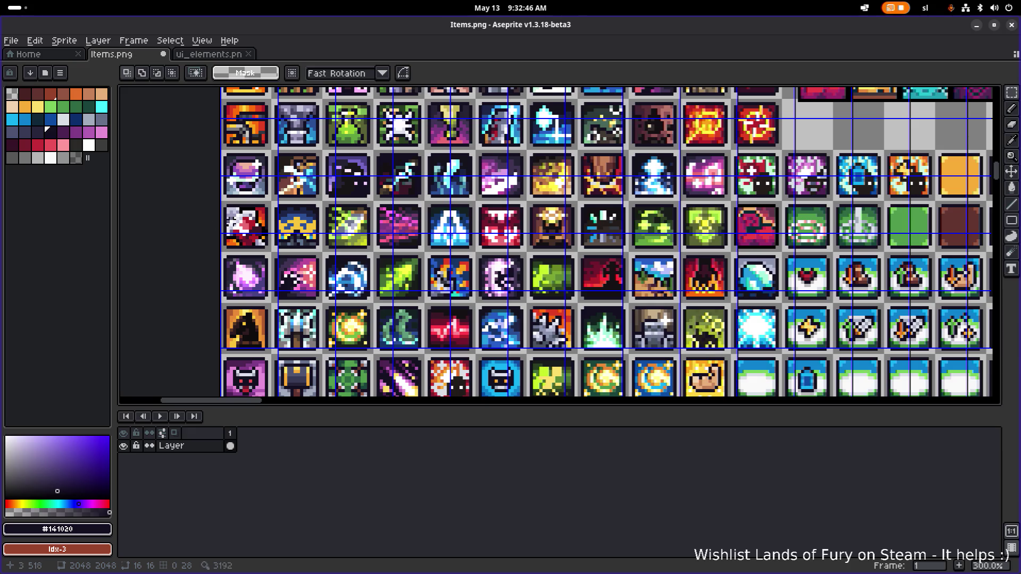
{"action": "scroll", "coordinate": [229, 239], "scroll_direction": "up", "scroll_amount": 2}
{"action": "scroll", "coordinate": [297, 262], "scroll_direction": "down", "scroll_amount": 2}
{"action": "scroll", "coordinate": [317, 249], "scroll_direction": "up", "scroll_amount": 2}
{"action": "scroll", "coordinate": [317, 250], "scroll_direction": "down", "scroll_amount": 1}
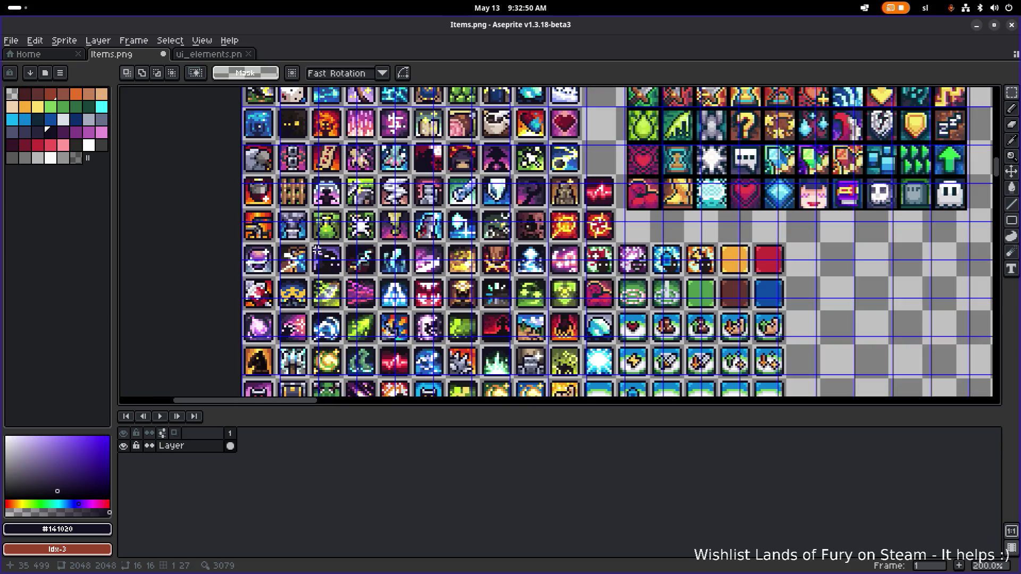
{"action": "scroll", "coordinate": [315, 254], "scroll_direction": "up", "scroll_amount": 1}
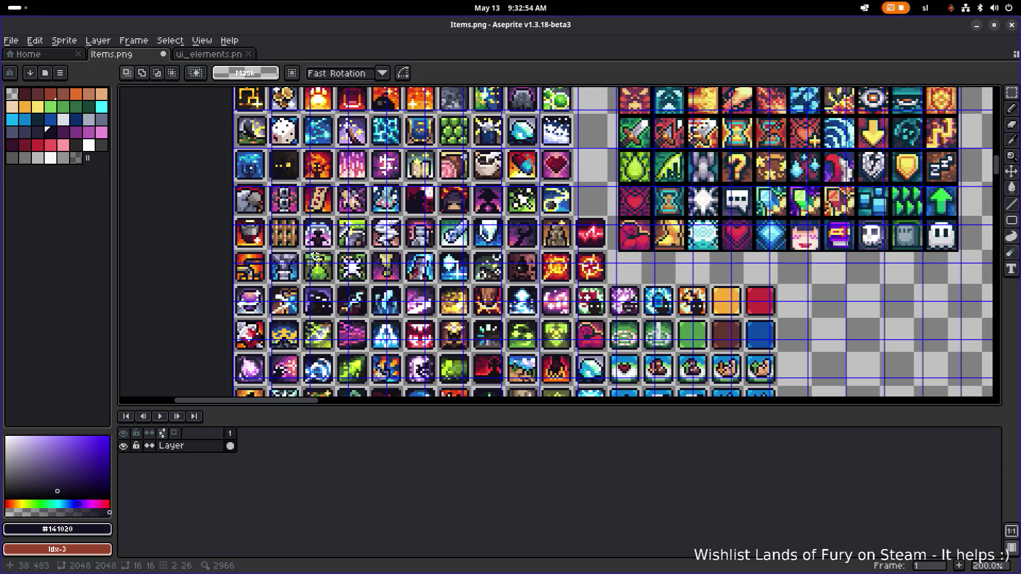
{"action": "left_click_drag", "start_coordinate": [318, 235], "coordinate": [311, 285]}
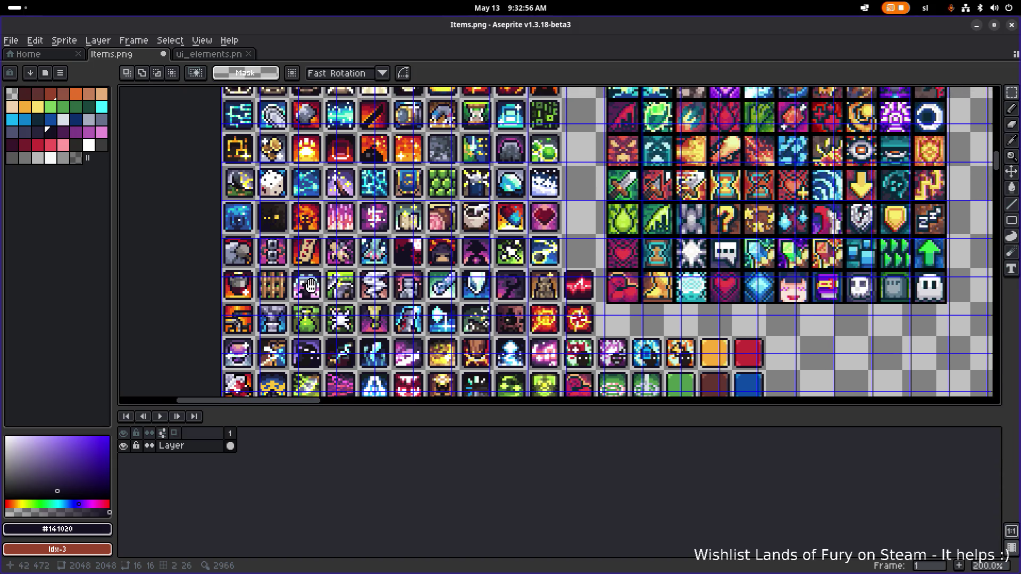
{"action": "scroll", "coordinate": [311, 285], "scroll_direction": "up", "scroll_amount": 2}
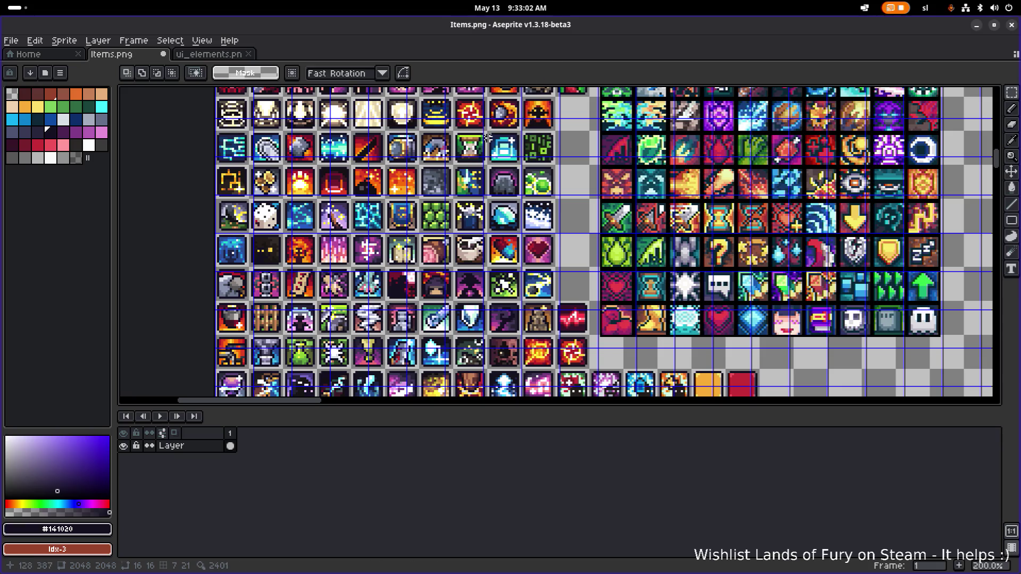
{"action": "scroll", "coordinate": [488, 140], "scroll_direction": "up", "scroll_amount": 2}
{"action": "mouse_move", "coordinate": [488, 117]}
{"action": "left_mouse_down"}
{"action": "mouse_move", "coordinate": [550, 191]}
{"action": "mouse_move", "coordinate": [543, 202]}
{"action": "left_mouse_up"}
{"action": "scroll", "coordinate": [543, 203], "scroll_direction": "down", "scroll_amount": 1}
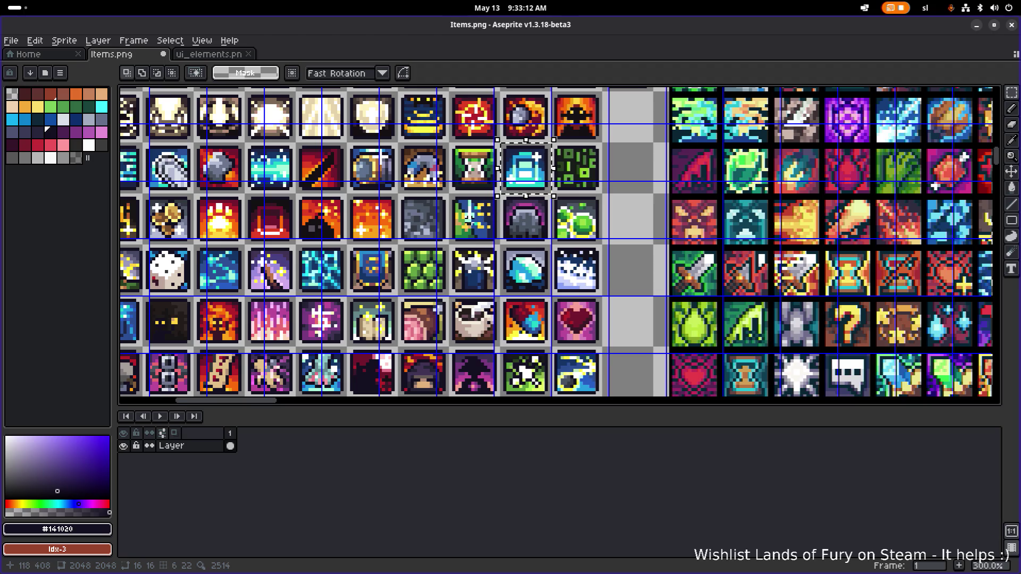
Drag the teal potion tile into the empty cell beside the comet icon, align it and commit
{"action": "scroll", "coordinate": [471, 219], "scroll_direction": "down", "scroll_amount": 1}
{"action": "mouse_move", "coordinate": [510, 190]}
{"action": "left_mouse_down"}
{"action": "mouse_move", "coordinate": [598, 289]}
{"action": "mouse_move", "coordinate": [585, 295]}
{"action": "left_mouse_up"}
{"action": "scroll", "coordinate": [584, 295], "scroll_direction": "down", "scroll_amount": 3}
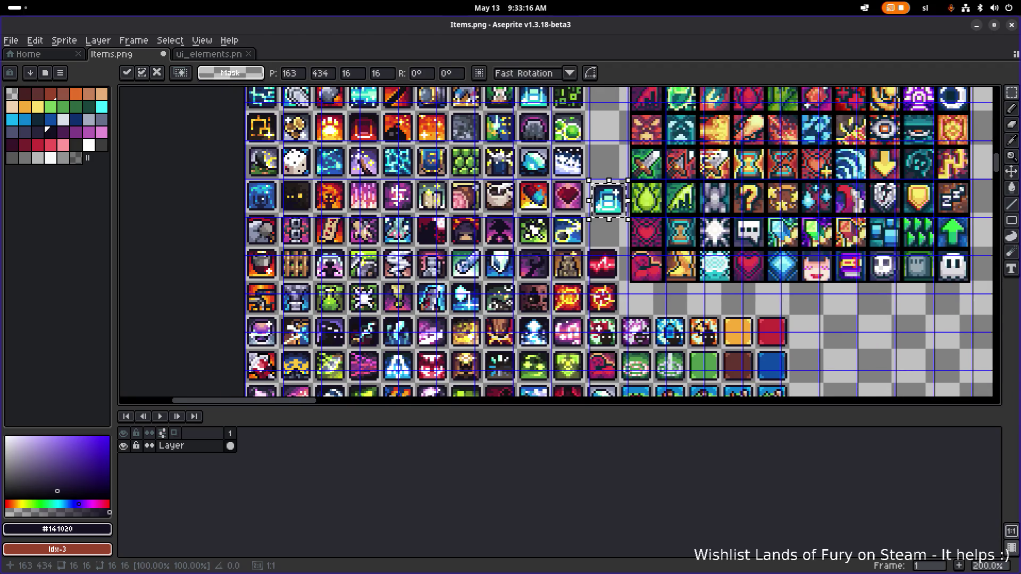
{"action": "scroll", "coordinate": [588, 218], "scroll_direction": "right", "scroll_amount": 3}
{"action": "scroll", "coordinate": [588, 218], "scroll_direction": "down", "scroll_amount": 2}
{"action": "mouse_move", "coordinate": [494, 155]}
{"action": "left_mouse_down"}
{"action": "mouse_move", "coordinate": [491, 194]}
{"action": "mouse_move", "coordinate": [514, 194]}
{"action": "mouse_move", "coordinate": [515, 321]}
{"action": "left_mouse_up"}
{"action": "scroll", "coordinate": [490, 194], "scroll_direction": "down", "scroll_amount": 1}
{"action": "scroll", "coordinate": [514, 194], "scroll_direction": "up", "scroll_amount": 5}
{"action": "left_click_drag", "start_coordinate": [508, 322], "coordinate": [489, 276]}
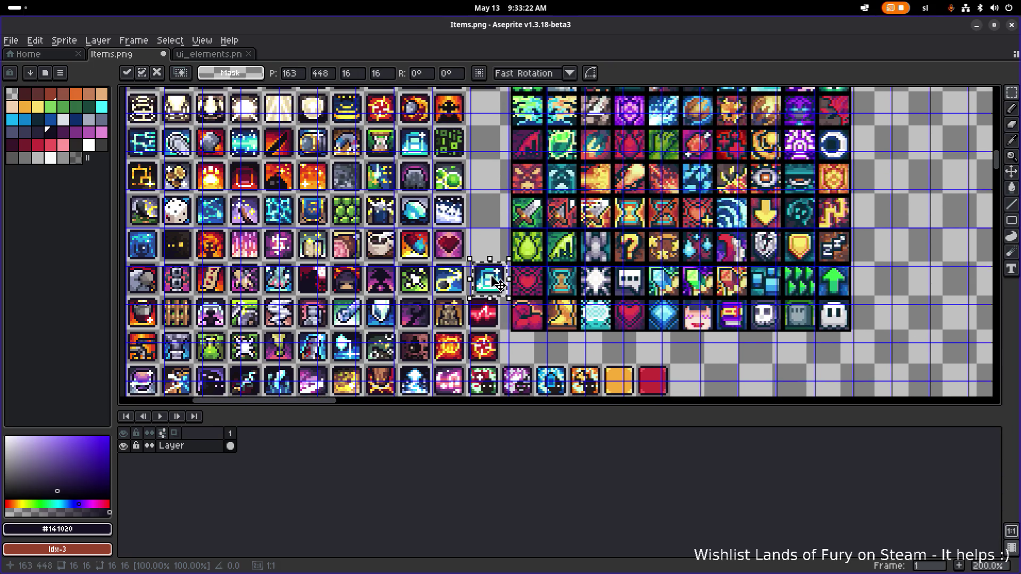
{"action": "scroll", "coordinate": [489, 275], "scroll_direction": "up", "scroll_amount": 4}
{"action": "key", "text": "Return"}
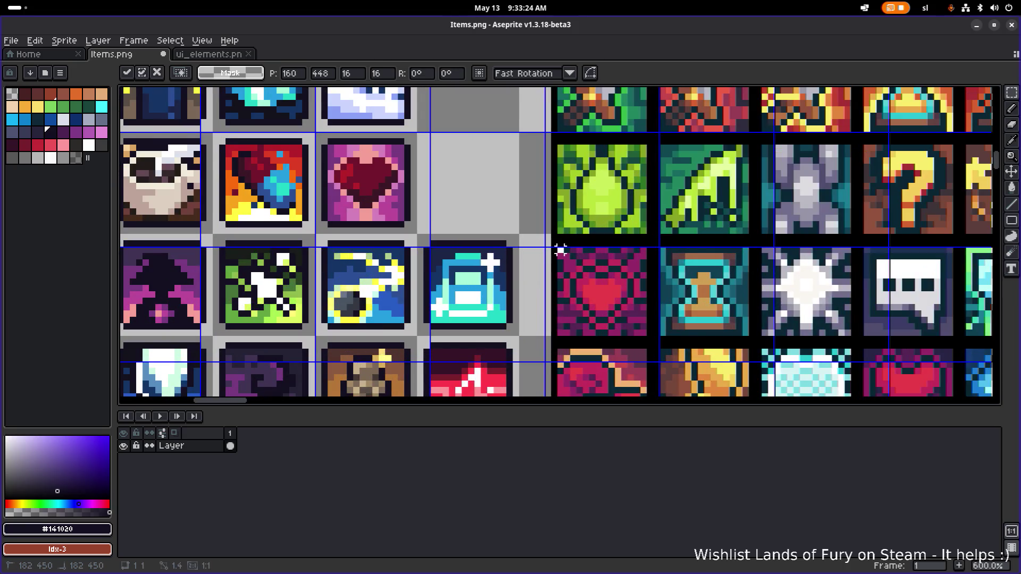
{"action": "scroll", "coordinate": [429, 272], "scroll_direction": "down", "scroll_amount": 5}
{"action": "scroll", "coordinate": [429, 272], "scroll_direction": "up", "scroll_amount": 2}
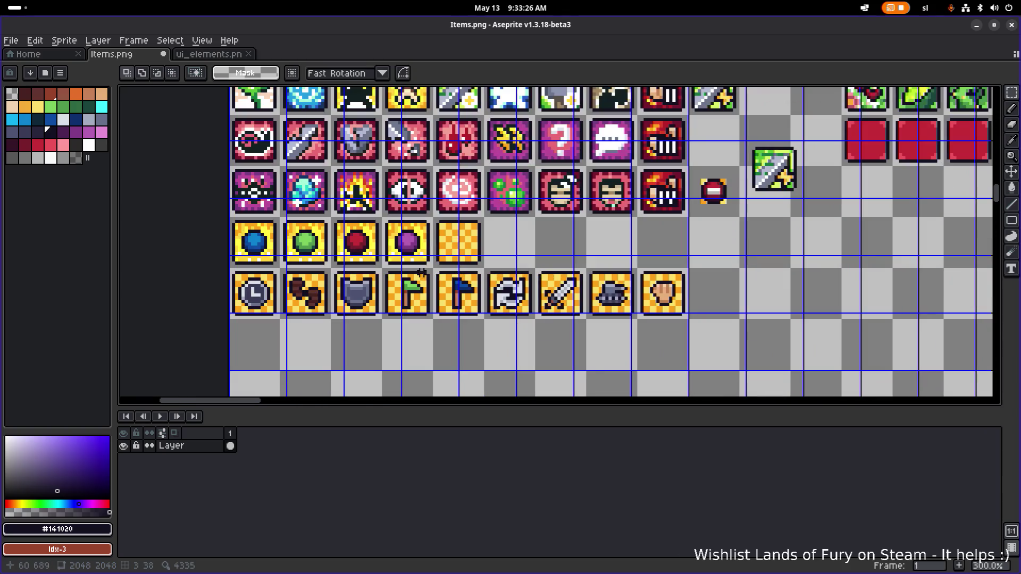
Move the clock icon tile into the empty cell below the roman numerals
{"action": "scroll", "coordinate": [301, 257], "scroll_direction": "down", "scroll_amount": 2}
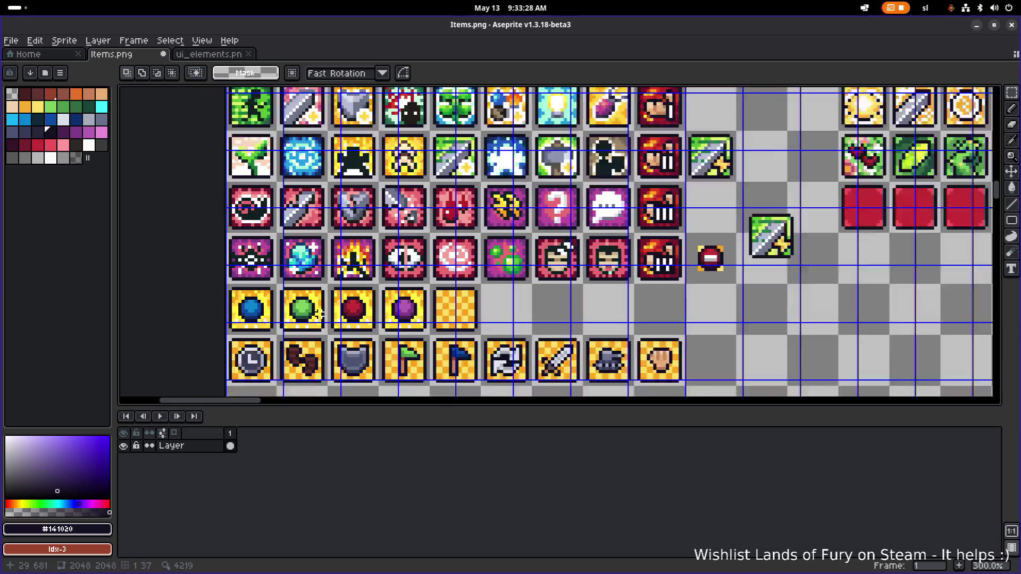
{"action": "scroll", "coordinate": [301, 346], "scroll_direction": "up", "scroll_amount": 3}
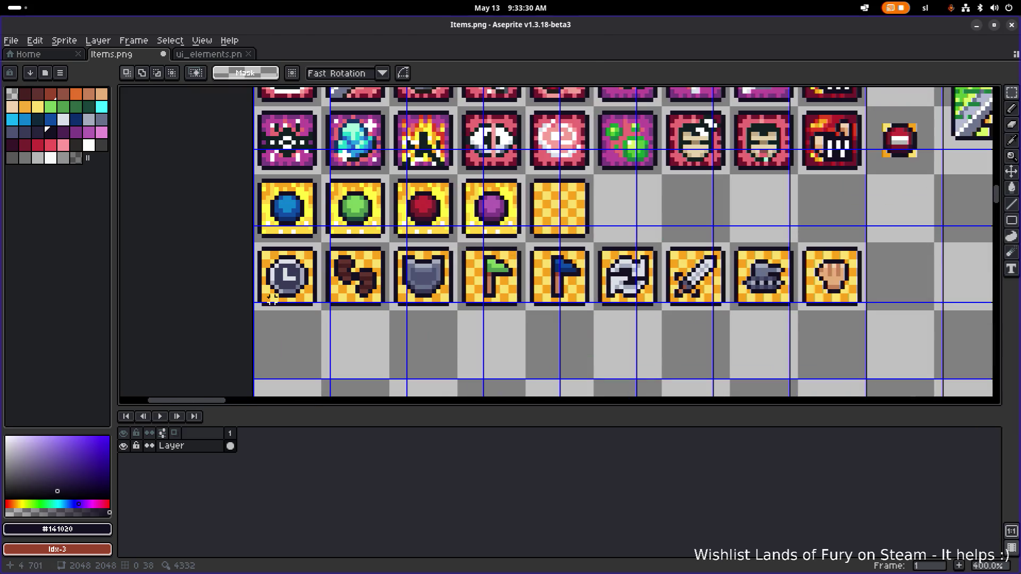
{"action": "mouse_move", "coordinate": [267, 295]}
{"action": "left_mouse_down"}
{"action": "mouse_move", "coordinate": [316, 256]}
{"action": "mouse_move", "coordinate": [617, 208]}
{"action": "mouse_move", "coordinate": [650, 222]}
{"action": "mouse_move", "coordinate": [526, 354]}
{"action": "mouse_move", "coordinate": [519, 341]}
{"action": "mouse_move", "coordinate": [537, 275]}
{"action": "mouse_move", "coordinate": [476, 276]}
{"action": "left_mouse_up"}
{"action": "scroll", "coordinate": [315, 256], "scroll_direction": "down", "scroll_amount": 2}
{"action": "scroll", "coordinate": [524, 348], "scroll_direction": "down", "scroll_amount": 2}
{"action": "scroll", "coordinate": [520, 274], "scroll_direction": "up", "scroll_amount": 4}
{"action": "left_click", "coordinate": [527, 273]}
{"action": "scroll", "coordinate": [526, 273], "scroll_direction": "up", "scroll_amount": 2}
Erase the clock tile's yellow square border, leaving only the round dial
{"action": "key", "text": "e"}
{"action": "mouse_move", "coordinate": [388, 322]}
{"action": "left_mouse_down"}
{"action": "mouse_move", "coordinate": [410, 333]}
{"action": "mouse_move", "coordinate": [375, 271]}
{"action": "mouse_move", "coordinate": [399, 220]}
{"action": "mouse_move", "coordinate": [387, 220]}
{"action": "left_mouse_up"}
{"action": "mouse_move", "coordinate": [510, 220]}
{"action": "left_mouse_down"}
{"action": "mouse_move", "coordinate": [478, 220]}
{"action": "mouse_move", "coordinate": [514, 233]}
{"action": "mouse_move", "coordinate": [515, 335]}
{"action": "mouse_move", "coordinate": [477, 335]}
{"action": "mouse_move", "coordinate": [528, 310]}
{"action": "left_mouse_up"}
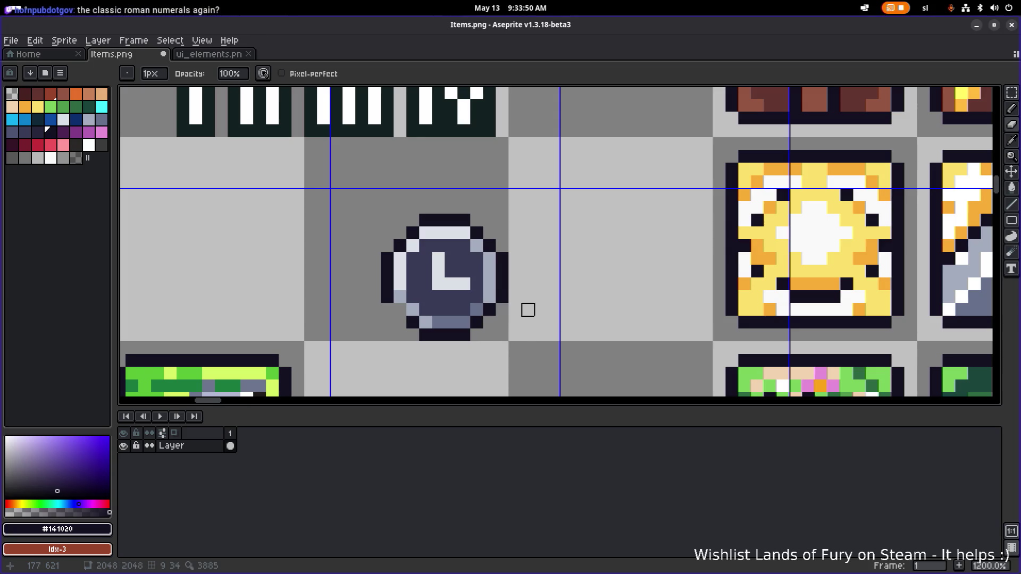
Marquee-select the round clock graphic and shrink it
{"action": "key", "text": "m"}
{"action": "mouse_move", "coordinate": [383, 215]}
{"action": "left_mouse_down"}
{"action": "mouse_move", "coordinate": [506, 346]}
{"action": "mouse_move", "coordinate": [469, 301]}
{"action": "left_mouse_up"}
{"action": "left_click", "coordinate": [515, 347]}
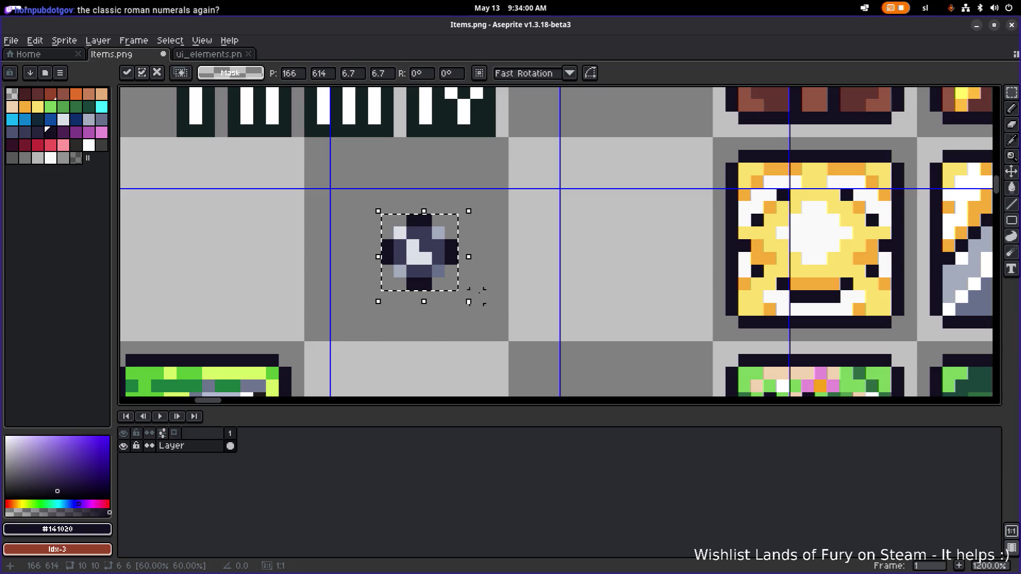
{"action": "key", "text": "Return"}
{"action": "scroll", "coordinate": [417, 237], "scroll_direction": "up", "scroll_amount": 1}
Darken the orb's light corner, edge and highlight pixels with its dark blue-grey colour
{"action": "left_click", "coordinate": [381, 237], "text": "alt"}
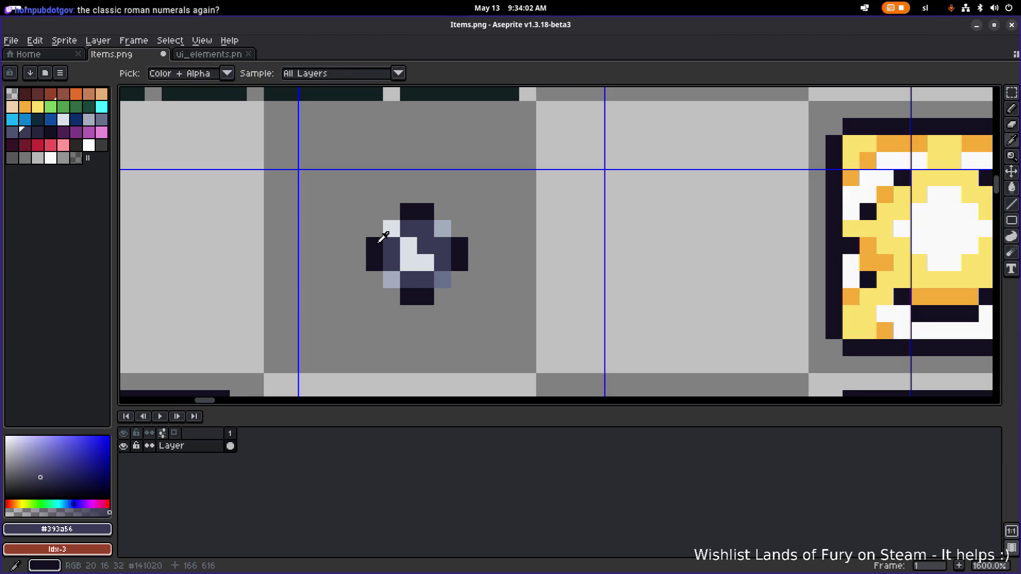
{"action": "left_click", "coordinate": [378, 239], "text": "alt"}
{"action": "left_click", "coordinate": [391, 229]}
{"action": "left_click", "coordinate": [442, 229]}
{"action": "left_click", "coordinate": [443, 280]}
{"action": "left_click", "coordinate": [392, 280]}
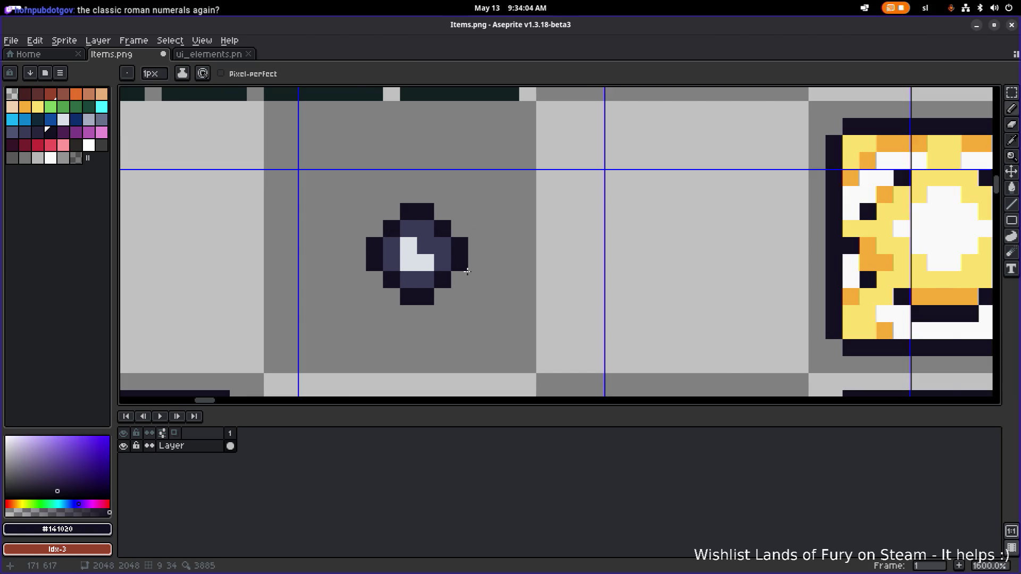
{"action": "scroll", "coordinate": [467, 271], "scroll_direction": "down", "scroll_amount": 5}
{"action": "scroll", "coordinate": [497, 259], "scroll_direction": "up", "scroll_amount": 5}
{"action": "left_click", "coordinate": [498, 259]}
{"action": "scroll", "coordinate": [497, 258], "scroll_direction": "down", "scroll_amount": 2}
{"action": "scroll", "coordinate": [498, 258], "scroll_direction": "up", "scroll_amount": 3}
{"action": "scroll", "coordinate": [526, 268], "scroll_direction": "down", "scroll_amount": 7}
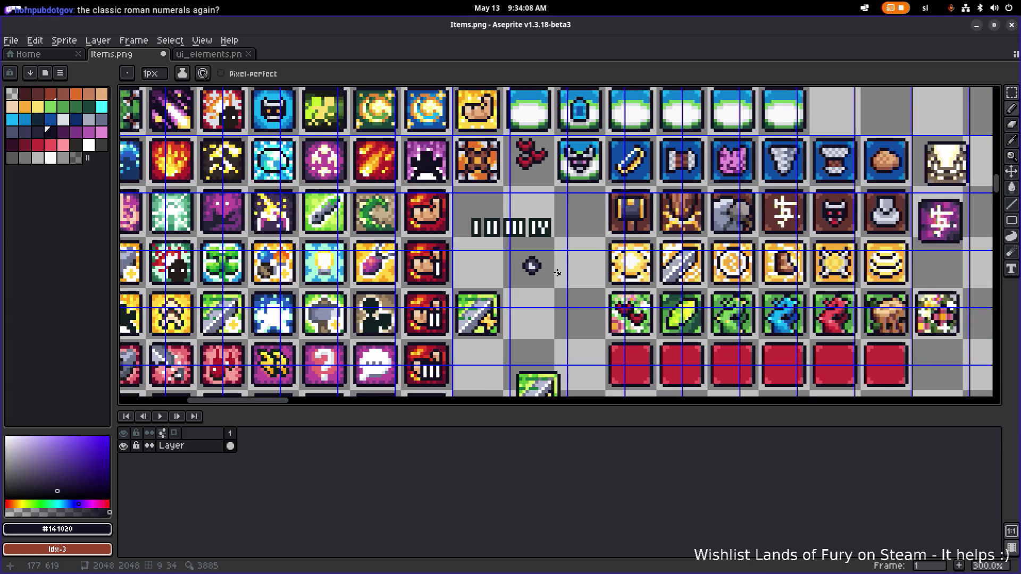
{"action": "scroll", "coordinate": [499, 288], "scroll_direction": "down", "scroll_amount": 1}
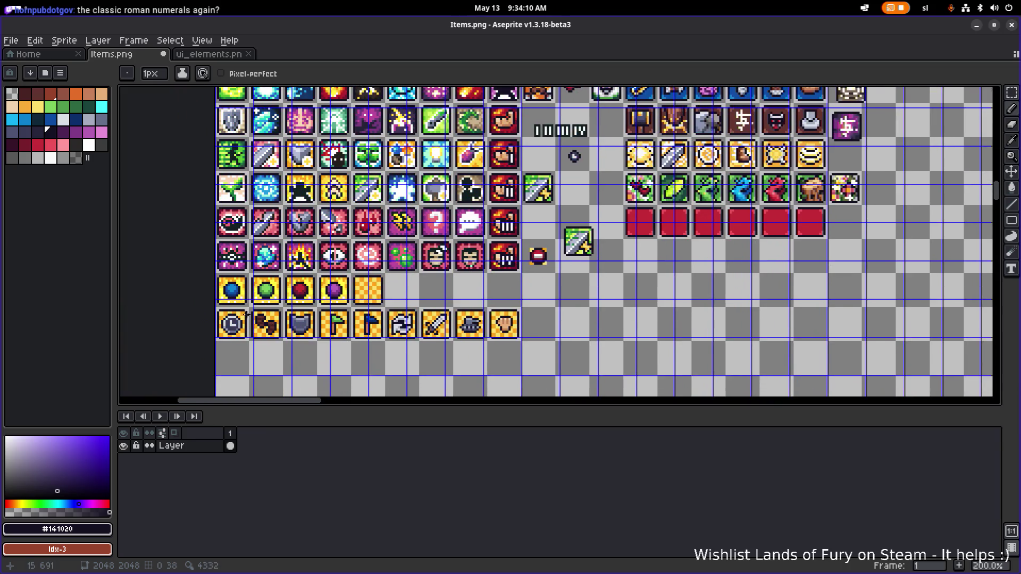
Repaint the orb's bottom-row and side pixels in grey-blue sampled from the clock tile
{"action": "left_click", "coordinate": [237, 317], "text": "alt"}
{"action": "scroll", "coordinate": [540, 272], "scroll_direction": "up", "scroll_amount": 5}
{"action": "scroll", "coordinate": [616, 263], "scroll_direction": "down", "scroll_amount": 4}
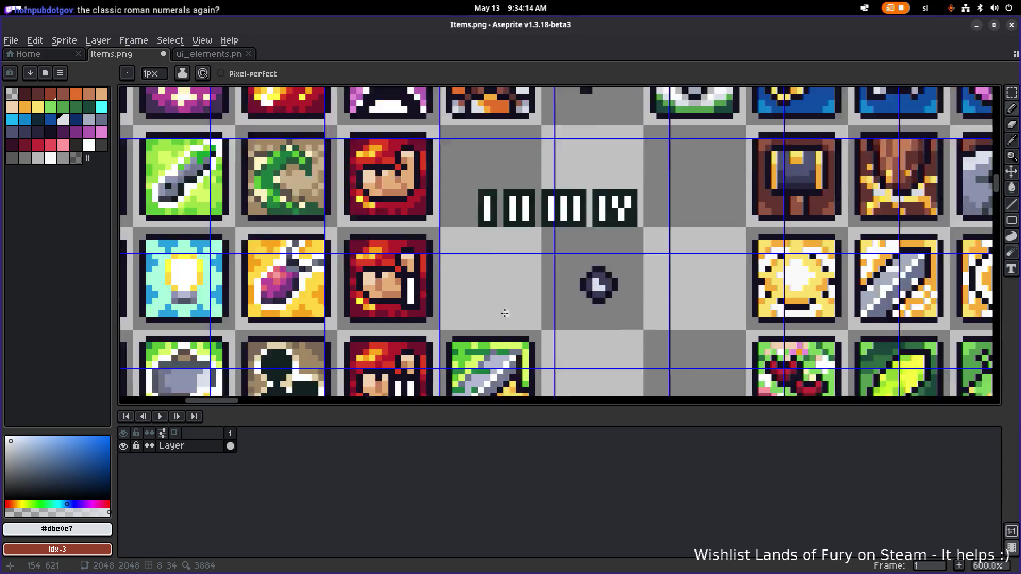
{"action": "scroll", "coordinate": [497, 188], "scroll_direction": "down", "scroll_amount": 2}
{"action": "scroll", "coordinate": [417, 308], "scroll_direction": "up", "scroll_amount": 2}
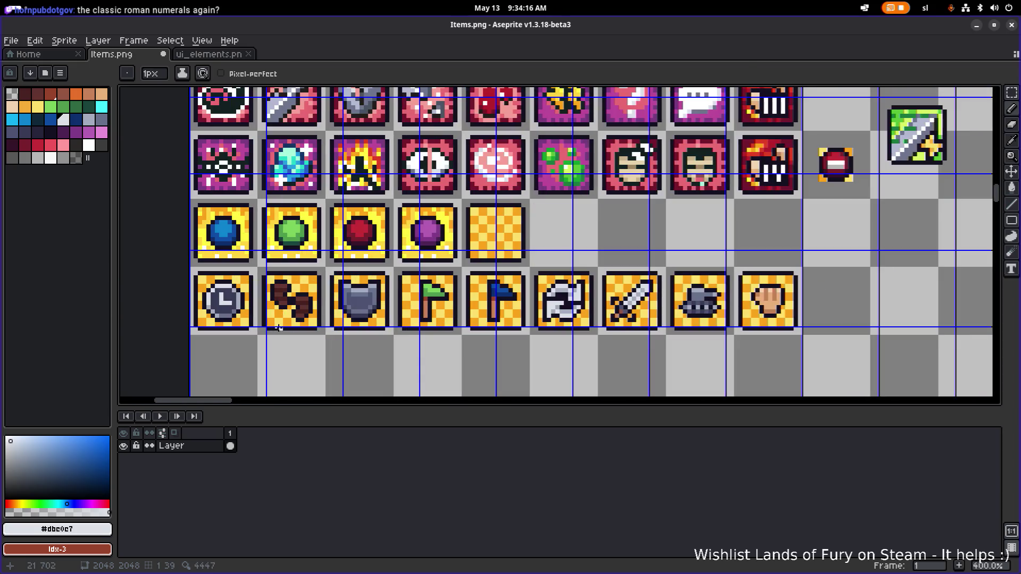
{"action": "scroll", "coordinate": [236, 325], "scroll_direction": "up", "scroll_amount": 3}
{"action": "left_click", "coordinate": [236, 325], "text": "alt"}
{"action": "scroll", "coordinate": [236, 324], "scroll_direction": "down", "scroll_amount": 3}
{"action": "scroll", "coordinate": [560, 212], "scroll_direction": "up", "scroll_amount": 3}
{"action": "scroll", "coordinate": [345, 230], "scroll_direction": "up", "scroll_amount": 2}
{"action": "left_click_drag", "start_coordinate": [364, 233], "coordinate": [376, 233]}
{"action": "left_click", "coordinate": [349, 220]}
{"action": "left_click", "coordinate": [387, 220]}
{"action": "left_click", "coordinate": [387, 207]}
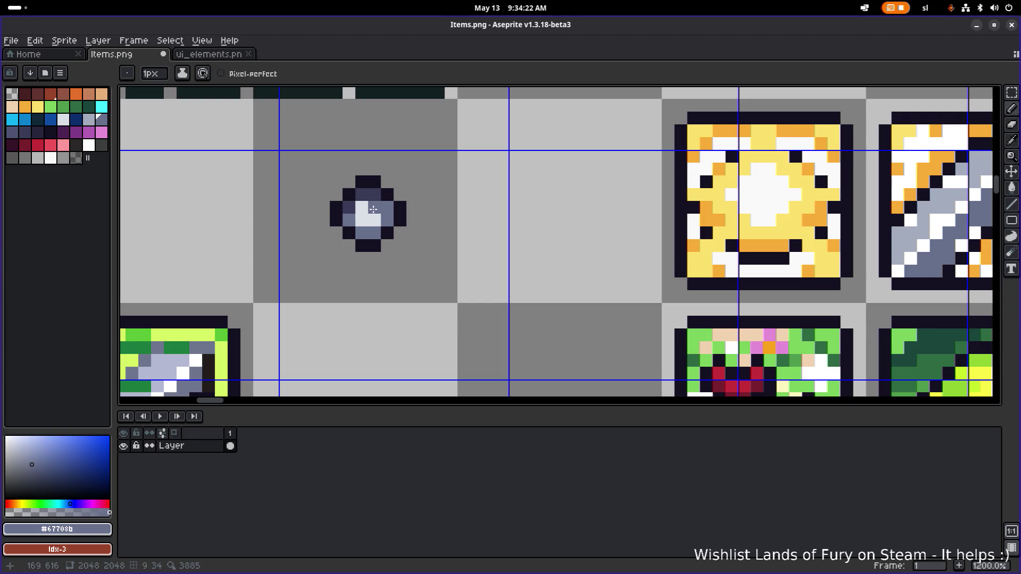
{"action": "scroll", "coordinate": [414, 208], "scroll_direction": "down", "scroll_amount": 3}
{"action": "scroll", "coordinate": [414, 208], "scroll_direction": "up", "scroll_amount": 4}
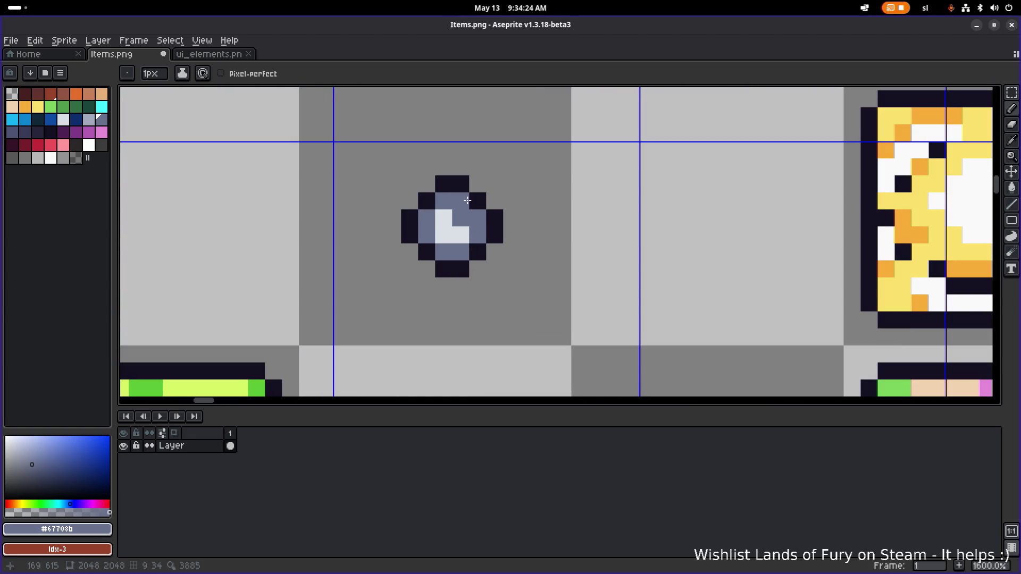
{"action": "scroll", "coordinate": [533, 216], "scroll_direction": "down", "scroll_amount": 4}
Undo the last pencil stroke and box-select the small gem sprite
{"action": "key", "text": "ctrl+z"}
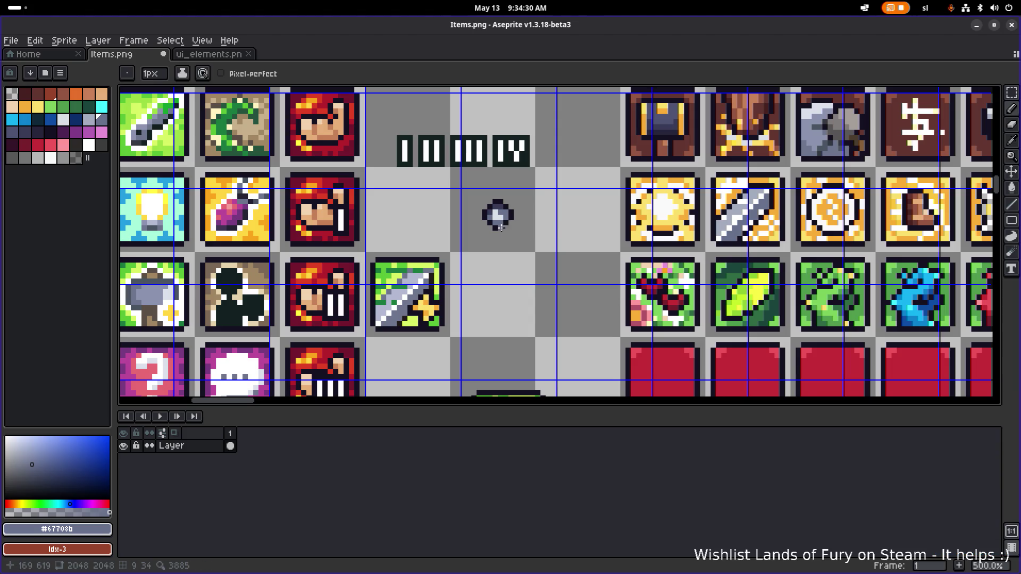
{"action": "scroll", "coordinate": [497, 229], "scroll_direction": "down", "scroll_amount": 1}
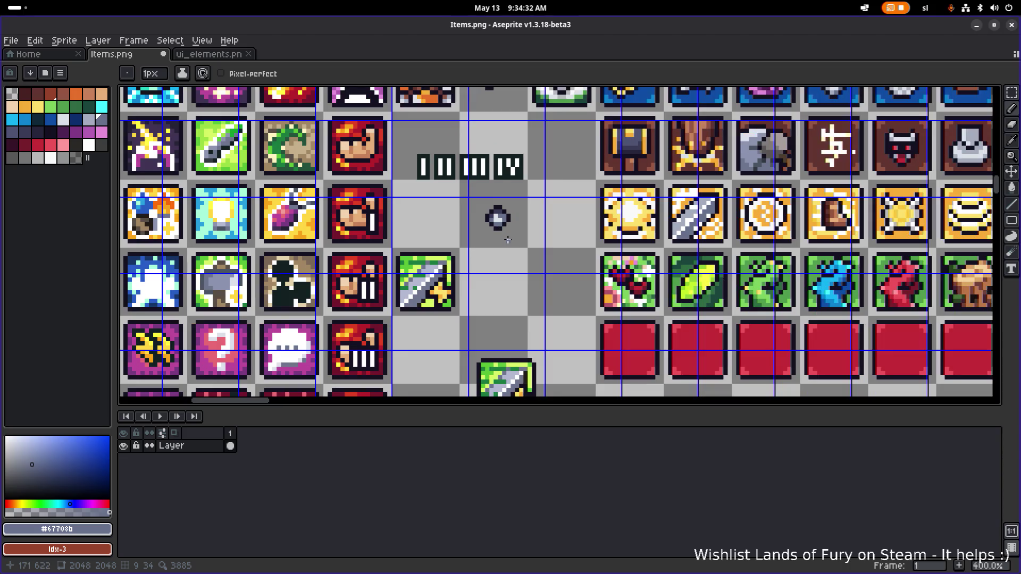
{"action": "key", "text": "m"}
{"action": "left_click_drag", "start_coordinate": [469, 185], "coordinate": [547, 241]}
{"action": "mouse_move", "coordinate": [513, 205]}
{"action": "left_mouse_down"}
{"action": "mouse_move", "coordinate": [520, 241]}
{"action": "mouse_move", "coordinate": [506, 291]}
{"action": "mouse_move", "coordinate": [495, 292]}
{"action": "mouse_move", "coordinate": [507, 296]}
{"action": "mouse_move", "coordinate": [497, 237]}
{"action": "mouse_move", "coordinate": [507, 245]}
{"action": "left_mouse_up"}
{"action": "scroll", "coordinate": [521, 311], "scroll_direction": "down", "scroll_amount": 1}
{"action": "scroll", "coordinate": [508, 245], "scroll_direction": "down", "scroll_amount": 2}
{"action": "scroll", "coordinate": [507, 245], "scroll_direction": "up", "scroll_amount": 1}
Drag the gem sprite up-left to P: 162, 429, beside the pink heart icon
{"action": "mouse_move", "coordinate": [524, 183]}
{"action": "left_mouse_down"}
{"action": "mouse_move", "coordinate": [510, 112]}
{"action": "mouse_move", "coordinate": [482, 154]}
{"action": "mouse_move", "coordinate": [467, 233]}
{"action": "mouse_move", "coordinate": [481, 112]}
{"action": "left_mouse_up"}
{"action": "scroll", "coordinate": [482, 155], "scroll_direction": "up", "scroll_amount": 3}
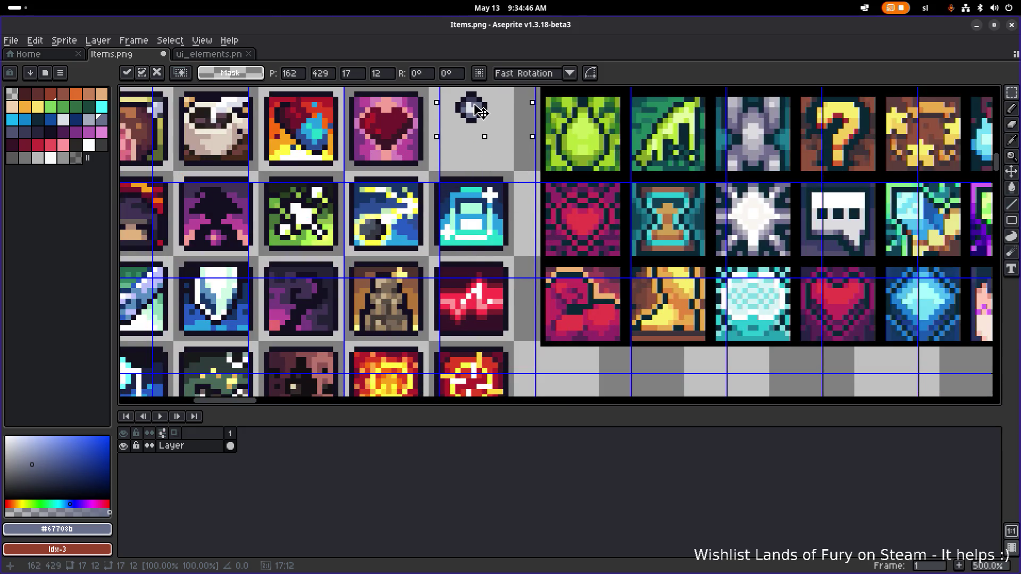
{"action": "scroll", "coordinate": [480, 117], "scroll_direction": "down", "scroll_amount": 1}
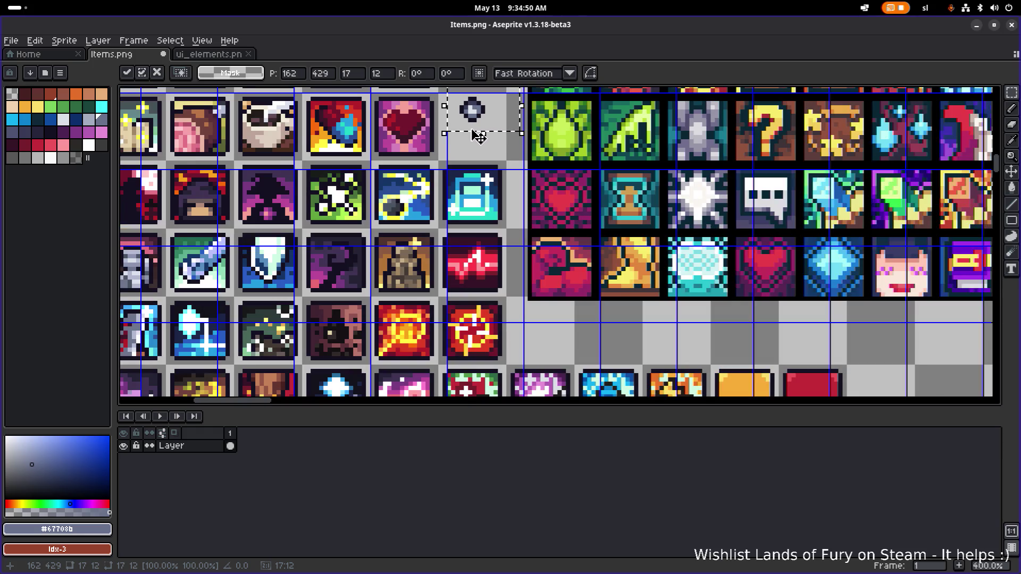
{"action": "scroll", "coordinate": [466, 132], "scroll_direction": "down", "scroll_amount": 3}
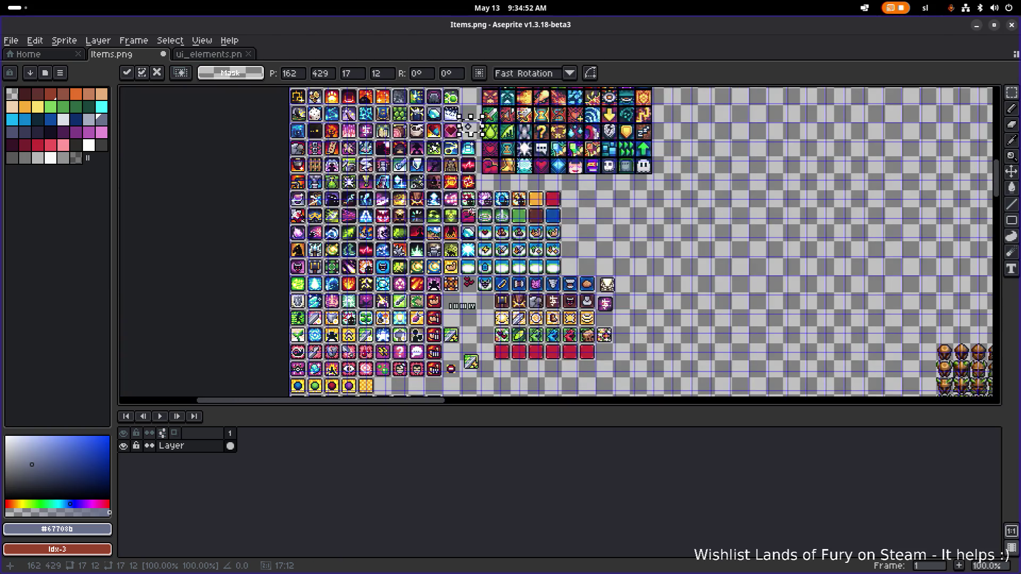
{"action": "scroll", "coordinate": [470, 127], "scroll_direction": "up", "scroll_amount": 4}
{"action": "scroll", "coordinate": [461, 176], "scroll_direction": "down", "scroll_amount": 2}
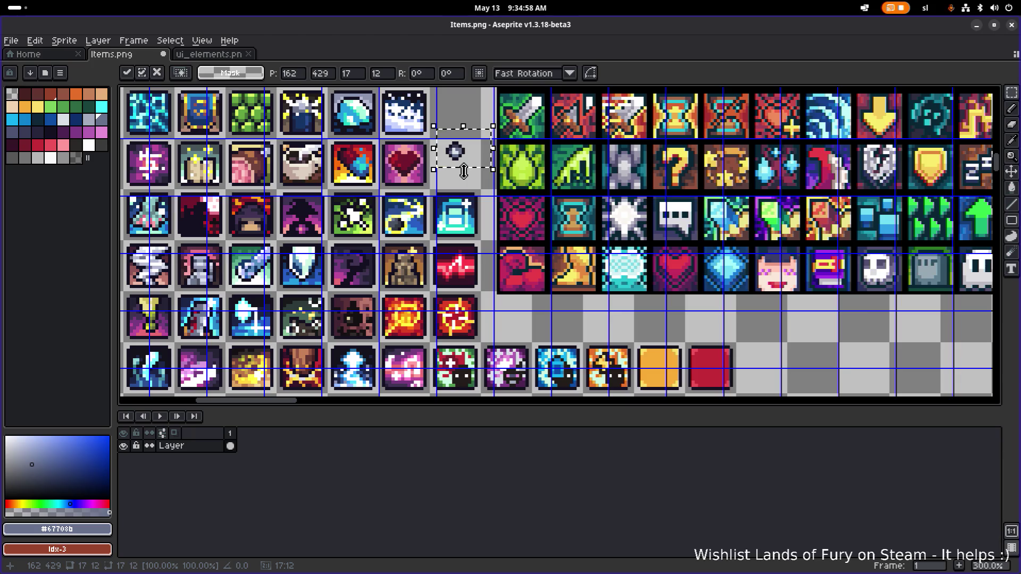
{"action": "scroll", "coordinate": [463, 172], "scroll_direction": "down", "scroll_amount": 2}
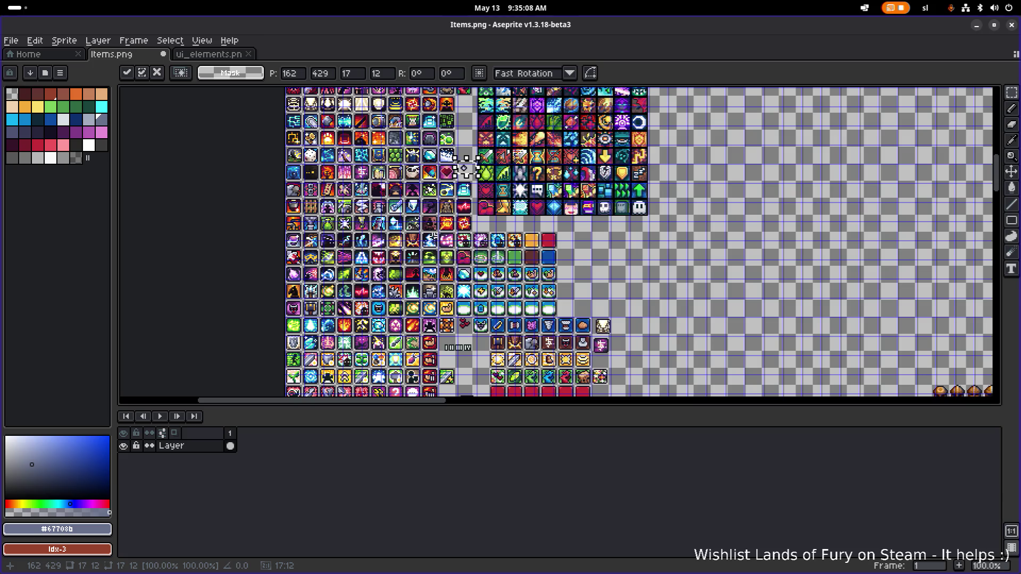
{"action": "scroll", "coordinate": [458, 172], "scroll_direction": "up", "scroll_amount": 1}
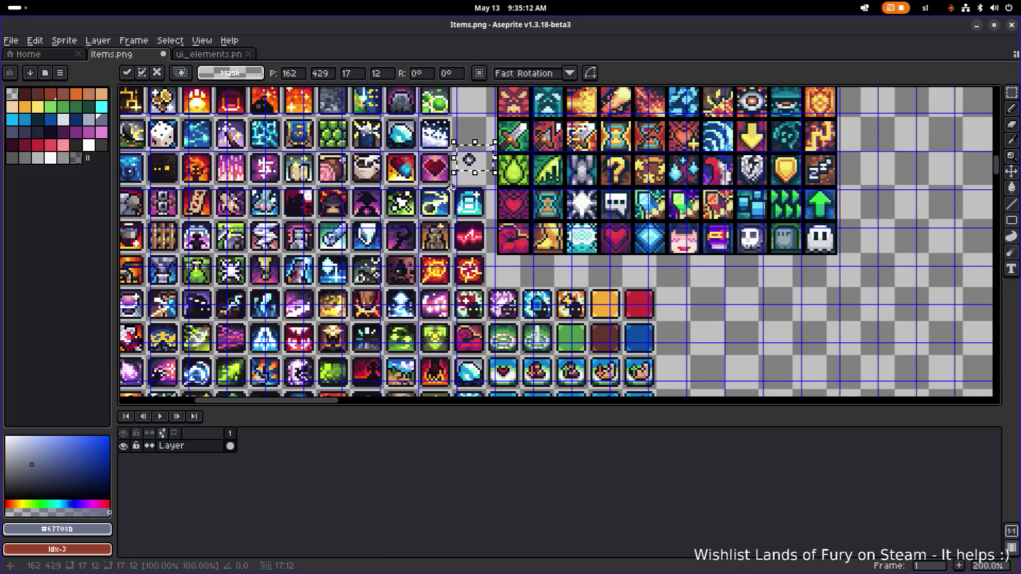
{"action": "scroll", "coordinate": [462, 150], "scroll_direction": "down", "scroll_amount": 3}
{"action": "scroll", "coordinate": [462, 150], "scroll_direction": "left", "scroll_amount": 4}
{"action": "scroll", "coordinate": [463, 151], "scroll_direction": "down", "scroll_amount": 5}
{"action": "scroll", "coordinate": [463, 151], "scroll_direction": "left", "scroll_amount": 1}
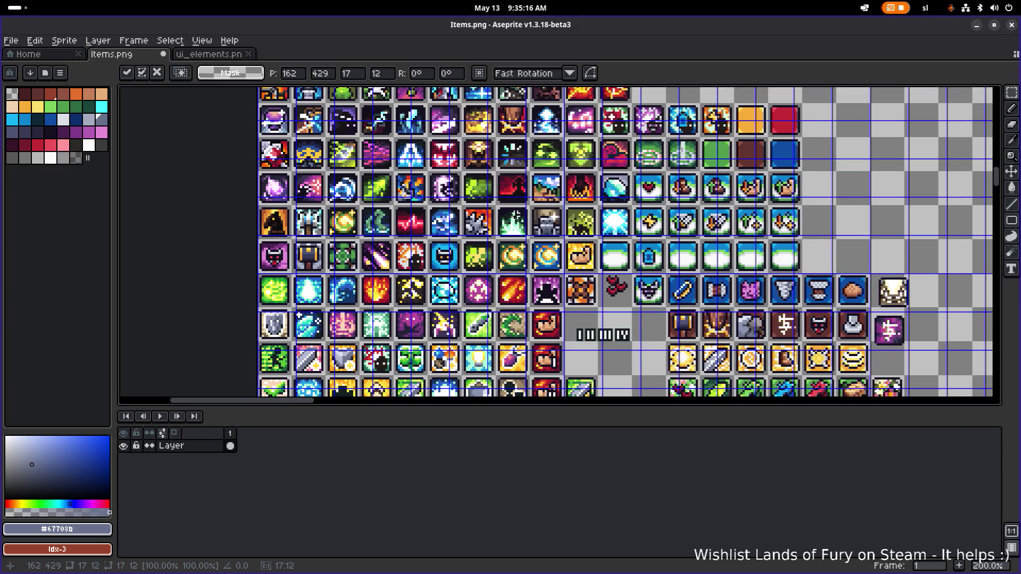
{"action": "scroll", "coordinate": [463, 151], "scroll_direction": "down", "scroll_amount": 3}
{"action": "scroll", "coordinate": [462, 151], "scroll_direction": "right", "scroll_amount": 2}
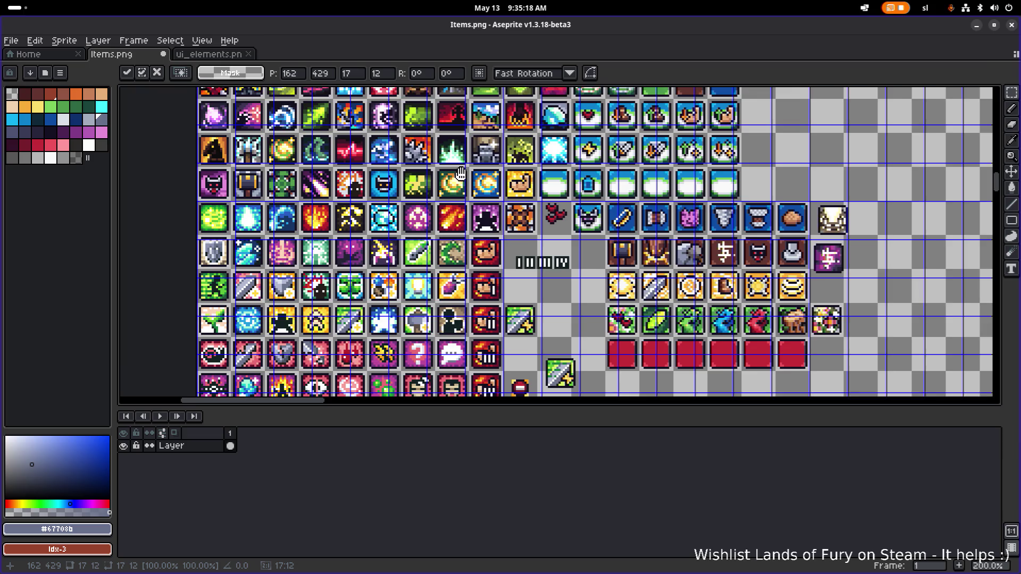
{"action": "scroll", "coordinate": [462, 183], "scroll_direction": "up", "scroll_amount": 1}
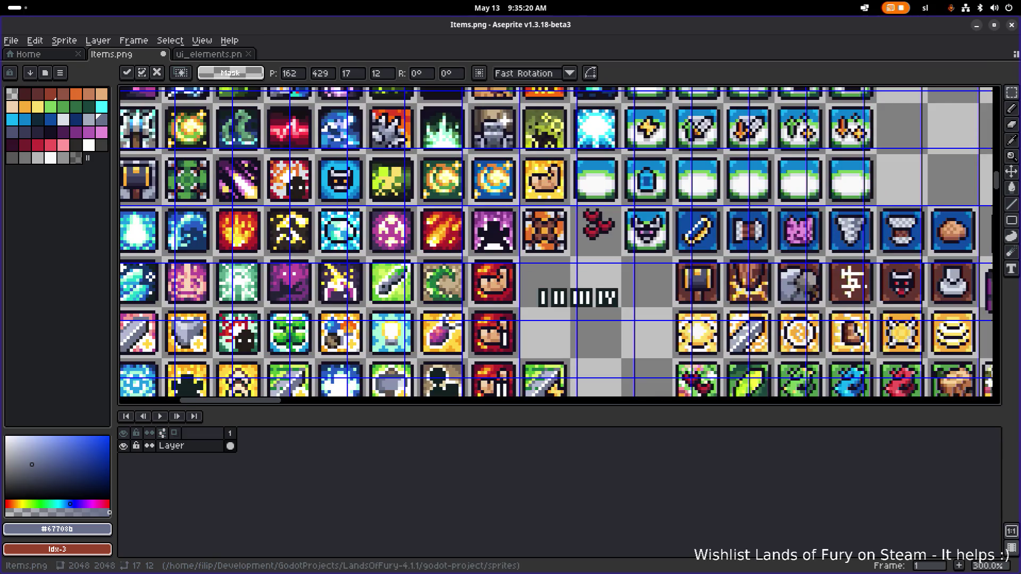
{"action": "mouse_move", "coordinate": [299, 296]}
{"action": "left_mouse_down"}
{"action": "mouse_move", "coordinate": [303, 354]}
{"action": "mouse_move", "coordinate": [360, 258]}
{"action": "mouse_move", "coordinate": [464, 137]}
{"action": "left_mouse_up"}
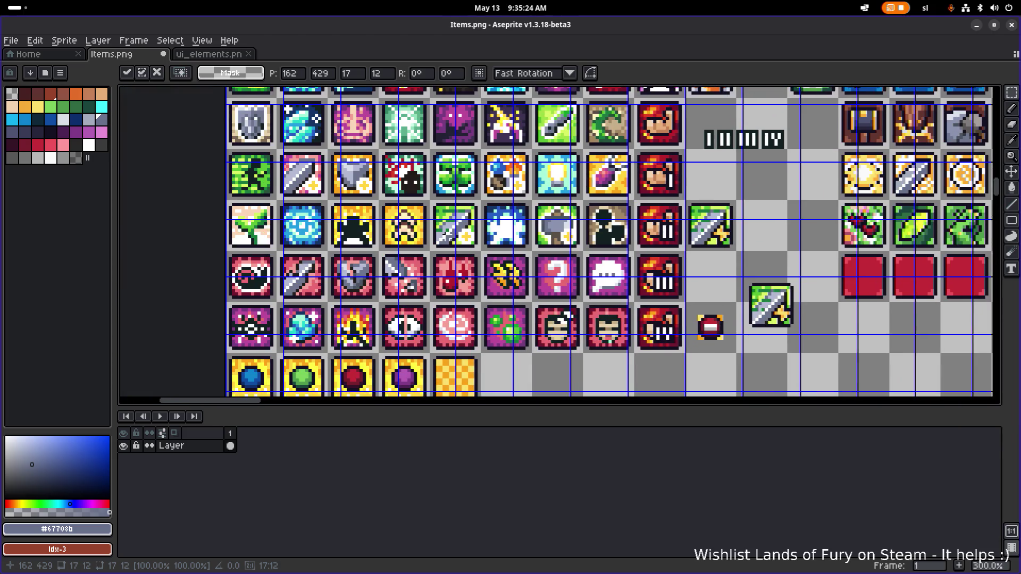
{"action": "mouse_move", "coordinate": [434, 173]}
{"action": "left_mouse_down"}
{"action": "mouse_move", "coordinate": [447, 220]}
{"action": "mouse_move", "coordinate": [415, 291]}
{"action": "left_mouse_up"}
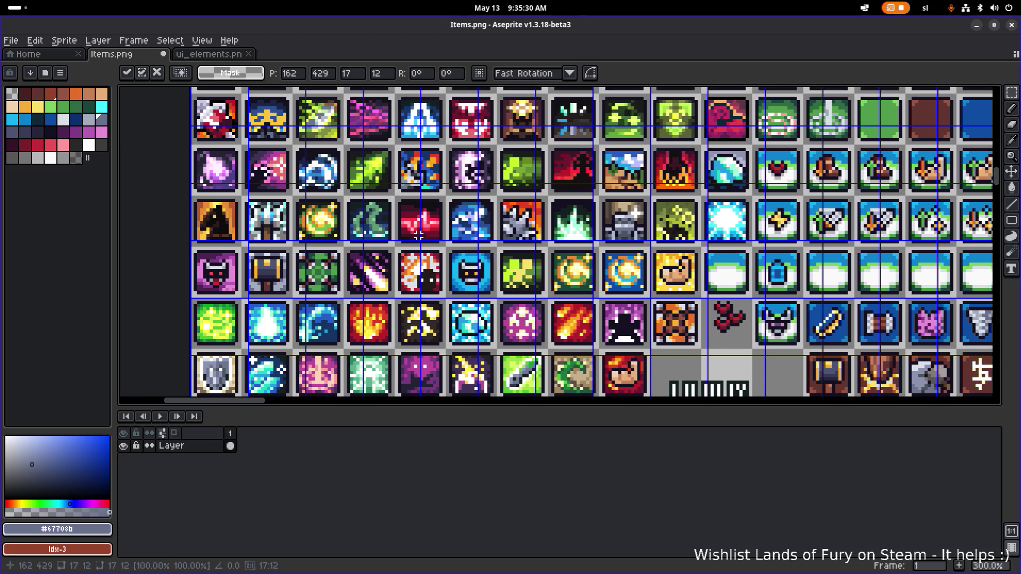
{"action": "scroll", "coordinate": [431, 235], "scroll_direction": "up", "scroll_amount": 2}
{"action": "left_click_drag", "start_coordinate": [419, 218], "coordinate": [420, 269]}
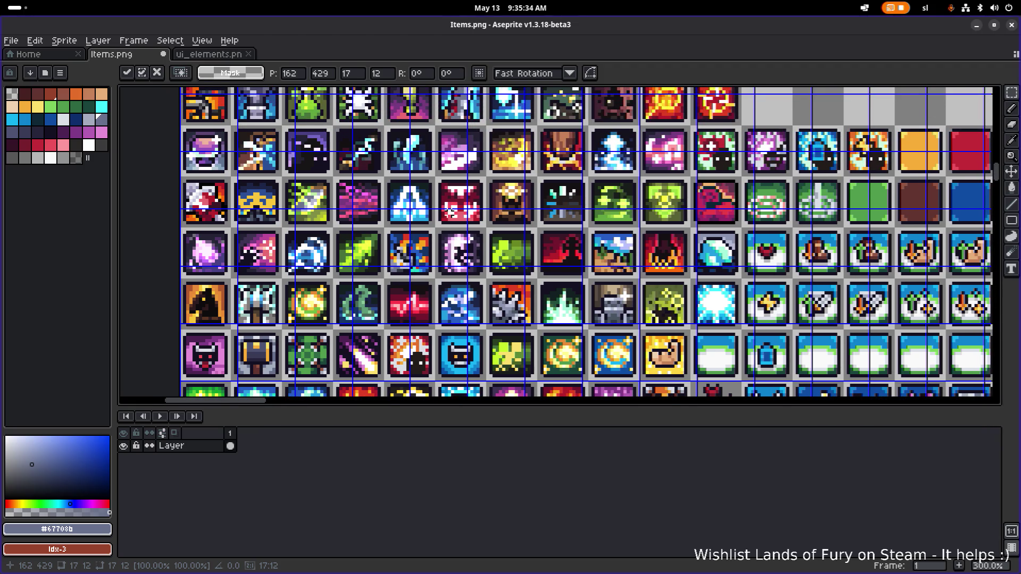
{"action": "scroll", "coordinate": [568, 313], "scroll_direction": "up", "scroll_amount": 4}
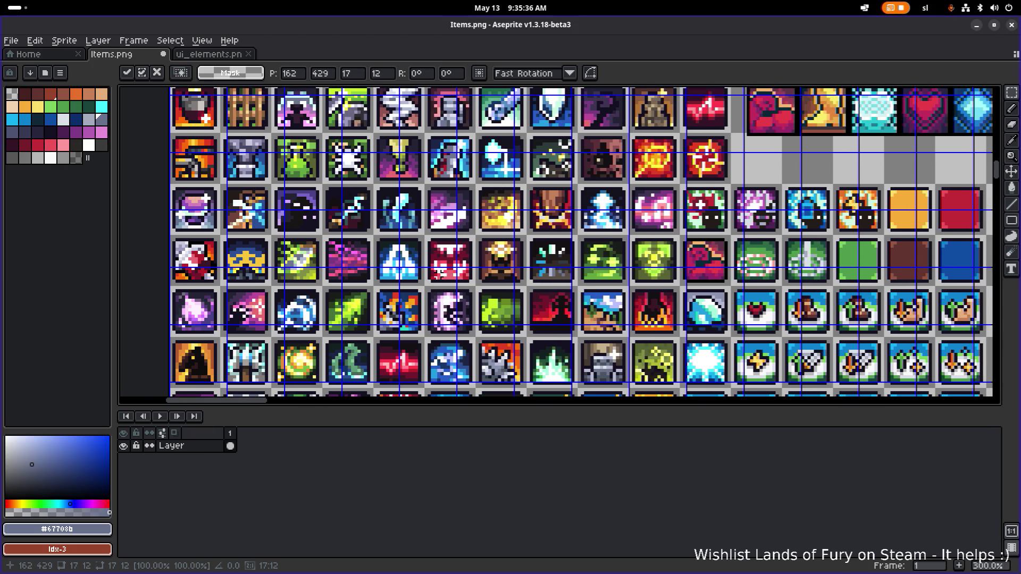
{"action": "scroll", "coordinate": [579, 242], "scroll_direction": "up", "scroll_amount": 3}
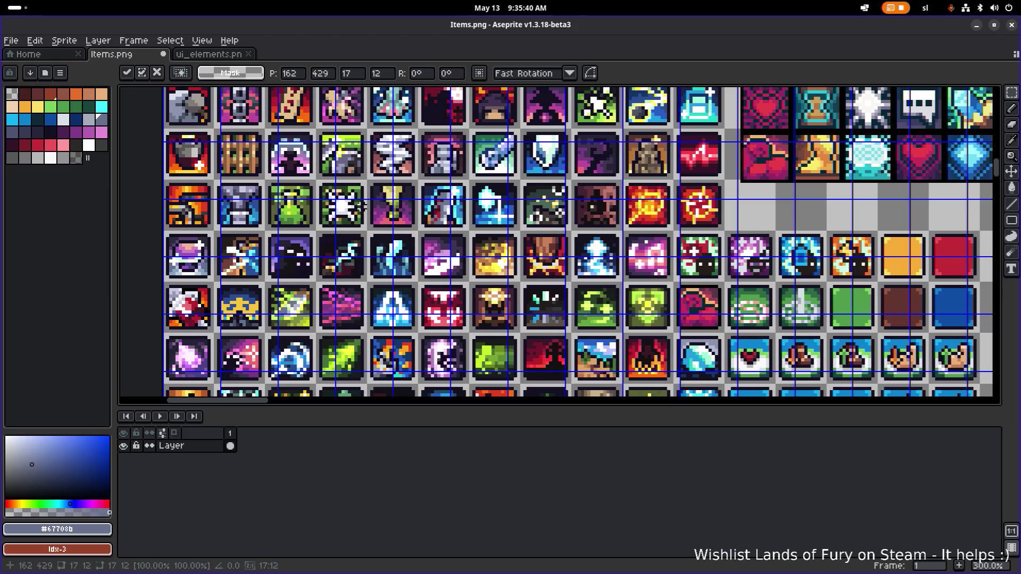
{"action": "scroll", "coordinate": [363, 206], "scroll_direction": "up", "scroll_amount": 3}
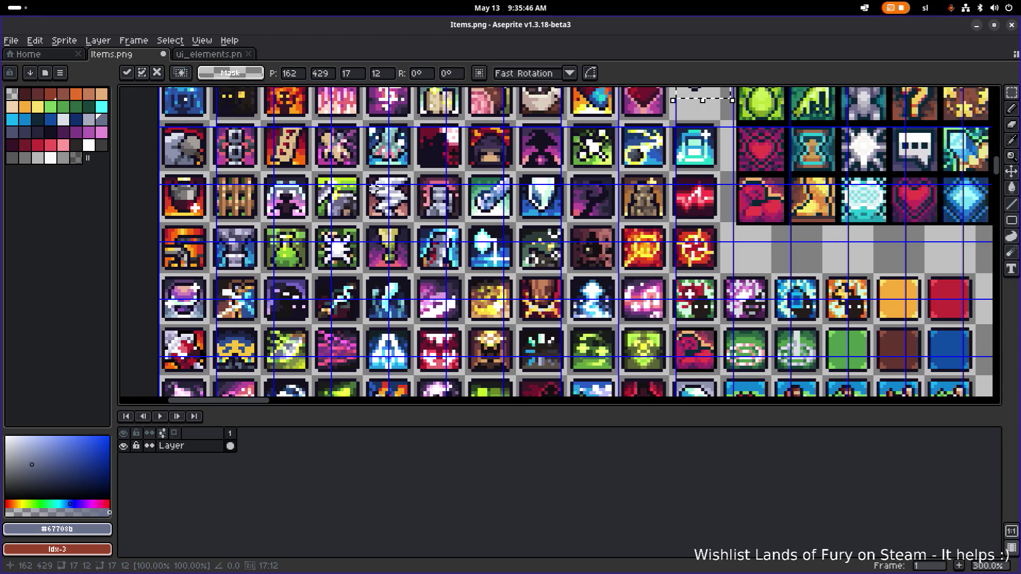
{"action": "scroll", "coordinate": [375, 186], "scroll_direction": "up", "scroll_amount": 3}
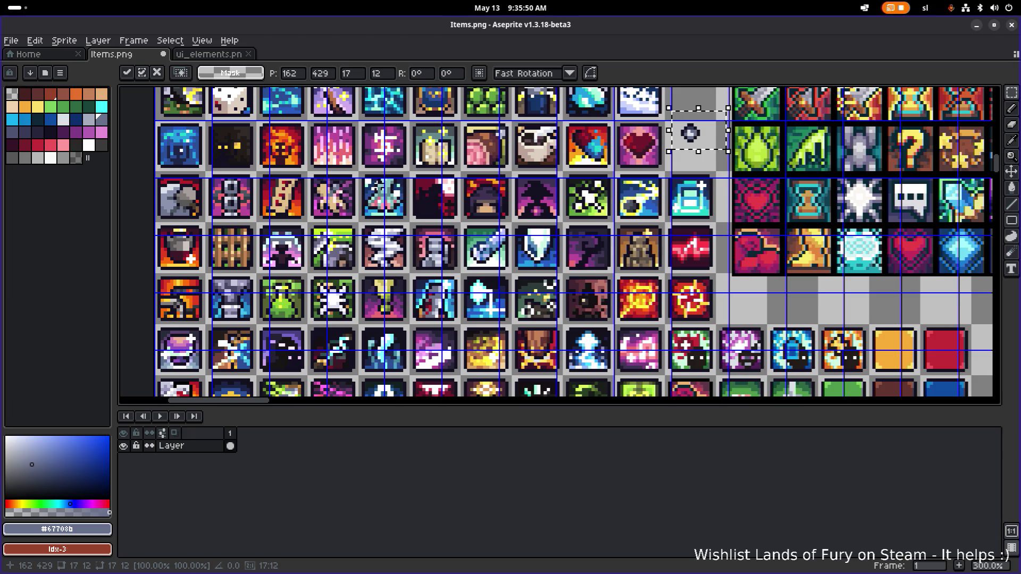
{"action": "scroll", "coordinate": [376, 189], "scroll_direction": "left", "scroll_amount": 2}
{"action": "scroll", "coordinate": [377, 180], "scroll_direction": "right", "scroll_amount": 2}
{"action": "scroll", "coordinate": [376, 165], "scroll_direction": "down", "scroll_amount": 1}
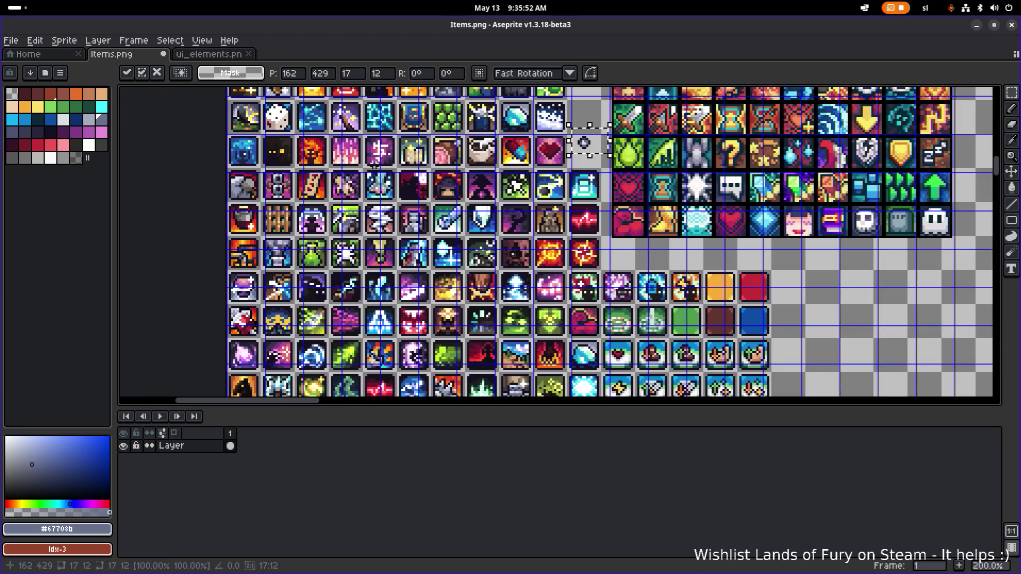
{"action": "scroll", "coordinate": [347, 176], "scroll_direction": "up", "scroll_amount": 1}
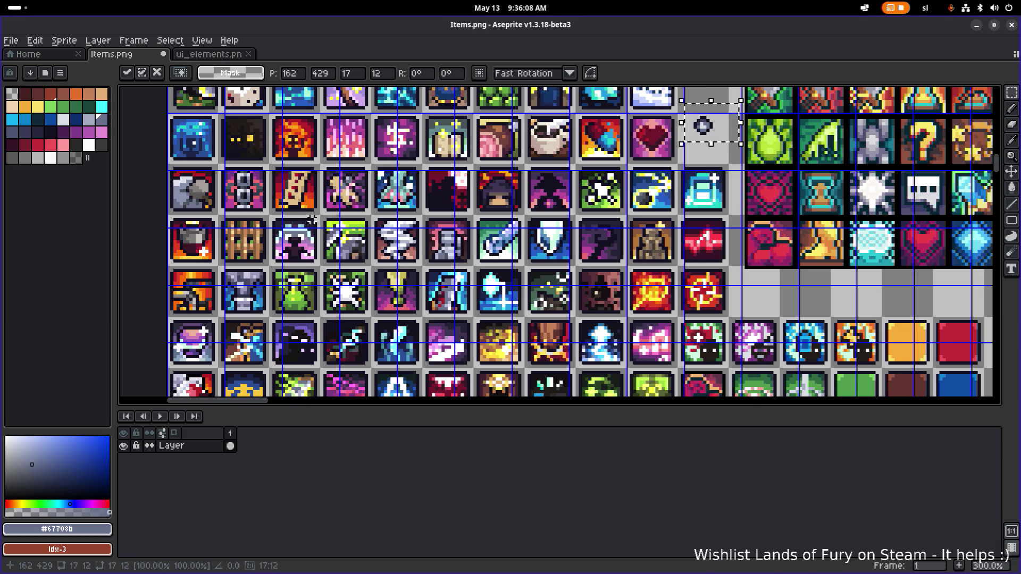
{"action": "mouse_move", "coordinate": [354, 165]}
{"action": "left_mouse_down"}
{"action": "mouse_move", "coordinate": [354, 198]}
{"action": "mouse_move", "coordinate": [332, 198]}
{"action": "mouse_move", "coordinate": [336, 214]}
{"action": "mouse_move", "coordinate": [361, 206]}
{"action": "mouse_move", "coordinate": [353, 218]}
{"action": "left_mouse_up"}
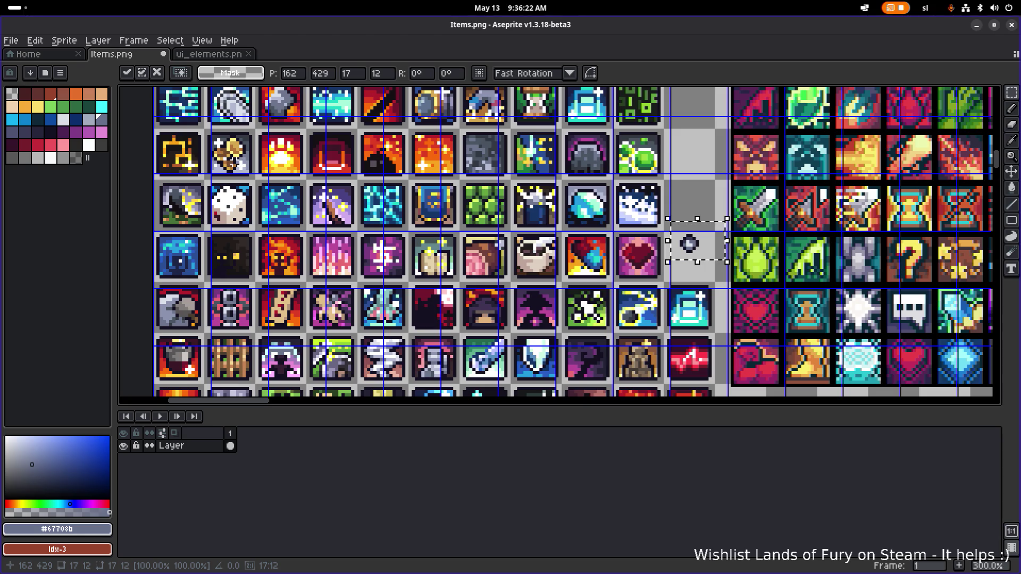
{"action": "scroll", "coordinate": [575, 241], "scroll_direction": "up", "scroll_amount": 2}
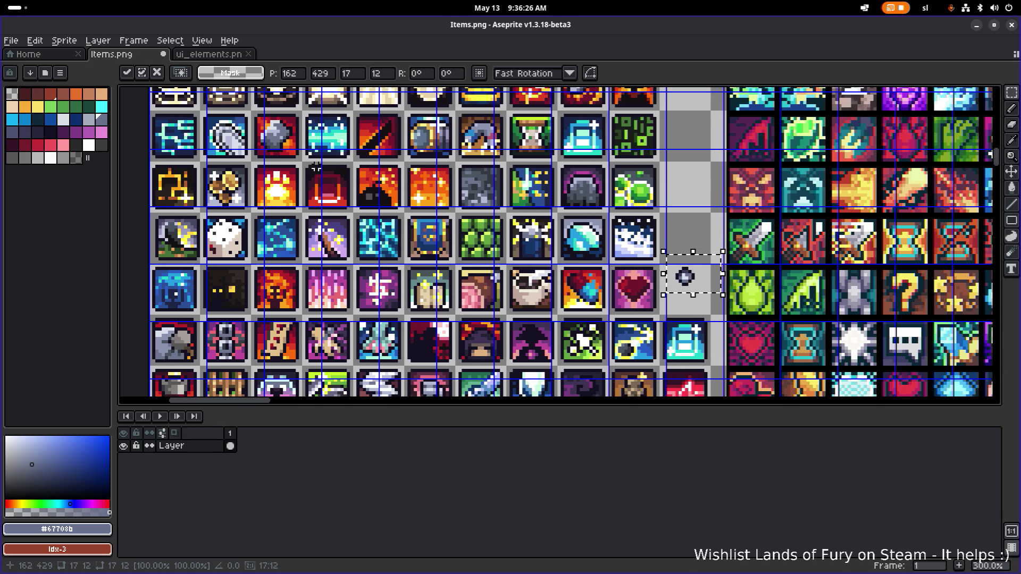
{"action": "scroll", "coordinate": [337, 186], "scroll_direction": "up", "scroll_amount": 4}
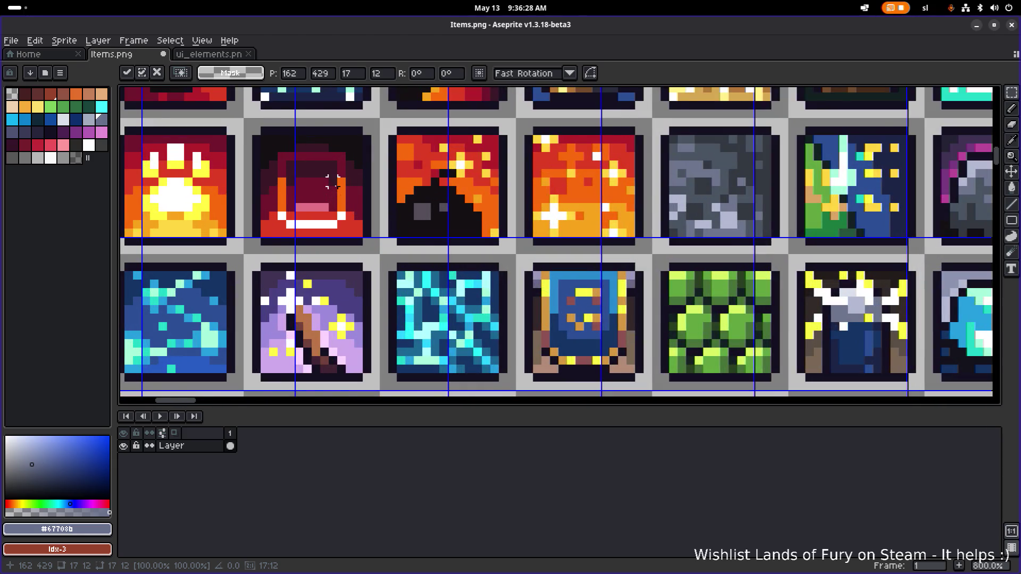
{"action": "scroll", "coordinate": [333, 183], "scroll_direction": "down", "scroll_amount": 4}
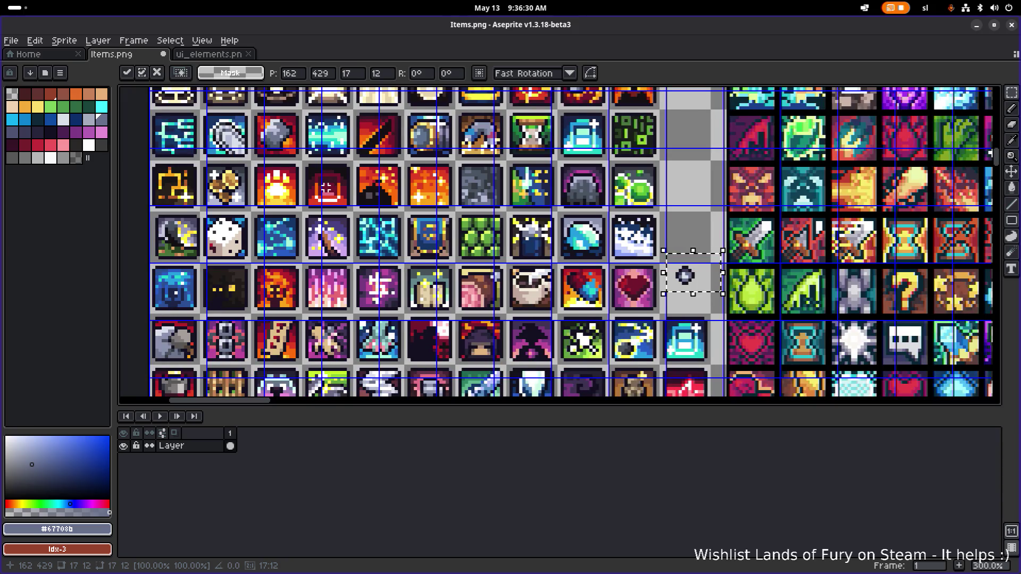
{"action": "scroll", "coordinate": [327, 187], "scroll_direction": "up", "scroll_amount": 3}
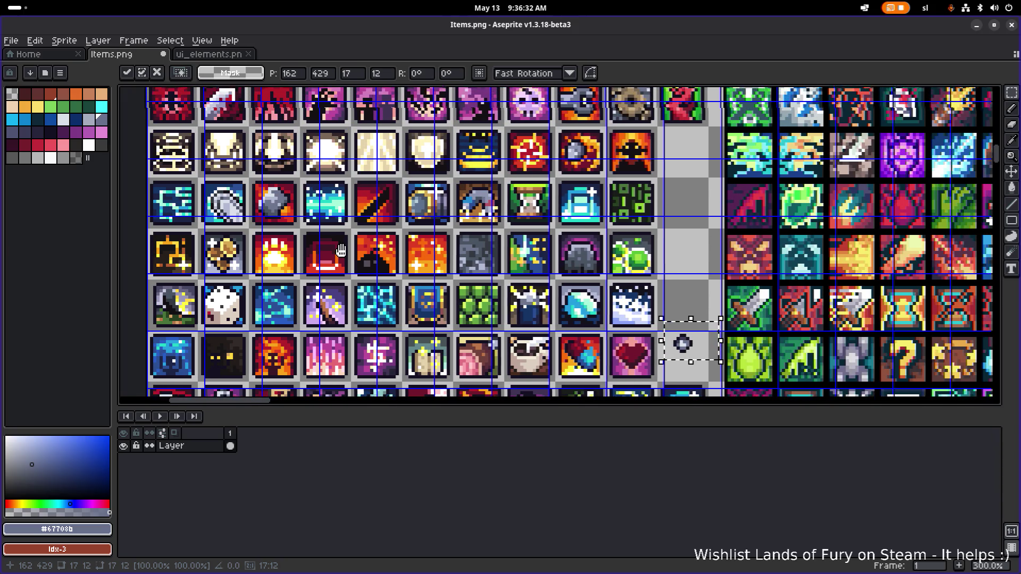
{"action": "mouse_move", "coordinate": [340, 241]}
{"action": "left_mouse_down"}
{"action": "mouse_move", "coordinate": [311, 333]}
{"action": "mouse_move", "coordinate": [365, 266]}
{"action": "mouse_move", "coordinate": [397, 139]}
{"action": "left_mouse_up"}
Let the gem selection drop beside the heart icon and zoom the sheet around it
{"action": "left_click_drag", "start_coordinate": [377, 246], "coordinate": [391, 190]}
{"action": "scroll", "coordinate": [589, 244], "scroll_direction": "down", "scroll_amount": 2}
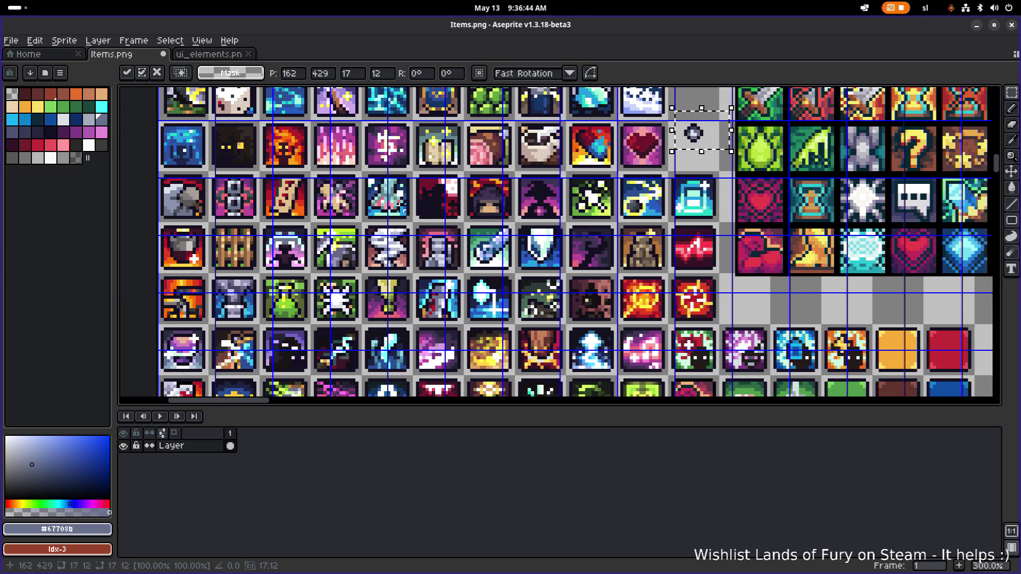
{"action": "scroll", "coordinate": [374, 184], "scroll_direction": "up", "scroll_amount": 4}
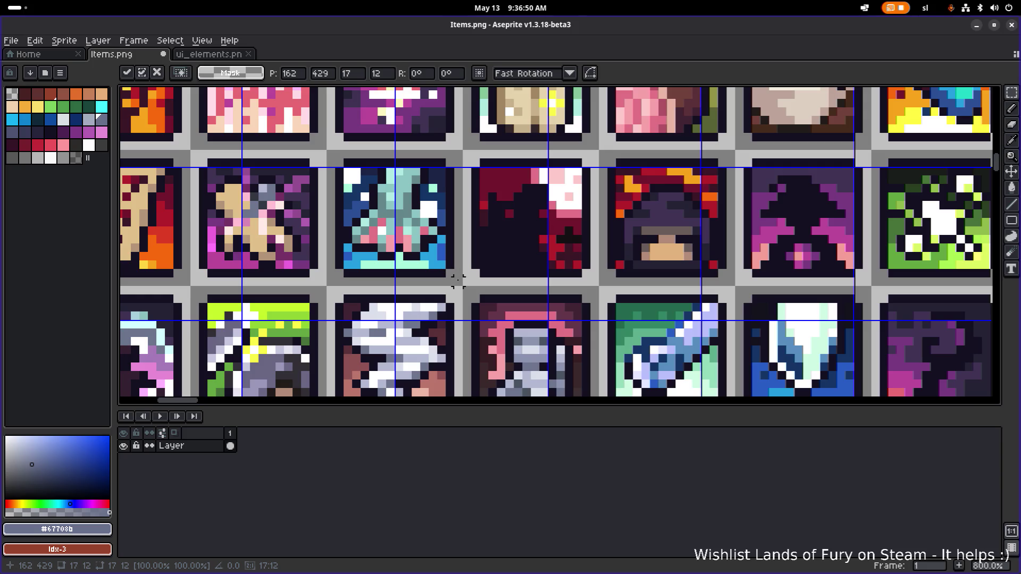
{"action": "scroll", "coordinate": [372, 210], "scroll_direction": "down", "scroll_amount": 3}
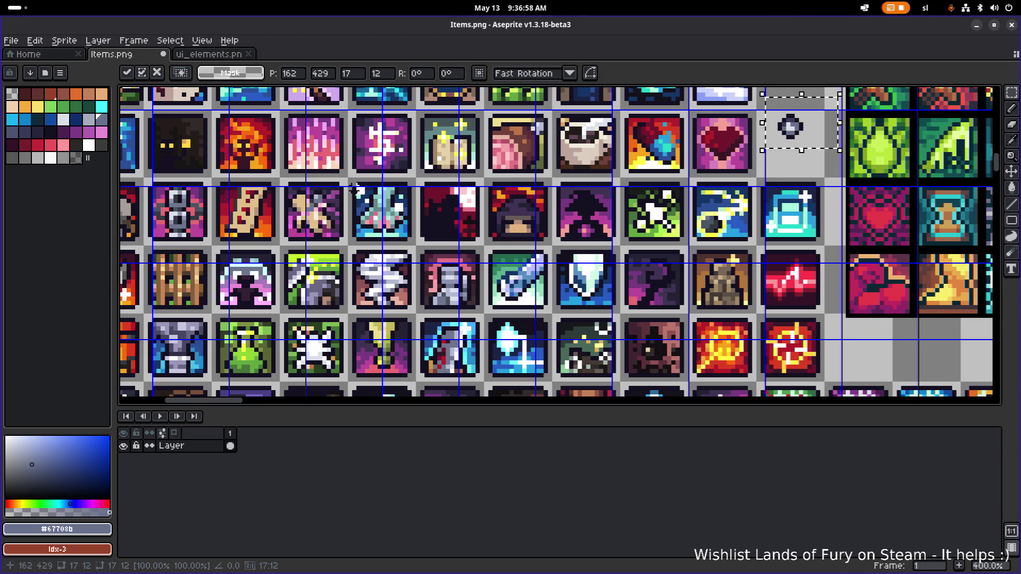
{"action": "scroll", "coordinate": [366, 198], "scroll_direction": "down", "scroll_amount": 2}
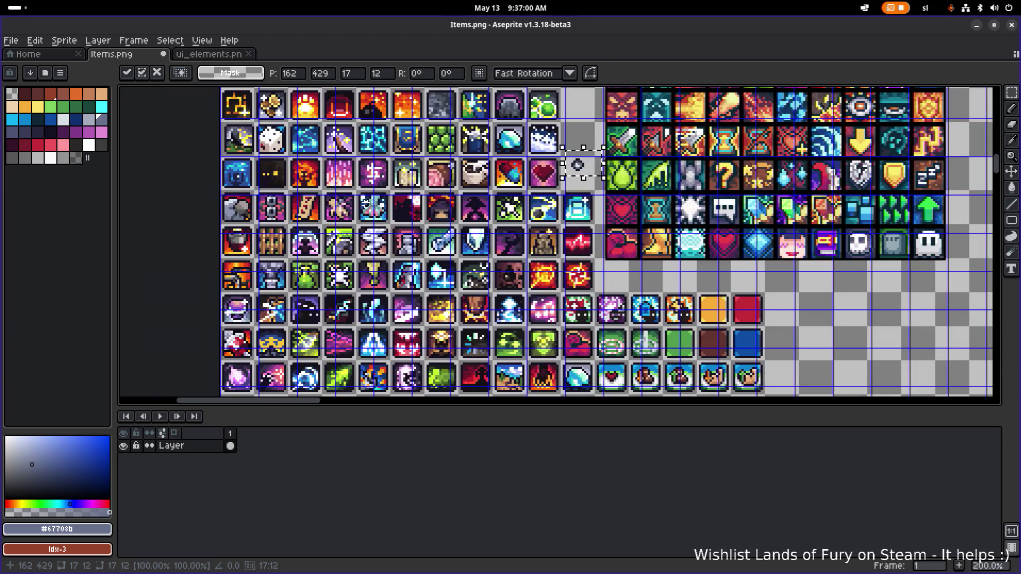
{"action": "scroll", "coordinate": [361, 211], "scroll_direction": "up", "scroll_amount": 1}
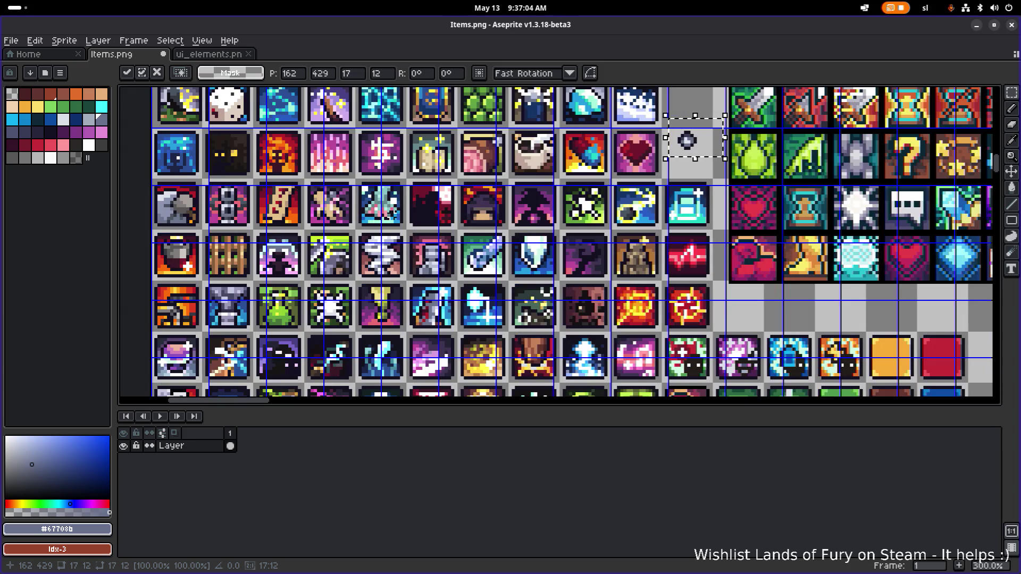
Pan down through the lower icon rows of Items.png to inspect them
{"action": "left_click_drag", "start_coordinate": [379, 218], "coordinate": [404, 198]}
{"action": "left_click_drag", "start_coordinate": [430, 239], "coordinate": [413, 188]}
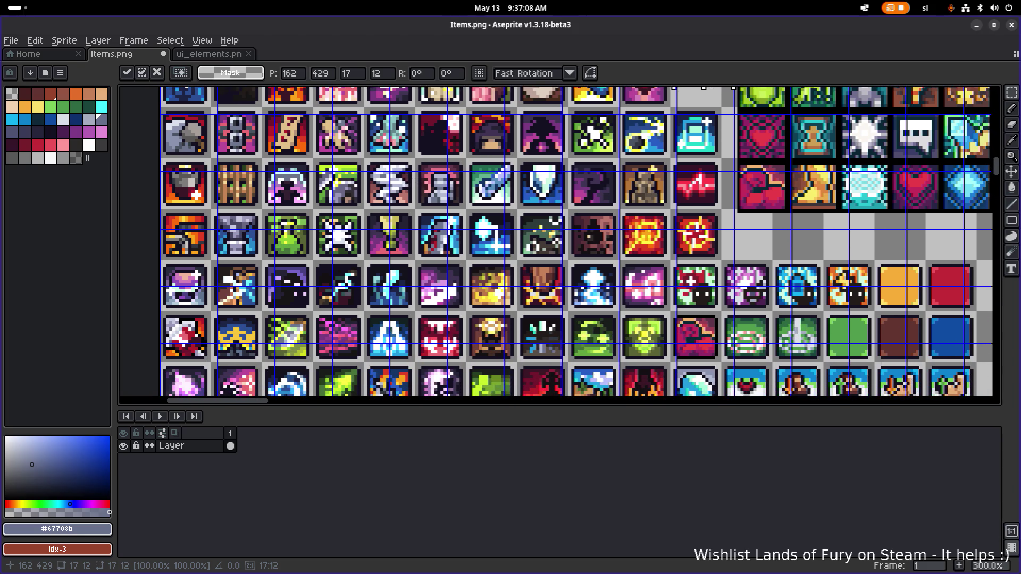
{"action": "mouse_move", "coordinate": [394, 235]}
{"action": "left_mouse_down"}
{"action": "mouse_move", "coordinate": [394, 193]}
{"action": "mouse_move", "coordinate": [398, 205]}
{"action": "left_mouse_up"}
{"action": "left_click_drag", "start_coordinate": [330, 239], "coordinate": [323, 206]}
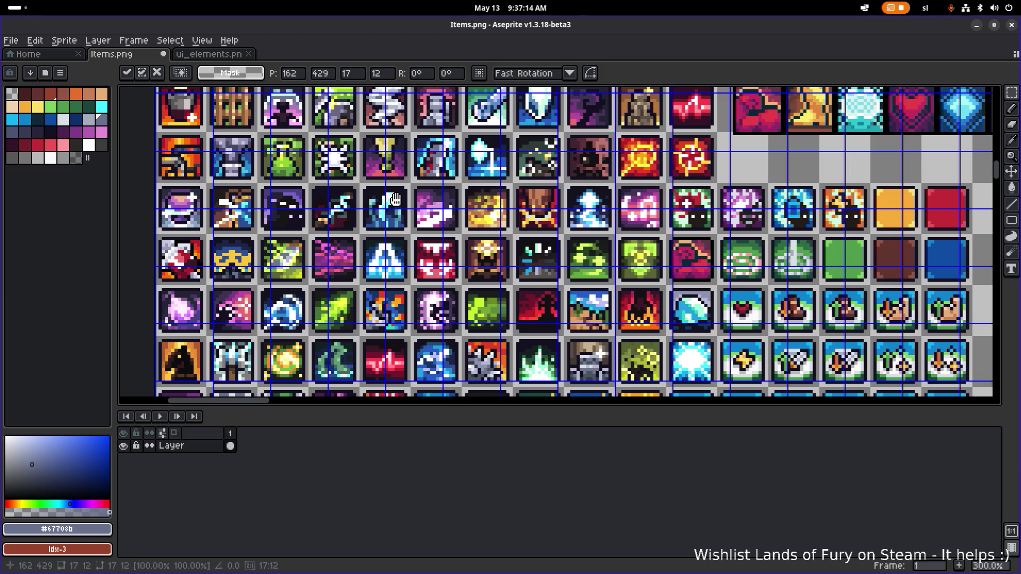
{"action": "left_click_drag", "start_coordinate": [395, 235], "coordinate": [367, 80]}
{"action": "left_click_drag", "start_coordinate": [434, 339], "coordinate": [437, 218]}
{"action": "left_click_drag", "start_coordinate": [434, 262], "coordinate": [436, 209]}
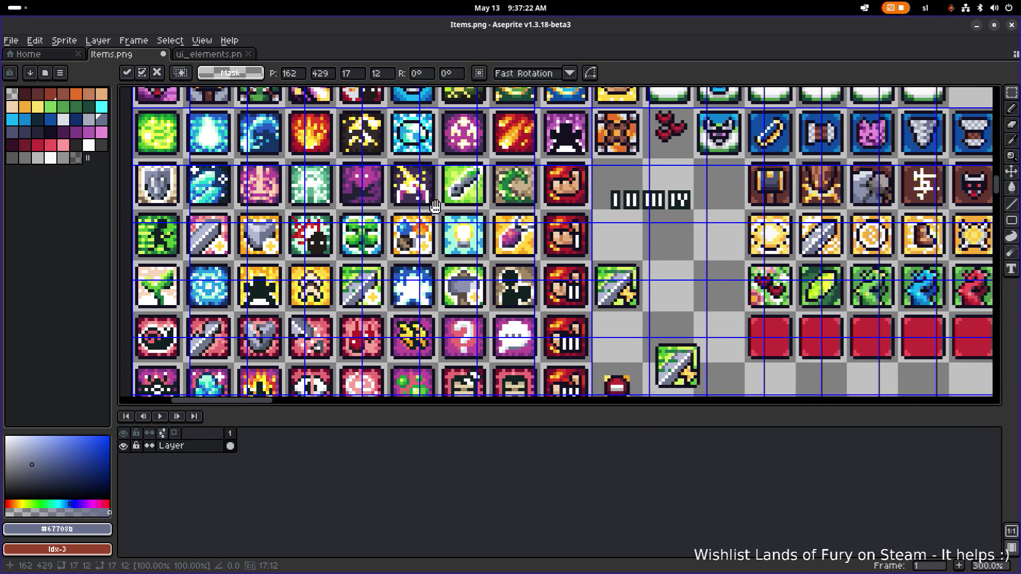
{"action": "mouse_move", "coordinate": [440, 290]}
{"action": "left_mouse_down"}
{"action": "mouse_move", "coordinate": [445, 125]}
{"action": "mouse_move", "coordinate": [456, 324]}
{"action": "mouse_move", "coordinate": [446, 296]}
{"action": "mouse_move", "coordinate": [472, 347]}
{"action": "mouse_move", "coordinate": [424, 502]}
{"action": "left_mouse_up"}
{"action": "scroll", "coordinate": [563, 233], "scroll_direction": "up", "scroll_amount": 3}
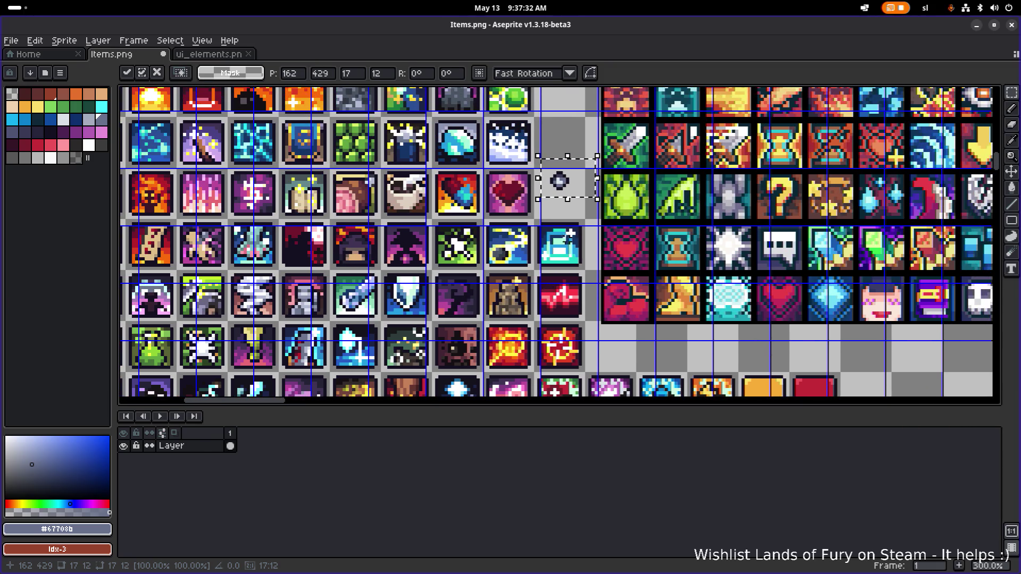
{"action": "scroll", "coordinate": [610, 243], "scroll_direction": "down", "scroll_amount": 3}
{"action": "left_click_drag", "start_coordinate": [584, 330], "coordinate": [585, 170]}
{"action": "mouse_move", "coordinate": [479, 426]}
{"action": "left_mouse_down"}
{"action": "mouse_move", "coordinate": [516, 204]}
{"action": "mouse_move", "coordinate": [542, 342]}
{"action": "left_mouse_up"}
Marquee-select the 16×16 cell holding the teal icon with the white plus sign
{"action": "left_click_drag", "start_coordinate": [521, 191], "coordinate": [498, 243]}
{"action": "left_click_drag", "start_coordinate": [510, 113], "coordinate": [498, 246]}
{"action": "scroll", "coordinate": [481, 189], "scroll_direction": "up", "scroll_amount": 4}
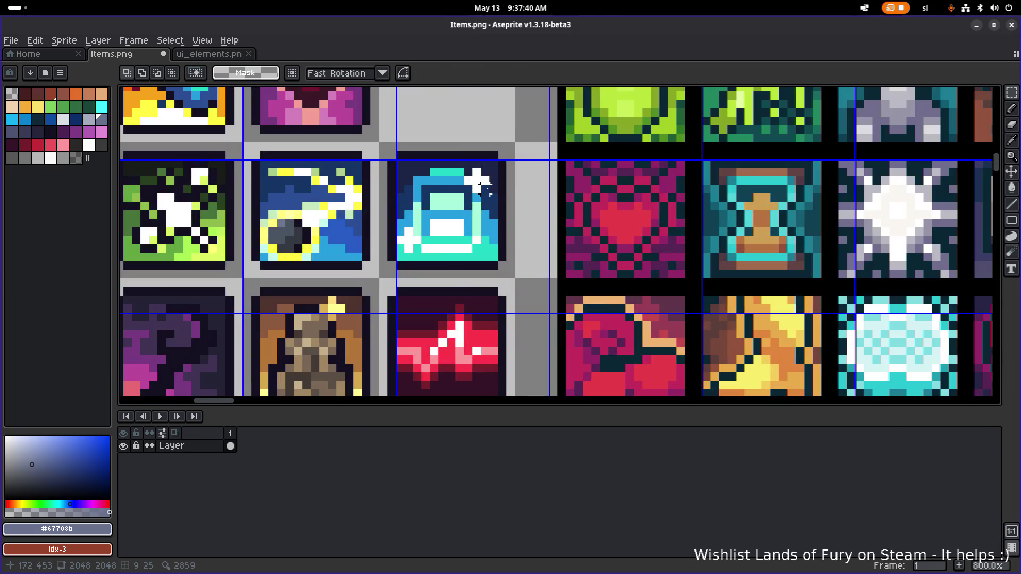
{"action": "scroll", "coordinate": [481, 188], "scroll_direction": "down", "scroll_amount": 3}
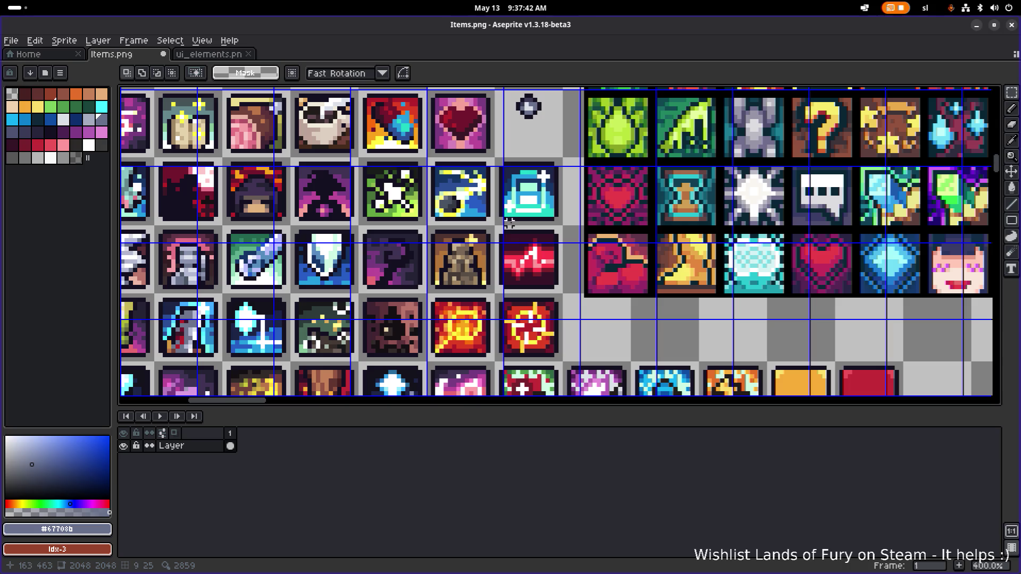
{"action": "scroll", "coordinate": [522, 219], "scroll_direction": "down", "scroll_amount": 1}
{"action": "left_click_drag", "start_coordinate": [463, 234], "coordinate": [505, 200]}
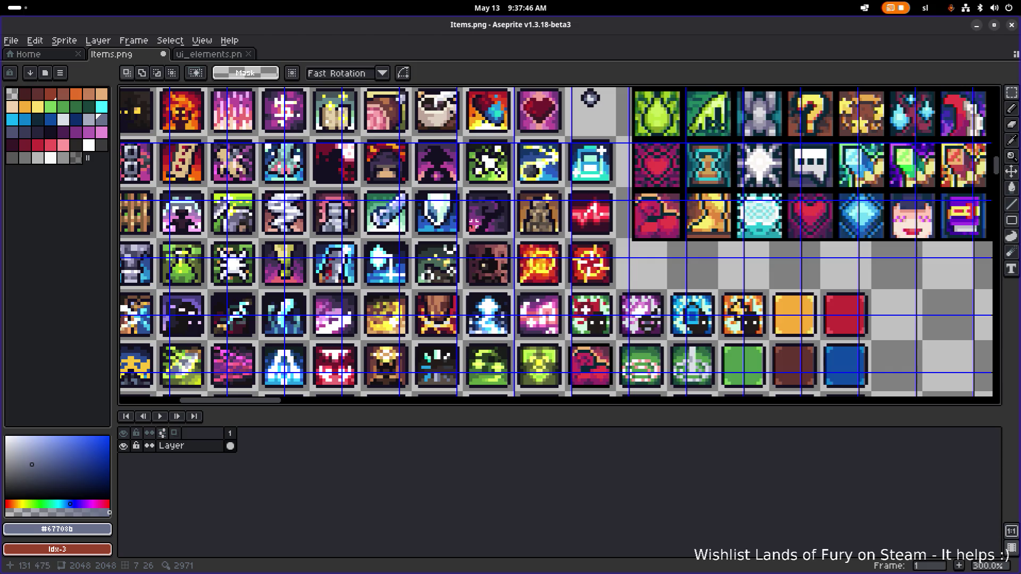
{"action": "scroll", "coordinate": [571, 270], "scroll_direction": "up", "scroll_amount": 2}
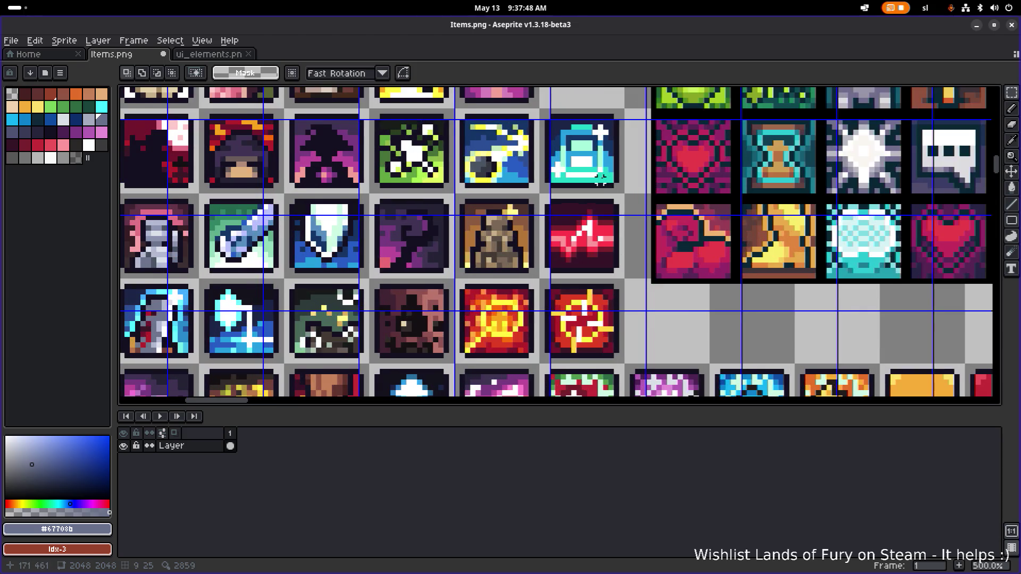
{"action": "left_click_drag", "start_coordinate": [597, 191], "coordinate": [517, 282]}
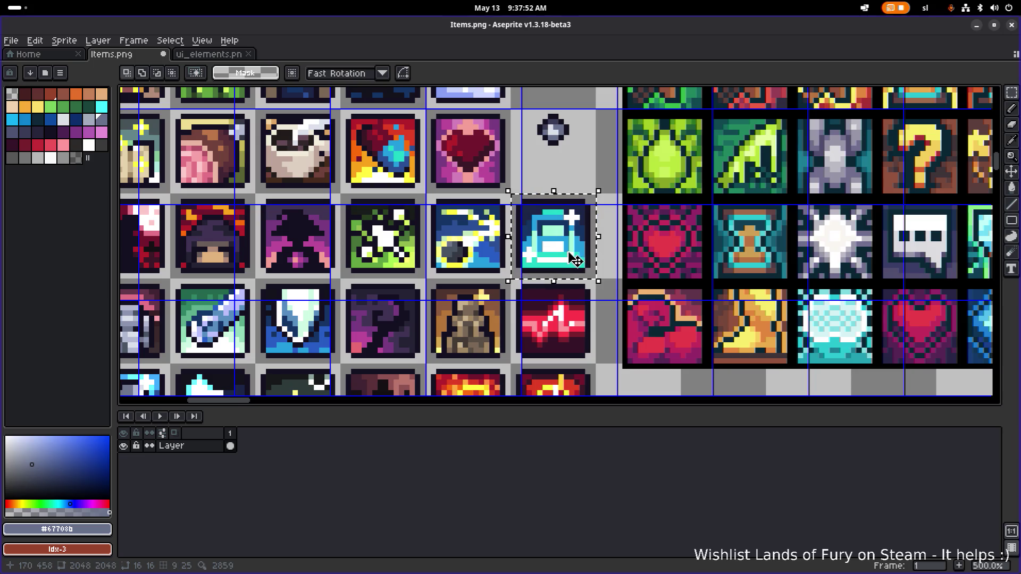
{"action": "scroll", "coordinate": [587, 229], "scroll_direction": "up", "scroll_amount": 1}
{"action": "scroll", "coordinate": [551, 268], "scroll_direction": "down", "scroll_amount": 2}
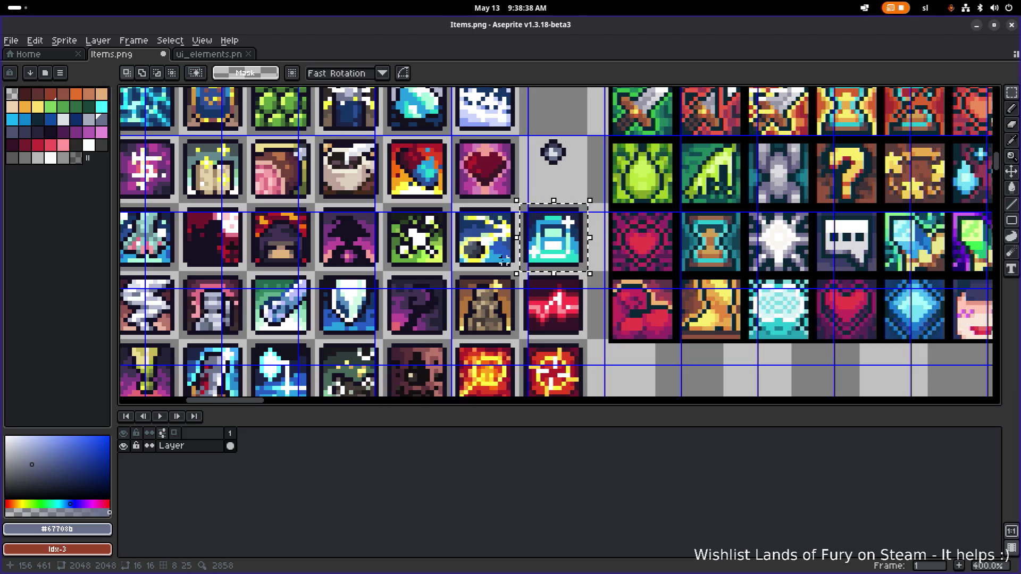
{"action": "scroll", "coordinate": [503, 260], "scroll_direction": "down", "scroll_amount": 1}
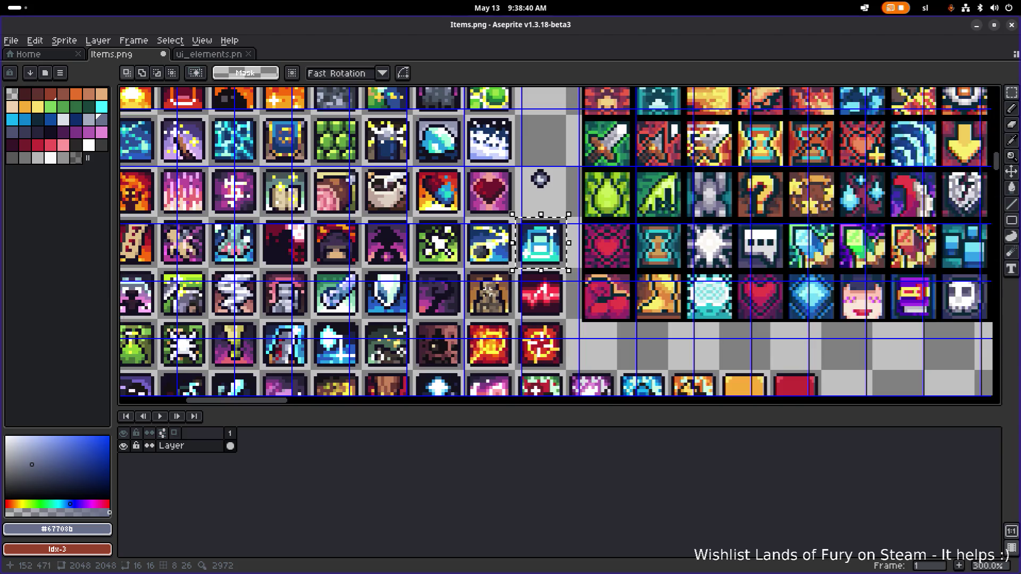
{"action": "scroll", "coordinate": [519, 206], "scroll_direction": "down", "scroll_amount": 1}
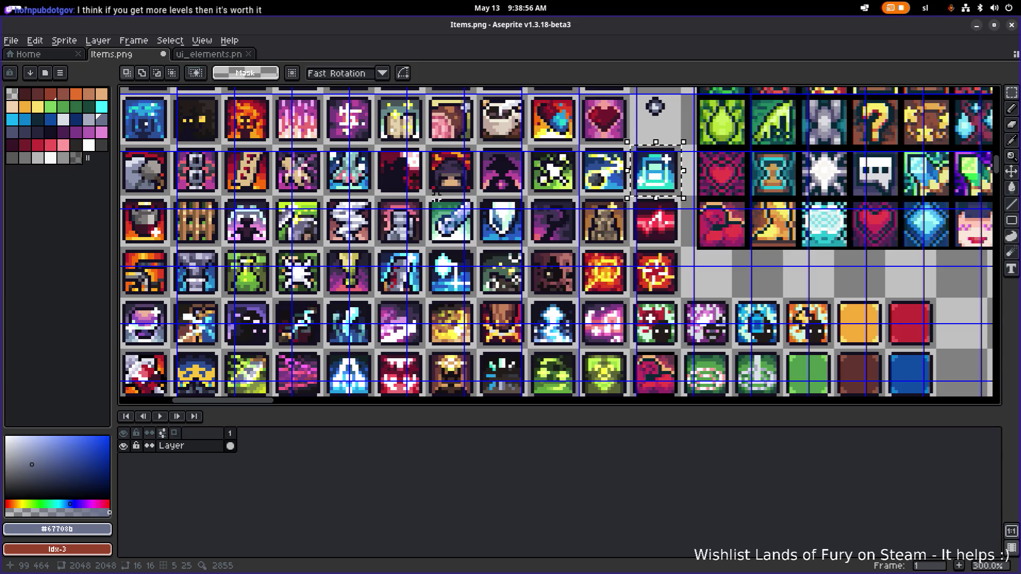
{"action": "scroll", "coordinate": [502, 253], "scroll_direction": "up", "scroll_amount": 3}
{"action": "scroll", "coordinate": [502, 252], "scroll_direction": "right", "scroll_amount": 3}
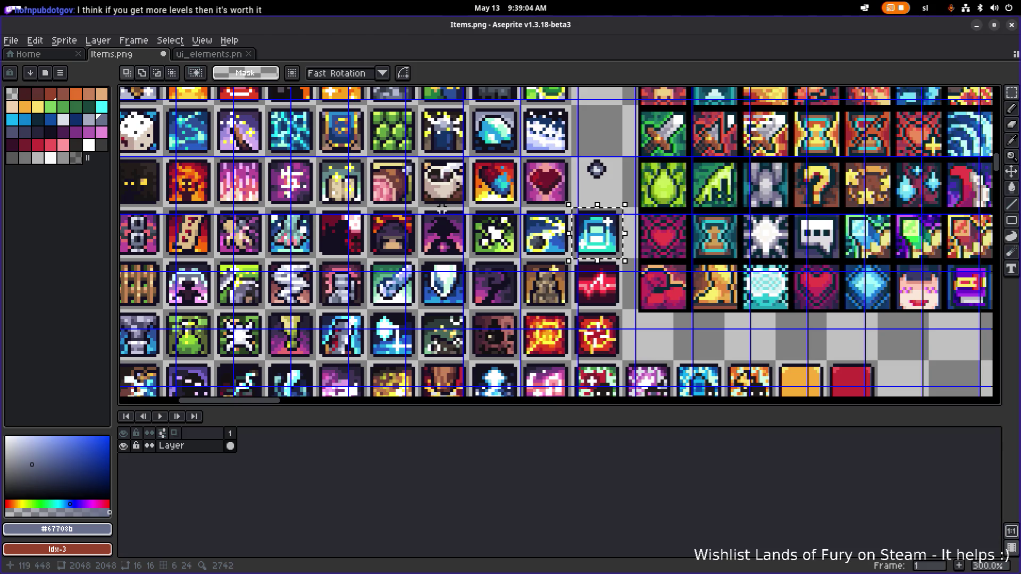
{"action": "scroll", "coordinate": [441, 209], "scroll_direction": "up", "scroll_amount": 2}
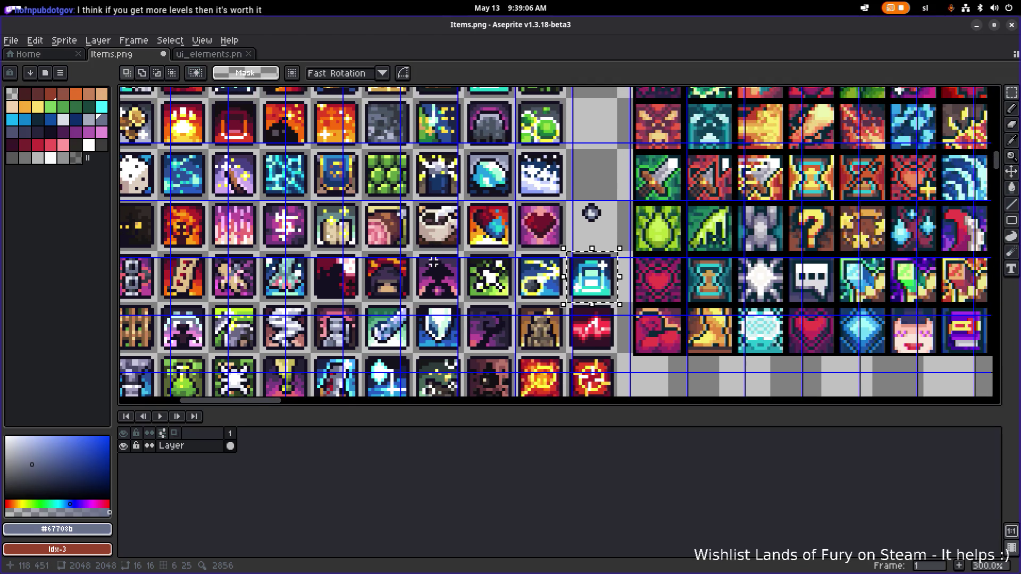
{"action": "left_click_drag", "start_coordinate": [433, 261], "coordinate": [508, 249]}
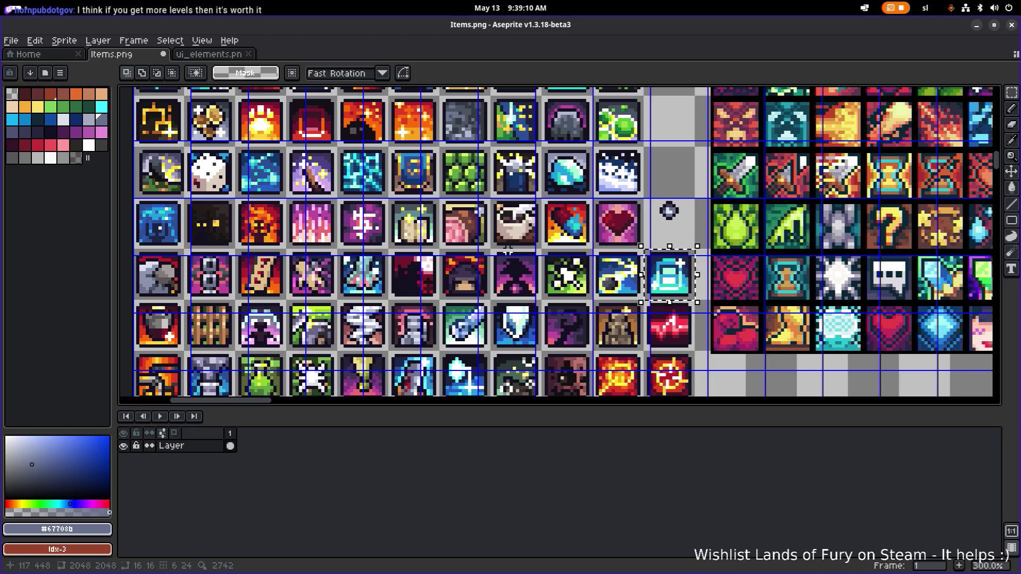
{"action": "mouse_move", "coordinate": [508, 250]}
{"action": "left_mouse_down"}
{"action": "mouse_move", "coordinate": [496, 238]}
{"action": "mouse_move", "coordinate": [528, 108]}
{"action": "mouse_move", "coordinate": [521, 58]}
{"action": "left_mouse_up"}
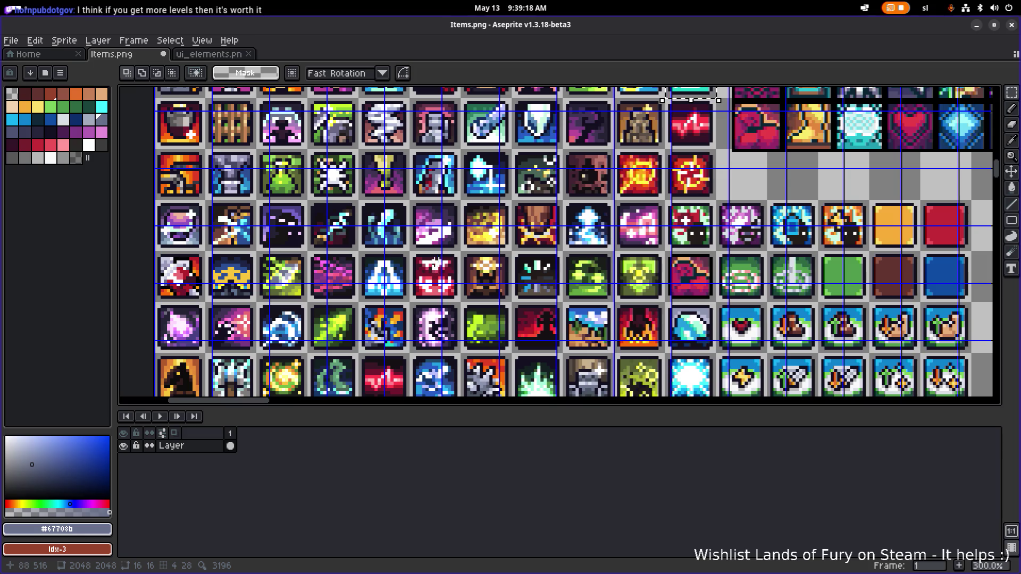
Pan down to bring the lower rows of the sprite sheet into view
{"action": "left_click_drag", "start_coordinate": [532, 340], "coordinate": [485, 184]}
{"action": "mouse_move", "coordinate": [436, 254]}
{"action": "left_mouse_down"}
{"action": "mouse_move", "coordinate": [442, 205]}
{"action": "mouse_move", "coordinate": [472, 205]}
{"action": "mouse_move", "coordinate": [457, 204]}
{"action": "left_mouse_up"}
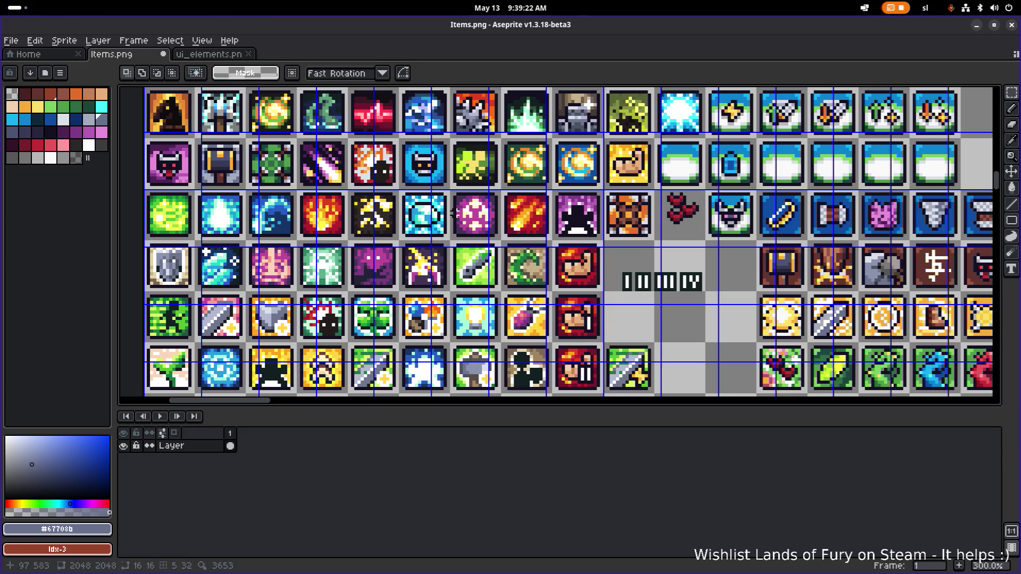
{"action": "scroll", "coordinate": [452, 212], "scroll_direction": "down", "scroll_amount": 2}
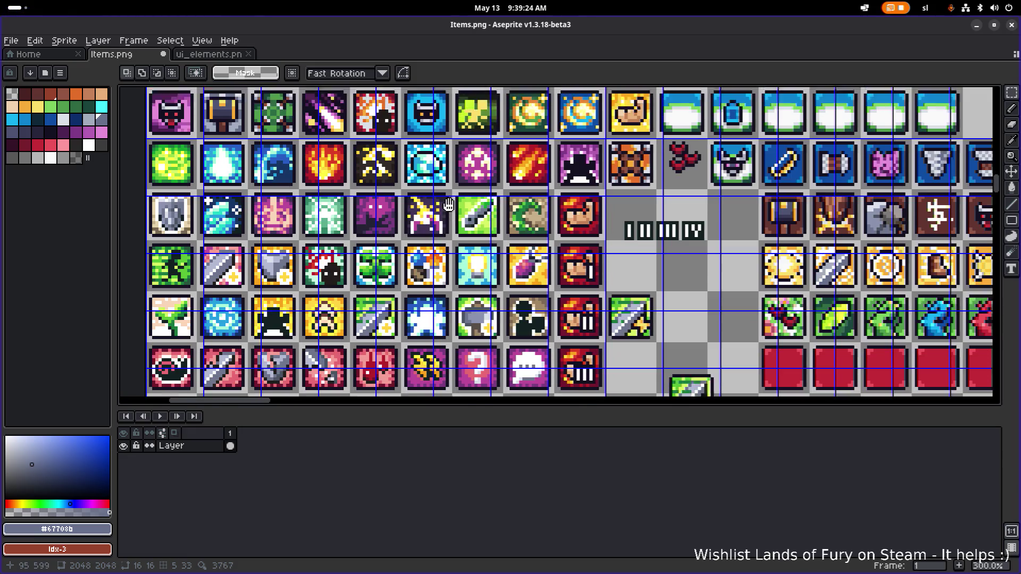
{"action": "scroll", "coordinate": [451, 212], "scroll_direction": "down", "scroll_amount": 2}
{"action": "scroll", "coordinate": [463, 249], "scroll_direction": "down", "scroll_amount": 4}
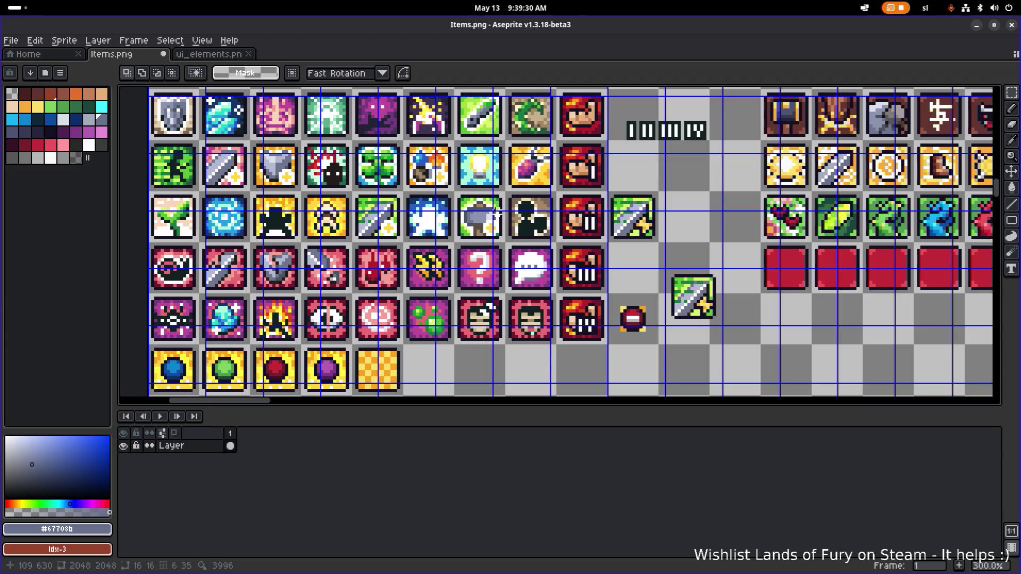
Return to the earlier icon rows and zoom in on the grey pot icon in the leftmost column
{"action": "left_click_drag", "start_coordinate": [487, 223], "coordinate": [469, 287]}
{"action": "scroll", "coordinate": [469, 287], "scroll_direction": "up", "scroll_amount": 2}
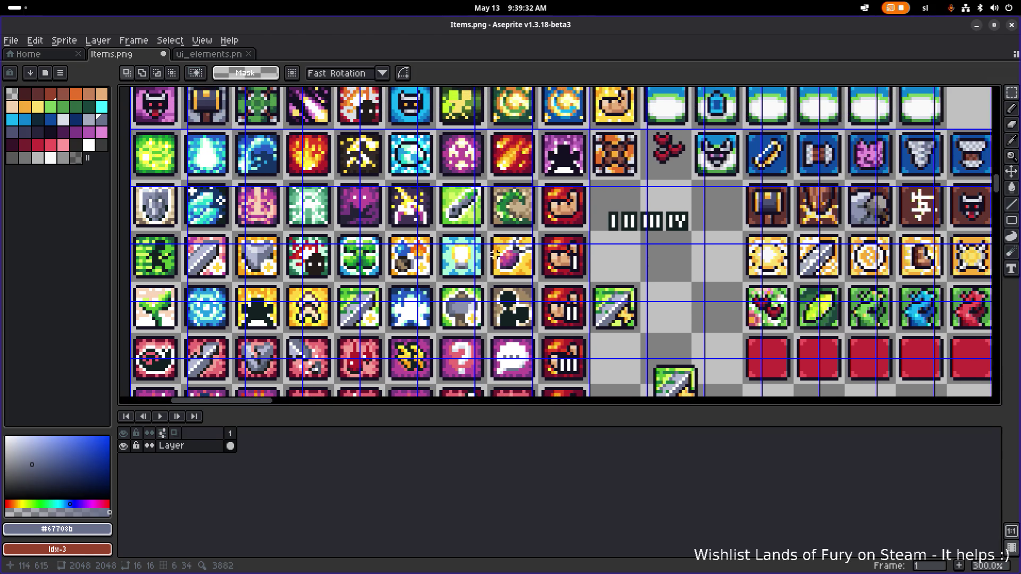
{"action": "scroll", "coordinate": [494, 290], "scroll_direction": "up", "scroll_amount": 4}
{"action": "scroll", "coordinate": [503, 291], "scroll_direction": "up", "scroll_amount": 5}
{"action": "scroll", "coordinate": [464, 333], "scroll_direction": "up", "scroll_amount": 5}
{"action": "scroll", "coordinate": [462, 290], "scroll_direction": "up", "scroll_amount": 4}
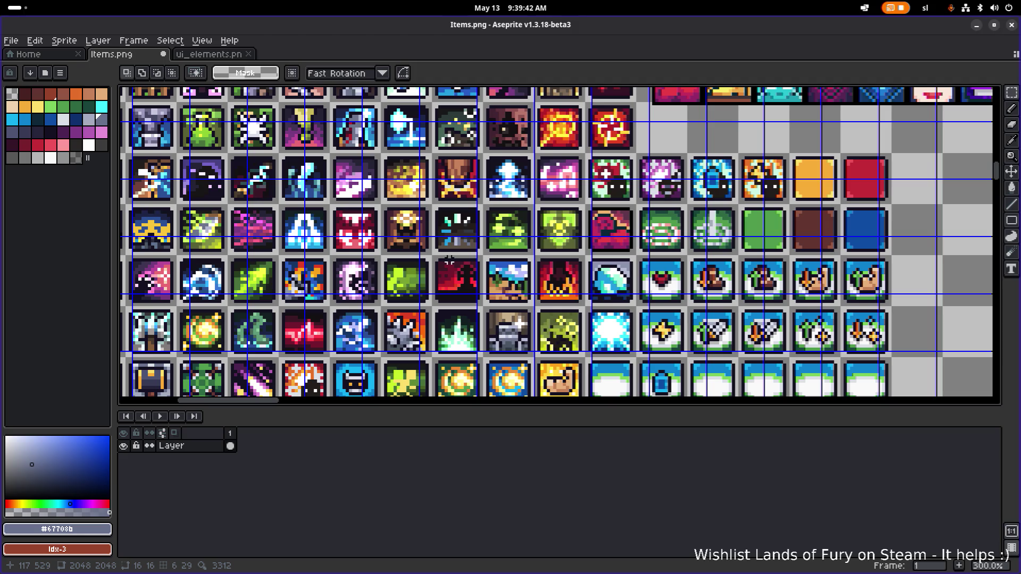
{"action": "scroll", "coordinate": [622, 332], "scroll_direction": "up", "scroll_amount": 4}
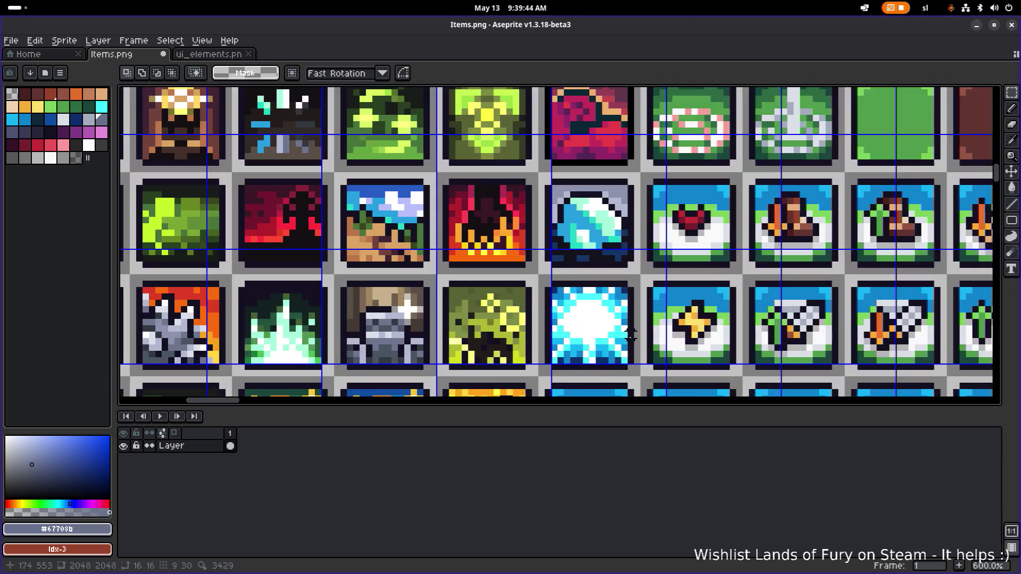
{"action": "scroll", "coordinate": [622, 332], "scroll_direction": "down", "scroll_amount": 4}
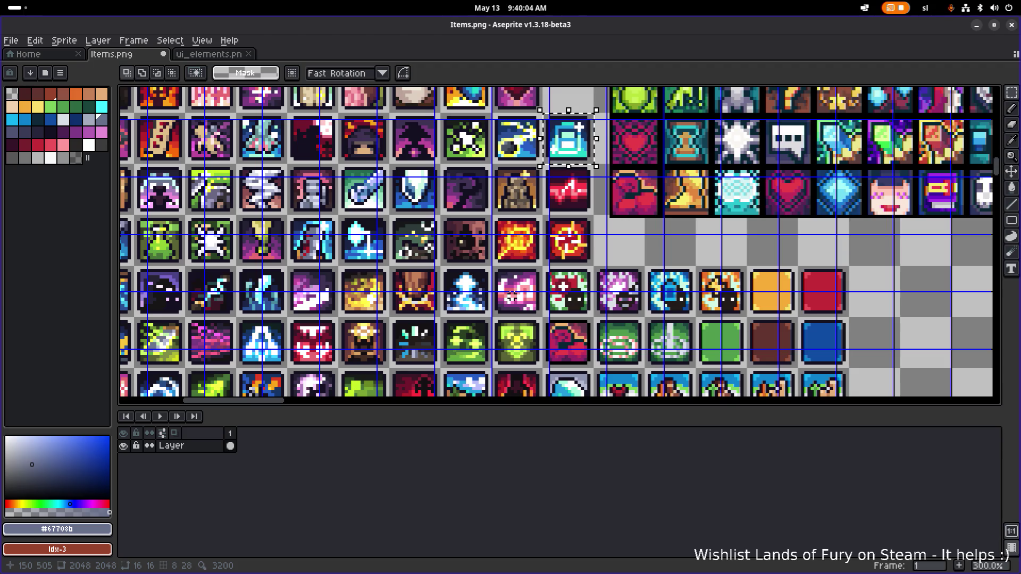
{"action": "scroll", "coordinate": [553, 123], "scroll_direction": "down", "scroll_amount": 1}
{"action": "scroll", "coordinate": [486, 286], "scroll_direction": "down", "scroll_amount": 1}
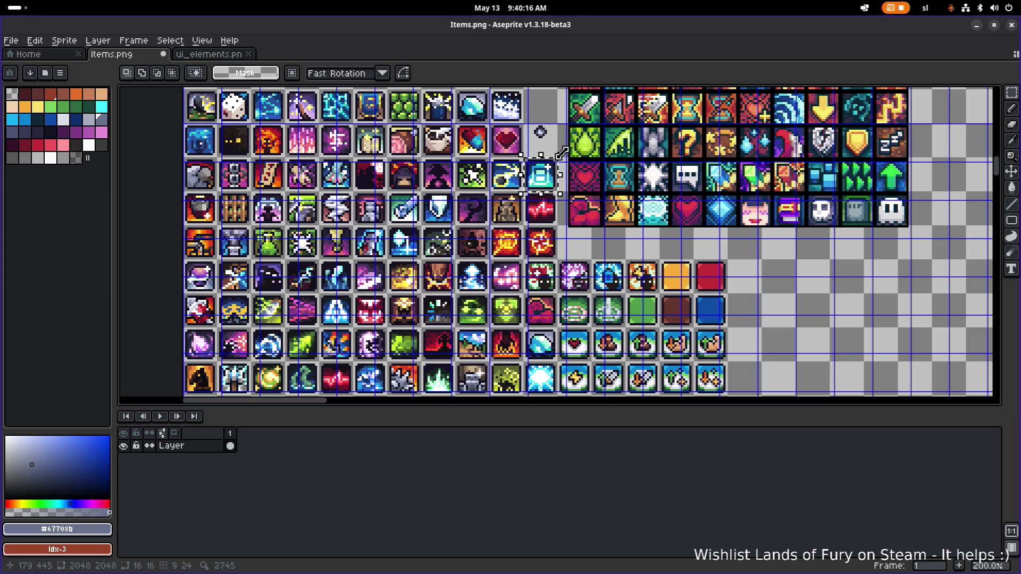
{"action": "scroll", "coordinate": [553, 161], "scroll_direction": "up", "scroll_amount": 1}
{"action": "scroll", "coordinate": [555, 181], "scroll_direction": "up", "scroll_amount": 1}
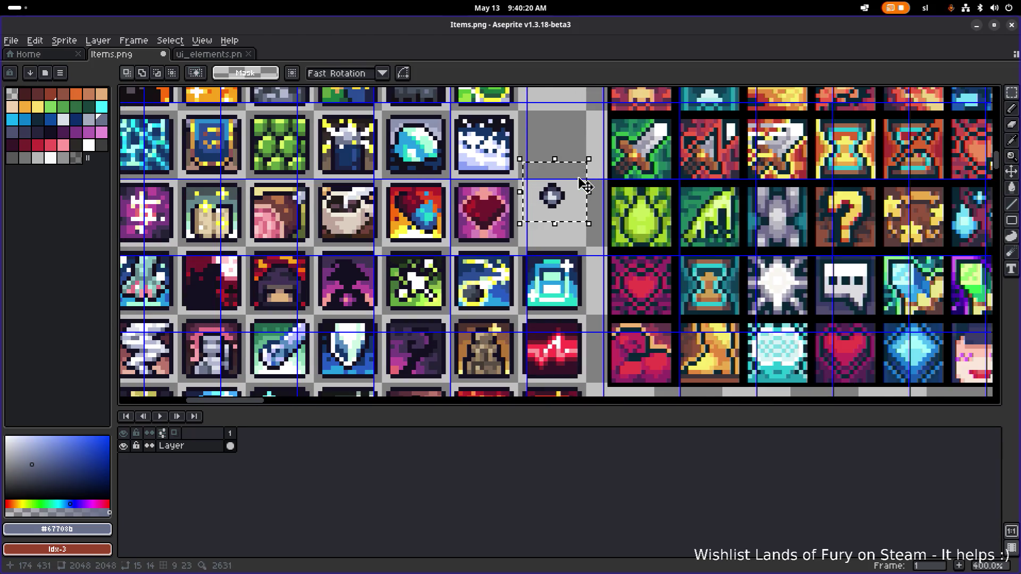
{"action": "scroll", "coordinate": [574, 164], "scroll_direction": "down", "scroll_amount": 3}
{"action": "scroll", "coordinate": [556, 224], "scroll_direction": "up", "scroll_amount": 1}
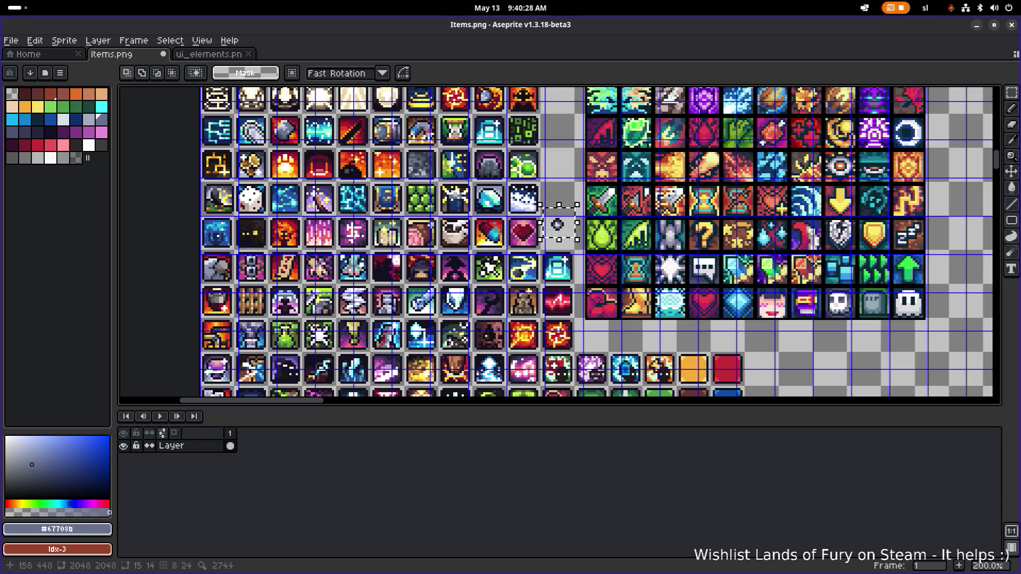
{"action": "scroll", "coordinate": [203, 313], "scroll_direction": "up", "scroll_amount": 2}
{"action": "scroll", "coordinate": [224, 295], "scroll_direction": "up", "scroll_amount": 1}
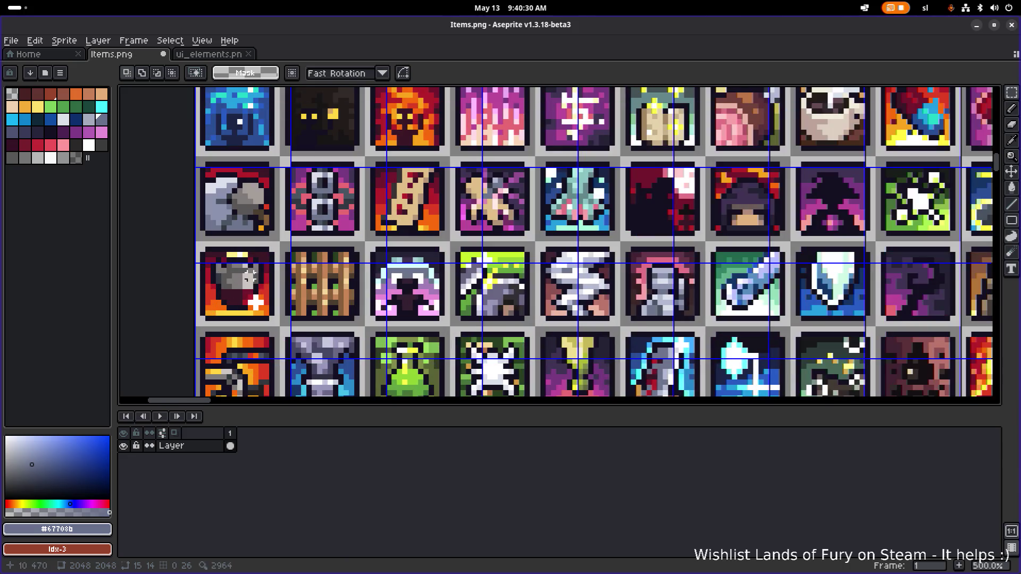
{"action": "scroll", "coordinate": [279, 249], "scroll_direction": "down", "scroll_amount": 1}
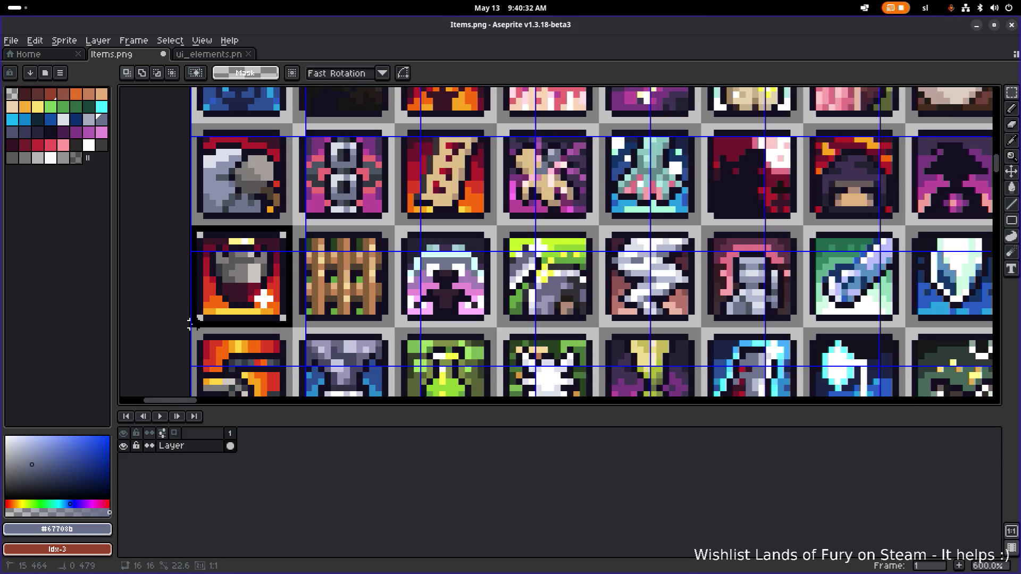
{"action": "scroll", "coordinate": [268, 319], "scroll_direction": "down", "scroll_amount": 2}
{"action": "left_click_drag", "start_coordinate": [251, 301], "coordinate": [594, 196]}
{"action": "scroll", "coordinate": [589, 195], "scroll_direction": "up", "scroll_amount": 3}
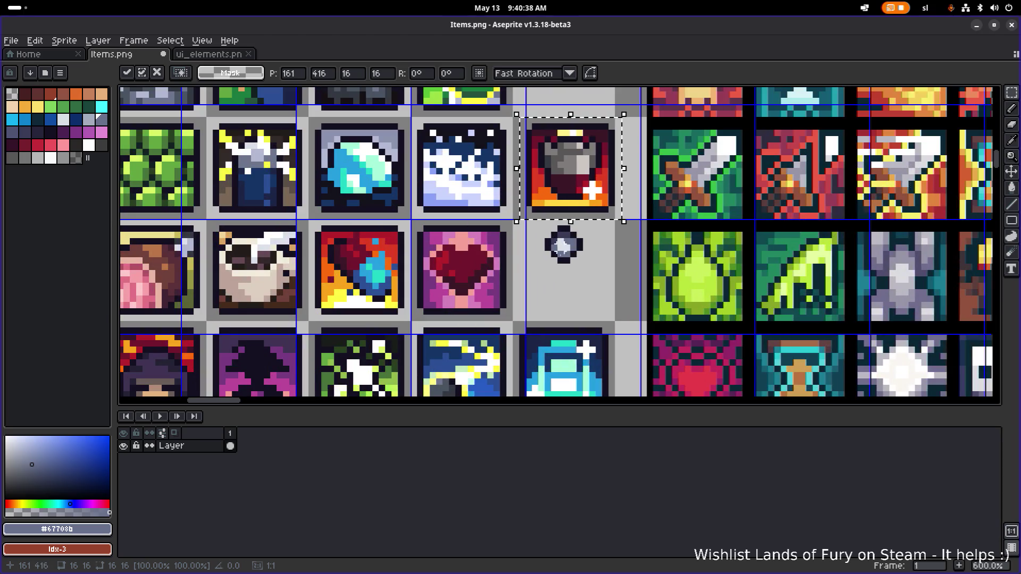
{"action": "left_click", "coordinate": [536, 278]}
{"action": "left_click_drag", "start_coordinate": [533, 281], "coordinate": [598, 222]}
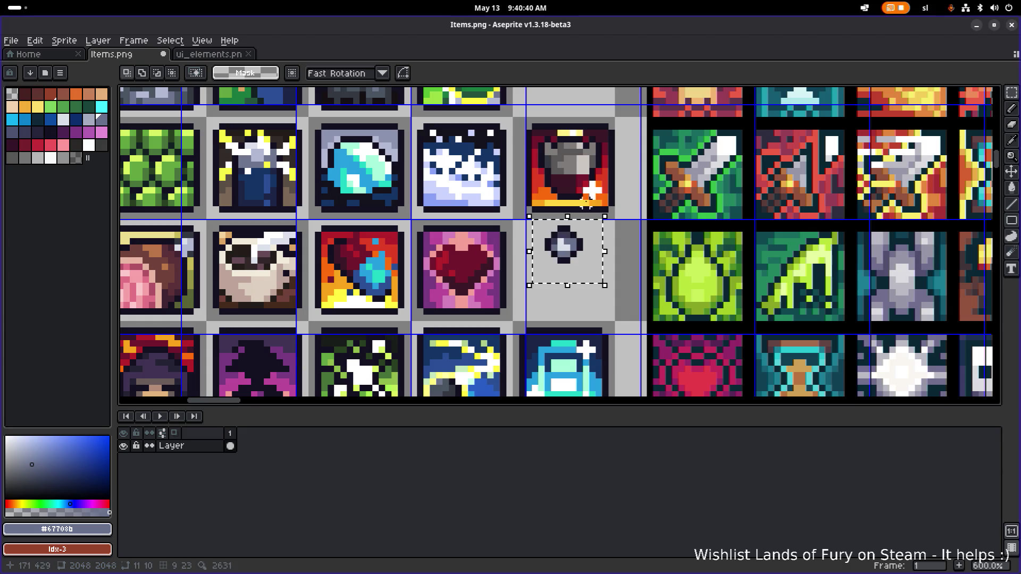
{"action": "key", "text": "Delete"}
{"action": "left_click_drag", "start_coordinate": [521, 222], "coordinate": [612, 120]}
{"action": "left_click_drag", "start_coordinate": [605, 164], "coordinate": [591, 260]}
{"action": "scroll", "coordinate": [591, 260], "scroll_direction": "down", "scroll_amount": 2}
{"action": "left_click", "coordinate": [581, 175]}
{"action": "scroll", "coordinate": [610, 265], "scroll_direction": "down", "scroll_amount": 1}
{"action": "scroll", "coordinate": [609, 265], "scroll_direction": "up", "scroll_amount": 4}
{"action": "scroll", "coordinate": [540, 224], "scroll_direction": "down", "scroll_amount": 1}
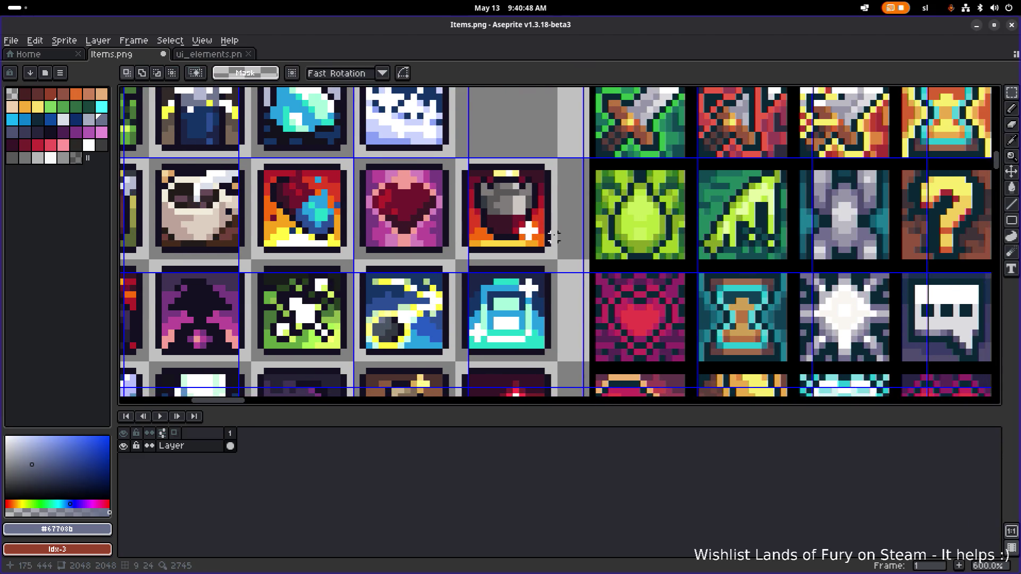
{"action": "scroll", "coordinate": [554, 236], "scroll_direction": "down", "scroll_amount": 3}
{"action": "scroll", "coordinate": [563, 239], "scroll_direction": "up", "scroll_amount": 3}
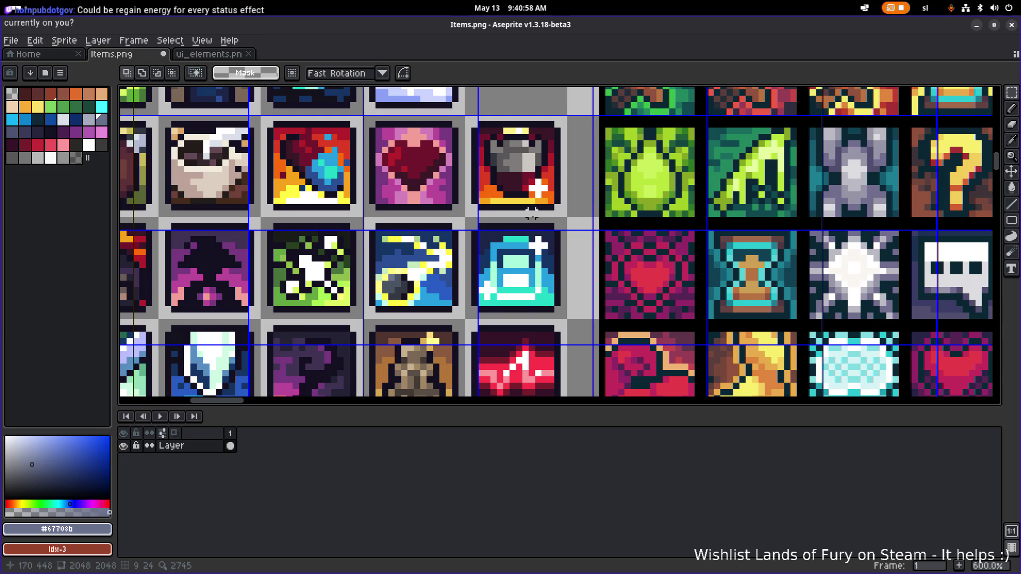
Sample the teal colour and paint-bucket fill the canister icon's bottom band teal
{"action": "left_click_drag", "start_coordinate": [532, 214], "coordinate": [498, 244]}
{"action": "scroll", "coordinate": [501, 301], "scroll_direction": "up", "scroll_amount": 1}
{"action": "left_click", "coordinate": [500, 325], "text": "alt"}
{"action": "key", "text": "g"}
{"action": "left_click", "coordinate": [479, 201]}
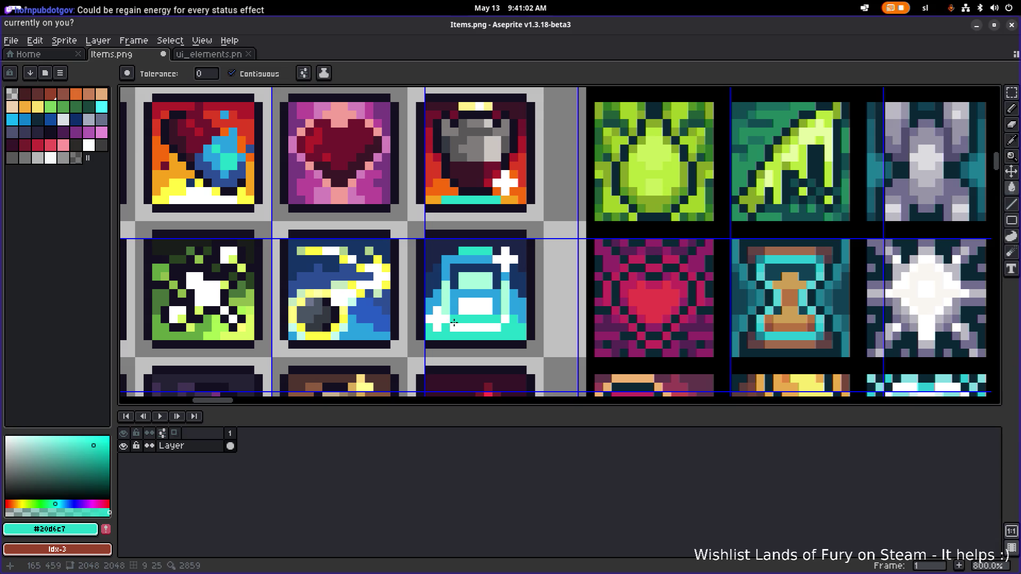
Sample the blue #249fdc from the sheet and return to the Paint Bucket
{"action": "left_click", "coordinate": [521, 298], "text": "alt"}
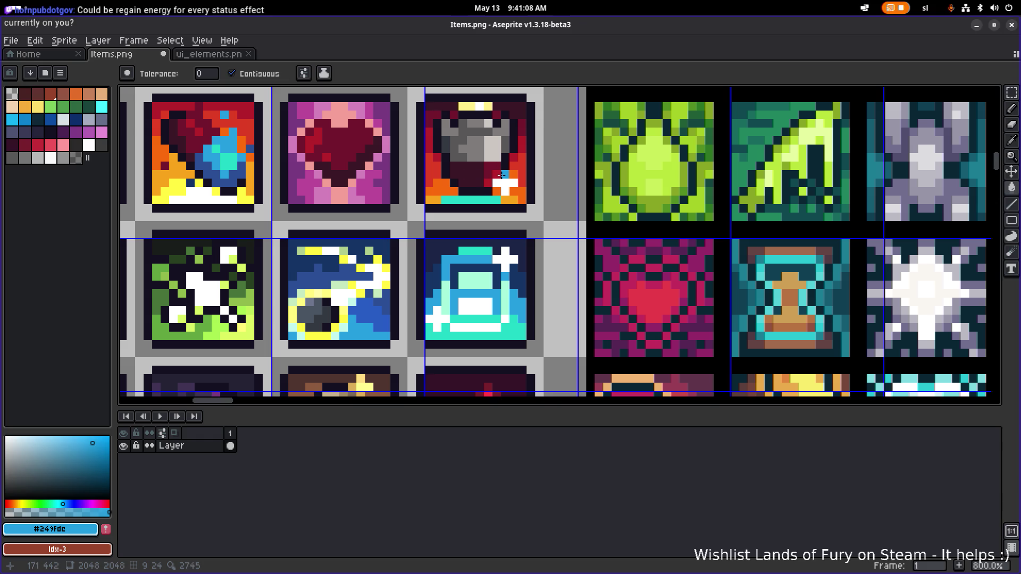
{"action": "scroll", "coordinate": [531, 162], "scroll_direction": "down", "scroll_amount": 1}
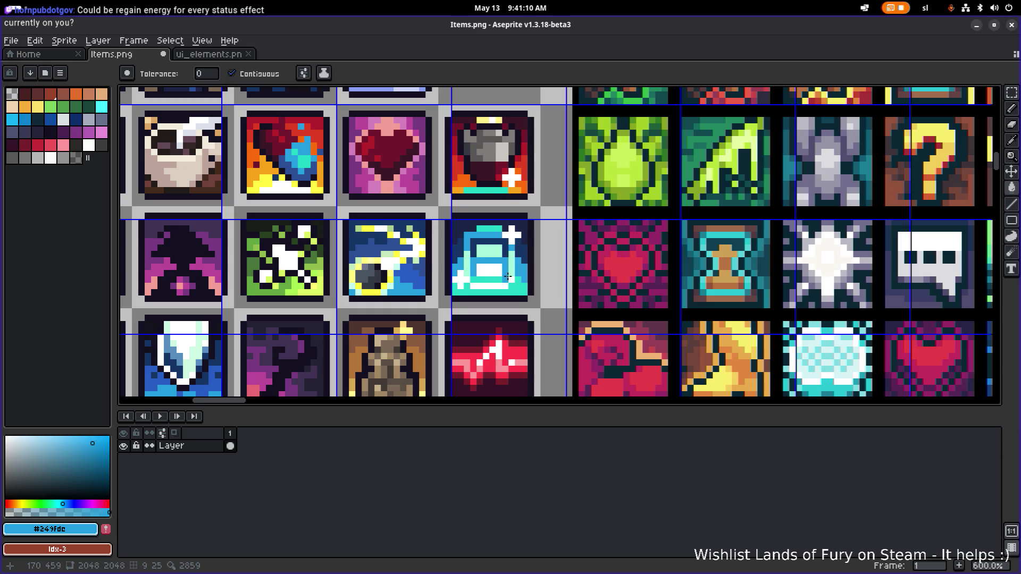
{"action": "scroll", "coordinate": [508, 276], "scroll_direction": "up", "scroll_amount": 1}
{"action": "scroll", "coordinate": [479, 249], "scroll_direction": "up", "scroll_amount": 1}
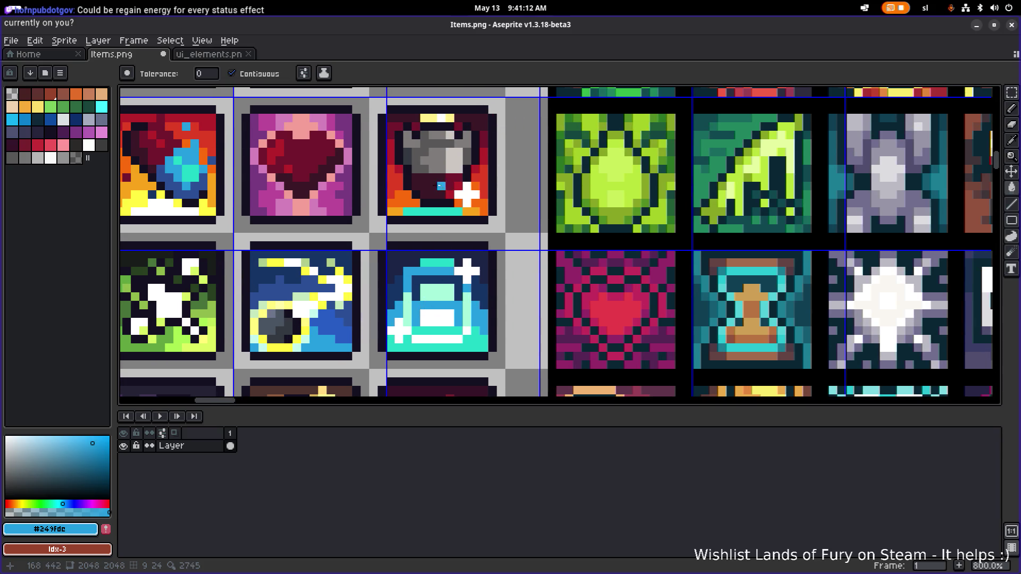
{"action": "key", "text": "i"}
{"action": "key", "text": "g"}
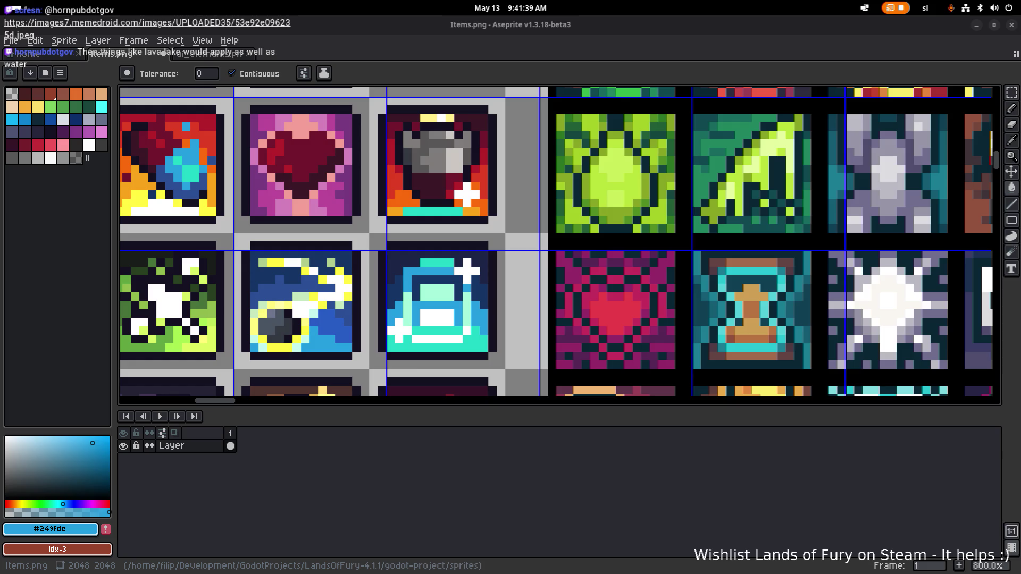
{"action": "left_click_drag", "start_coordinate": [441, 233], "coordinate": [446, 231]}
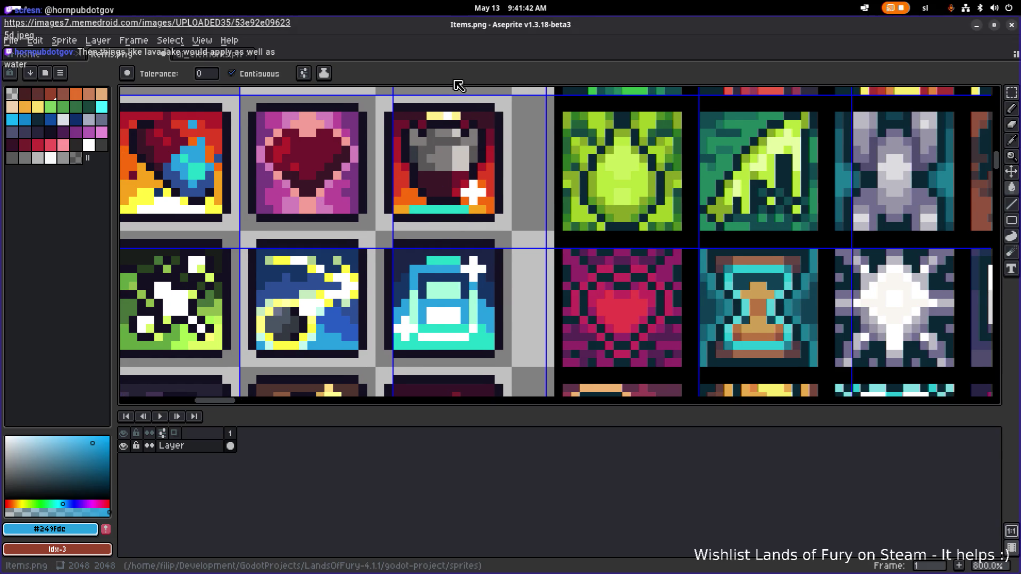
Undo the teal fill and the stray blue pixel on the canister
{"action": "key", "text": "ctrl+z"}
{"action": "left_click", "coordinate": [447, 166]}
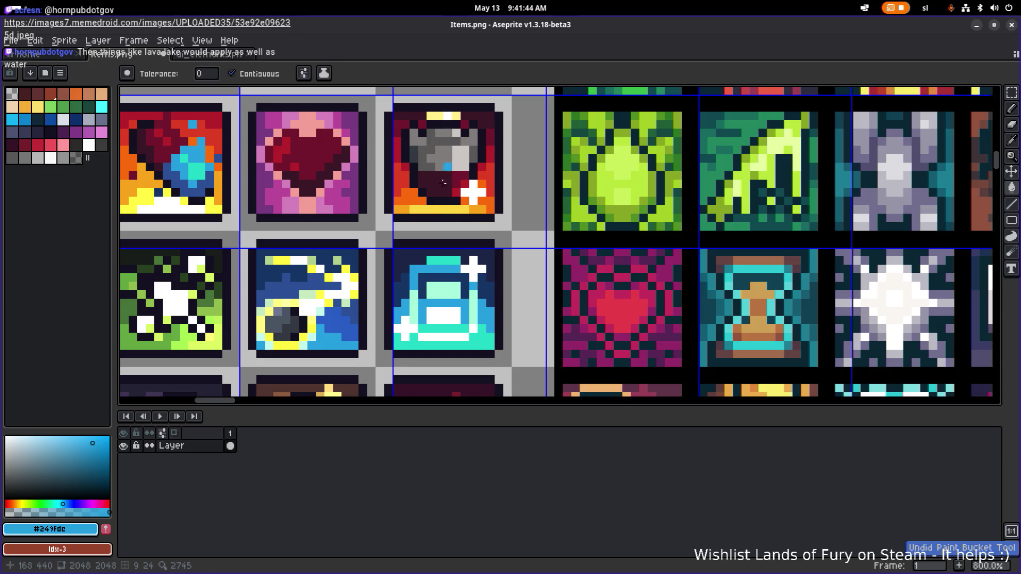
{"action": "key", "text": "ctrl+z"}
{"action": "scroll", "coordinate": [451, 197], "scroll_direction": "up", "scroll_amount": 1}
{"action": "key", "text": "m"}
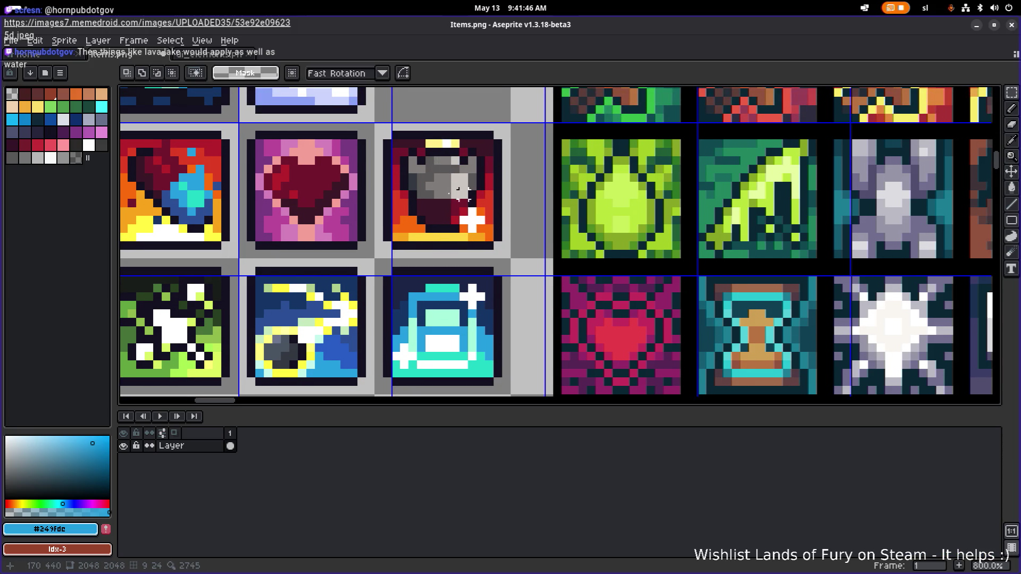
{"action": "scroll", "coordinate": [459, 191], "scroll_direction": "down", "scroll_amount": 1}
{"action": "scroll", "coordinate": [479, 213], "scroll_direction": "up", "scroll_amount": 3}
{"action": "scroll", "coordinate": [519, 251], "scroll_direction": "down", "scroll_amount": 4}
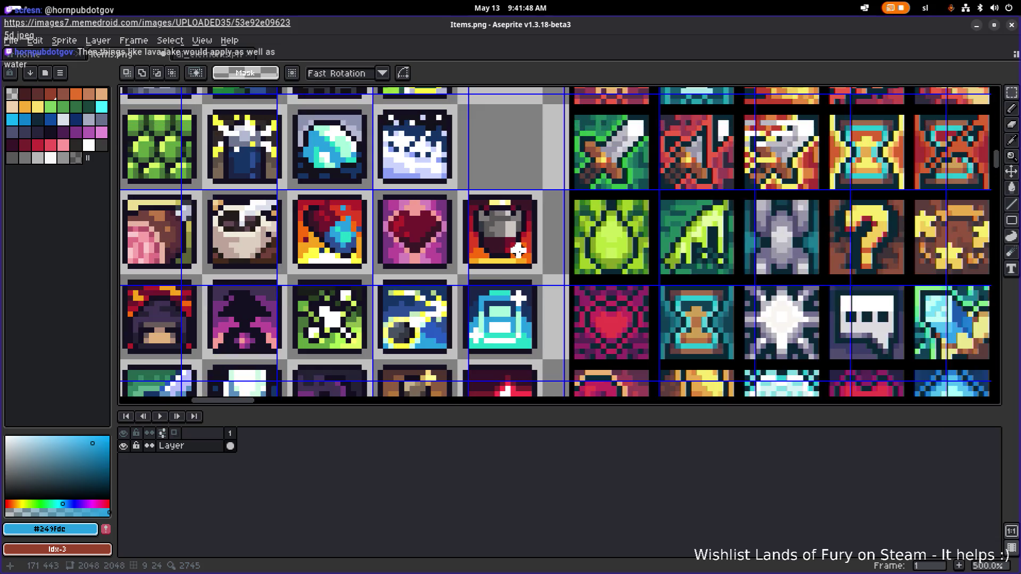
{"action": "scroll", "coordinate": [510, 298], "scroll_direction": "up", "scroll_amount": 2}
Pencil the canister's top row in dark navy #1b2447
{"action": "key", "text": "i"}
{"action": "left_click", "coordinate": [465, 283]}
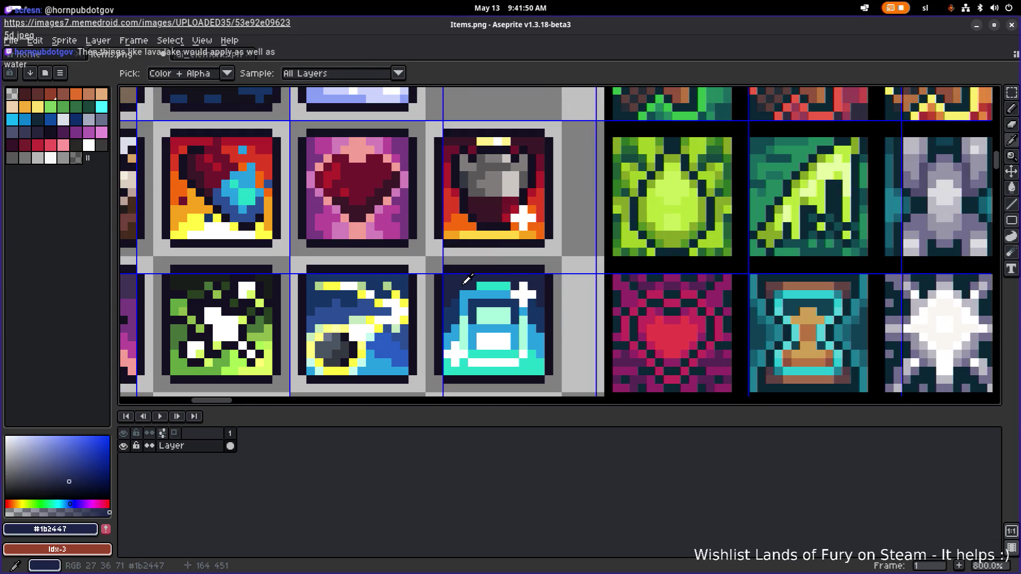
{"action": "key", "text": "b"}
{"action": "scroll", "coordinate": [469, 142], "scroll_direction": "up", "scroll_amount": 3}
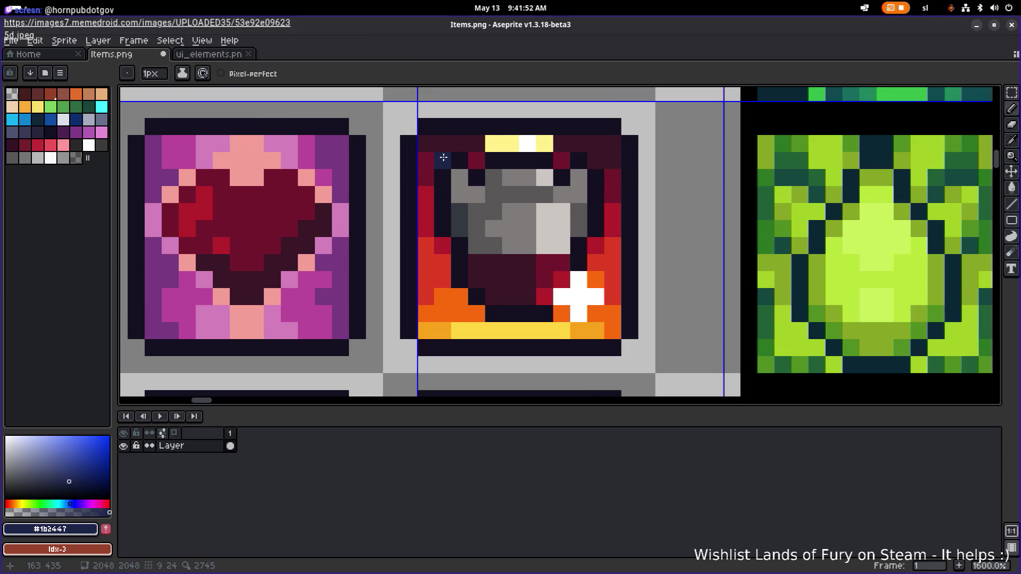
{"action": "scroll", "coordinate": [443, 157], "scroll_direction": "down", "scroll_amount": 1}
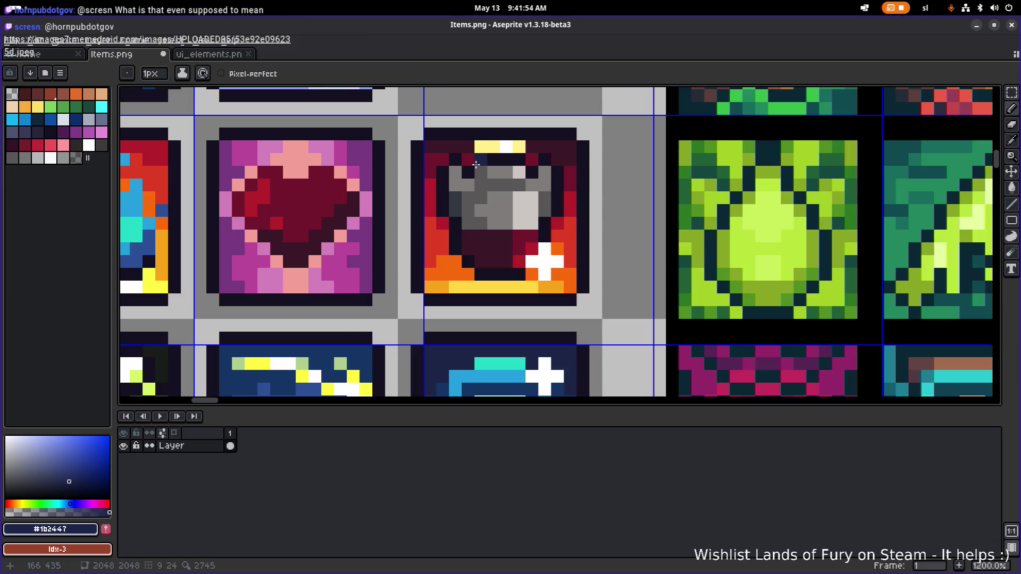
{"action": "scroll", "coordinate": [404, 163], "scroll_direction": "up", "scroll_amount": 3}
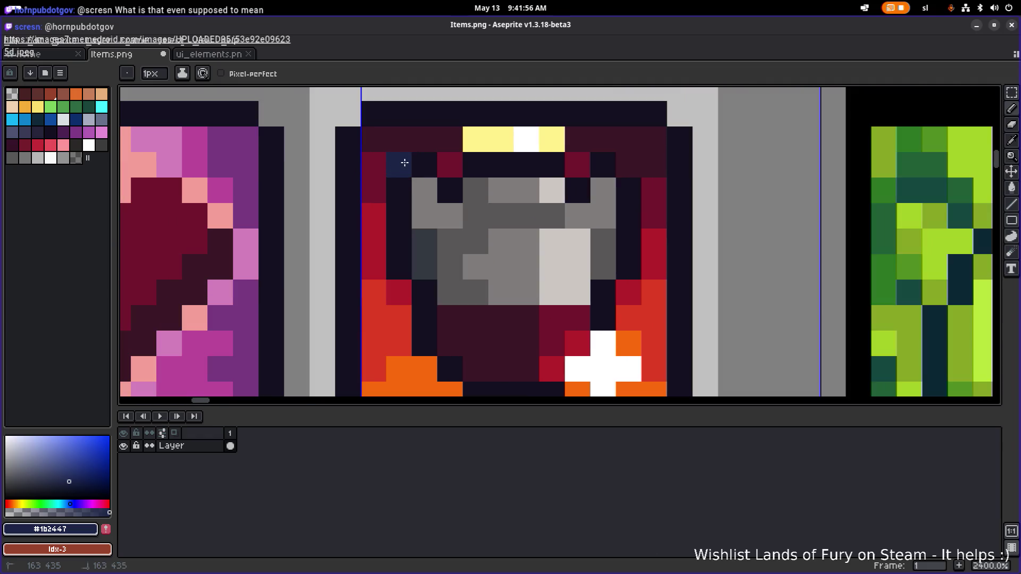
{"action": "left_click_drag", "start_coordinate": [444, 141], "coordinate": [387, 144]}
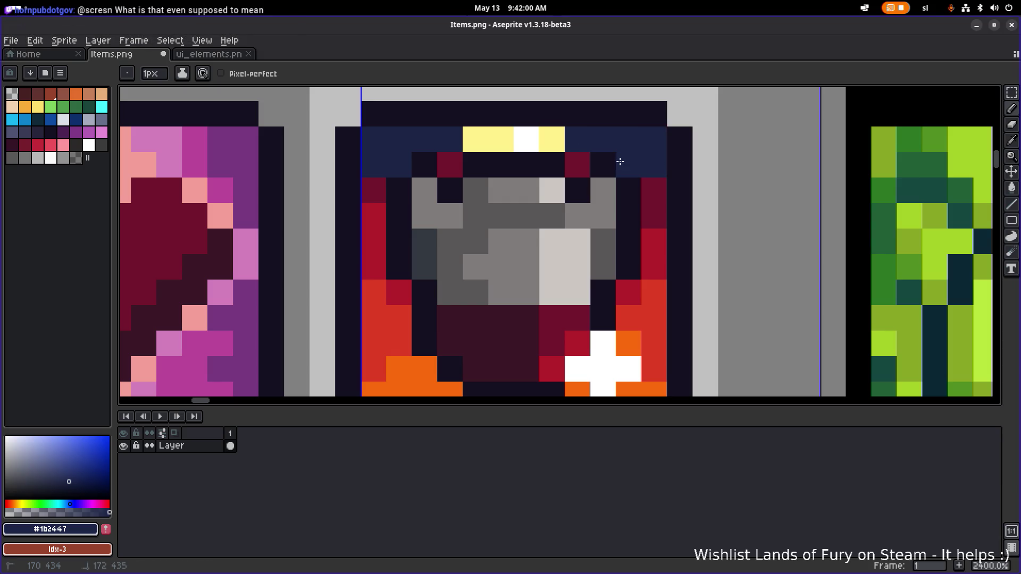
{"action": "scroll", "coordinate": [617, 159], "scroll_direction": "down", "scroll_amount": 4}
{"action": "scroll", "coordinate": [481, 248], "scroll_direction": "up", "scroll_amount": 1}
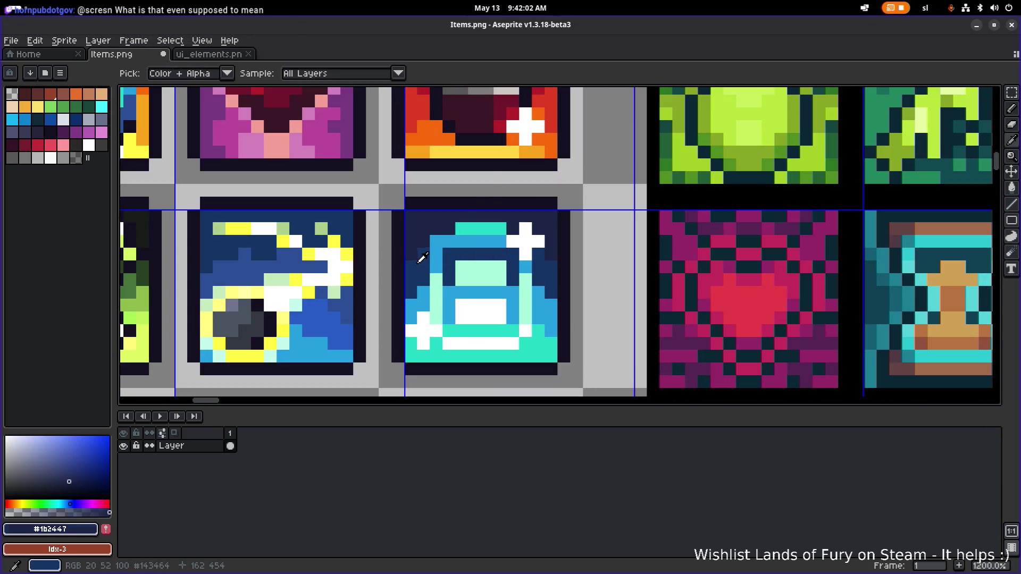
Recolour the left and right maroon pixels on the canister's top edge navy #143464
{"action": "left_click", "coordinate": [417, 257], "text": "alt"}
{"action": "left_click", "coordinate": [420, 127]}
{"action": "left_click", "coordinate": [484, 128]}
{"action": "scroll", "coordinate": [470, 219], "scroll_direction": "down", "scroll_amount": 1}
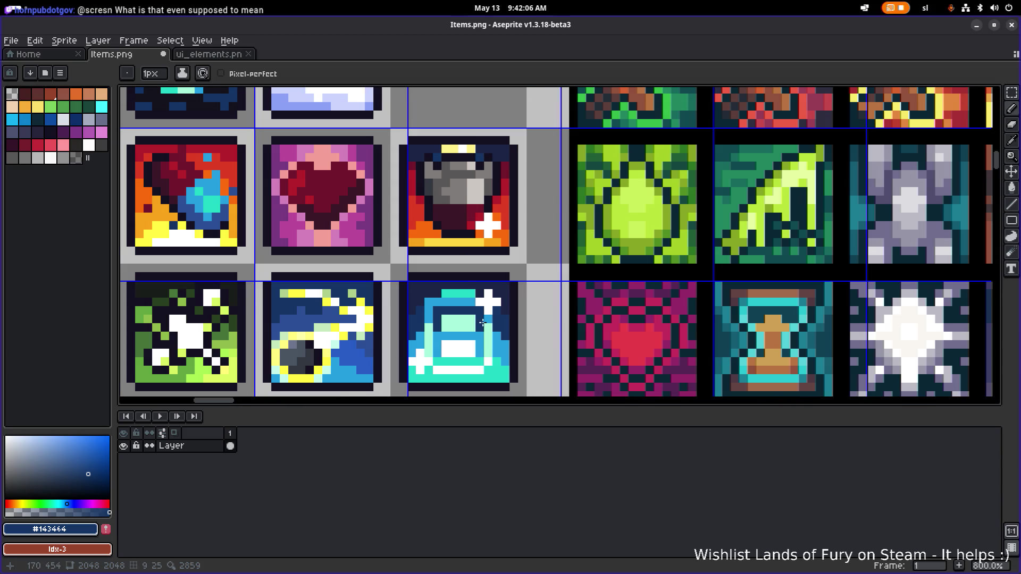
{"action": "scroll", "coordinate": [452, 174], "scroll_direction": "up", "scroll_amount": 1}
{"action": "scroll", "coordinate": [450, 173], "scroll_direction": "up", "scroll_amount": 1}
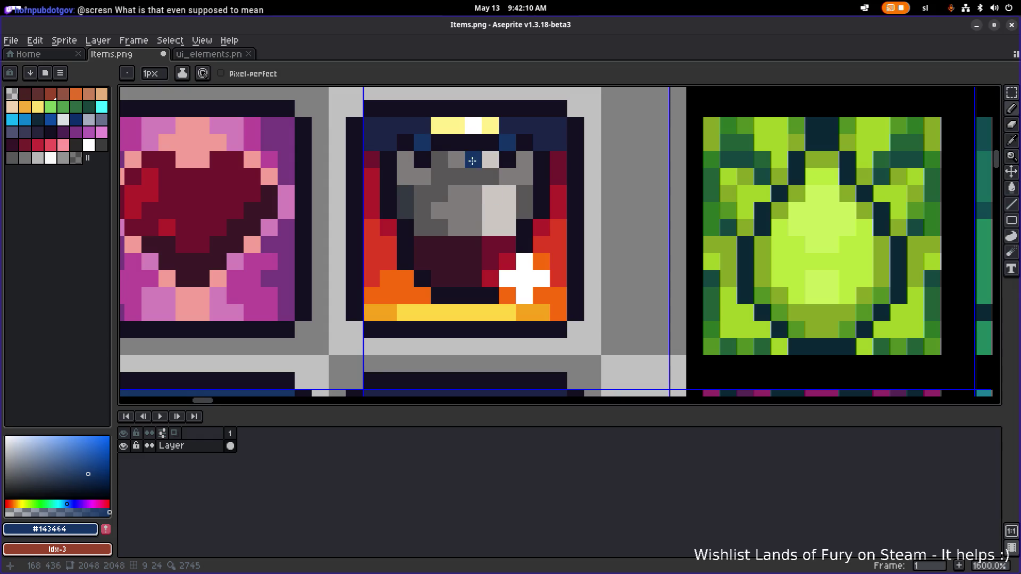
Try extra navy pixels and a navy fill on the canister, then undo them
{"action": "left_click_drag", "start_coordinate": [458, 163], "coordinate": [473, 176]}
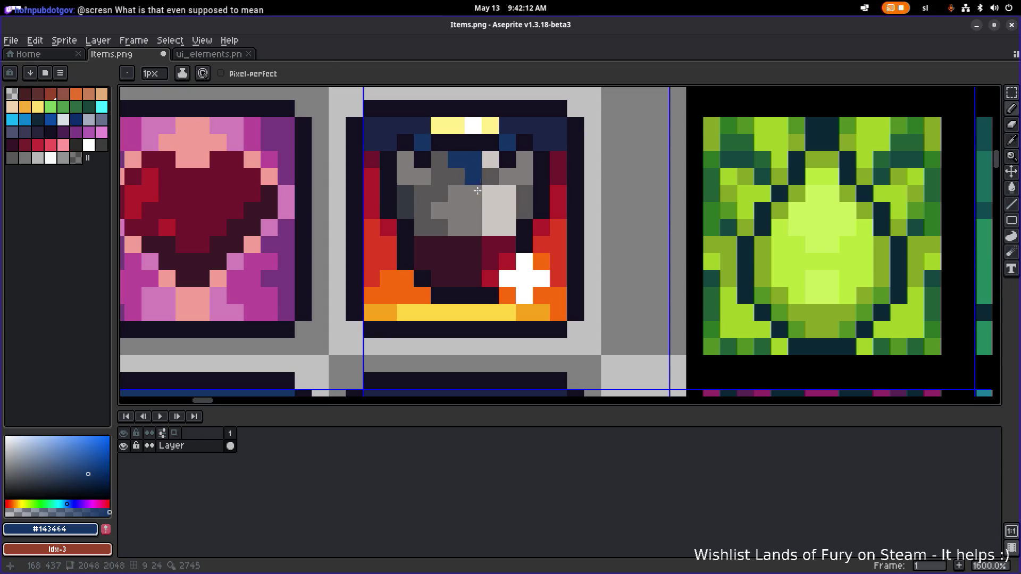
{"action": "key", "text": "g"}
{"action": "left_click", "coordinate": [476, 208]}
{"action": "scroll", "coordinate": [493, 212], "scroll_direction": "down", "scroll_amount": 3}
{"action": "key", "text": "v"}
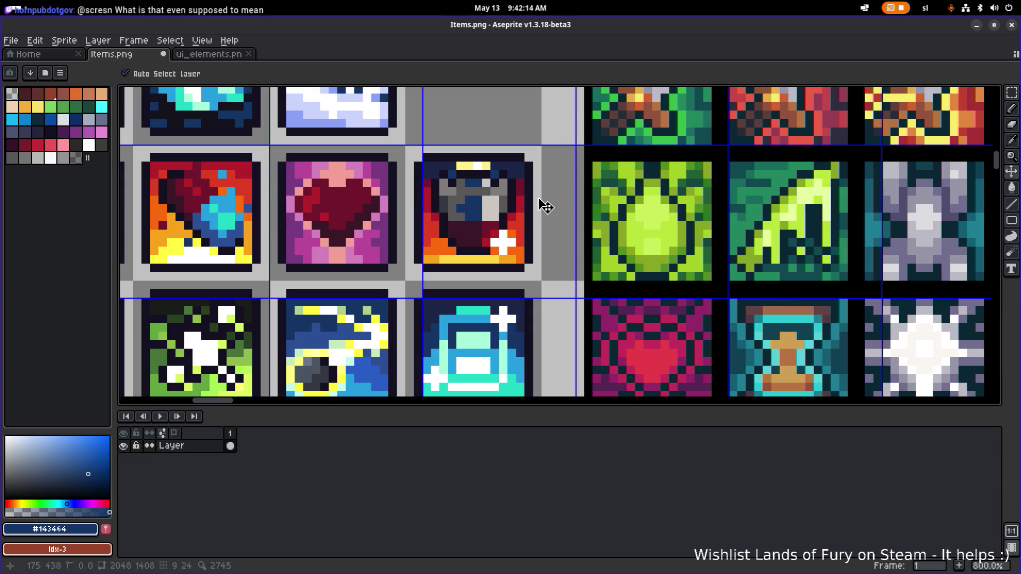
{"action": "key", "text": "ctrl+z"}
{"action": "key", "text": "ctrl+z"}
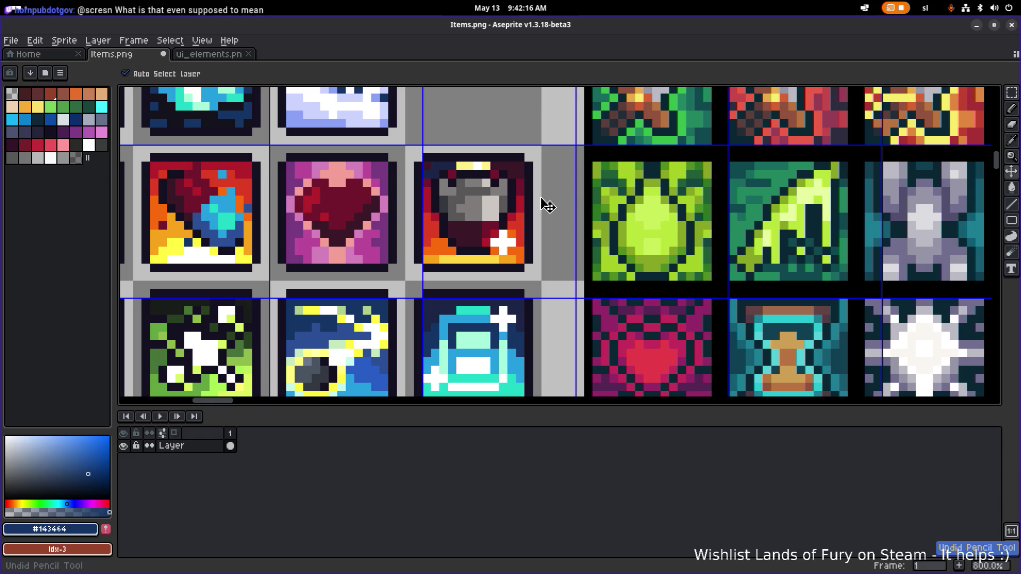
{"action": "key", "text": "g"}
{"action": "scroll", "coordinate": [543, 205], "scroll_direction": "down", "scroll_amount": 1}
Save the Items.png sprite sheet with Ctrl+S
{"action": "scroll", "coordinate": [549, 212], "scroll_direction": "down", "scroll_amount": 2}
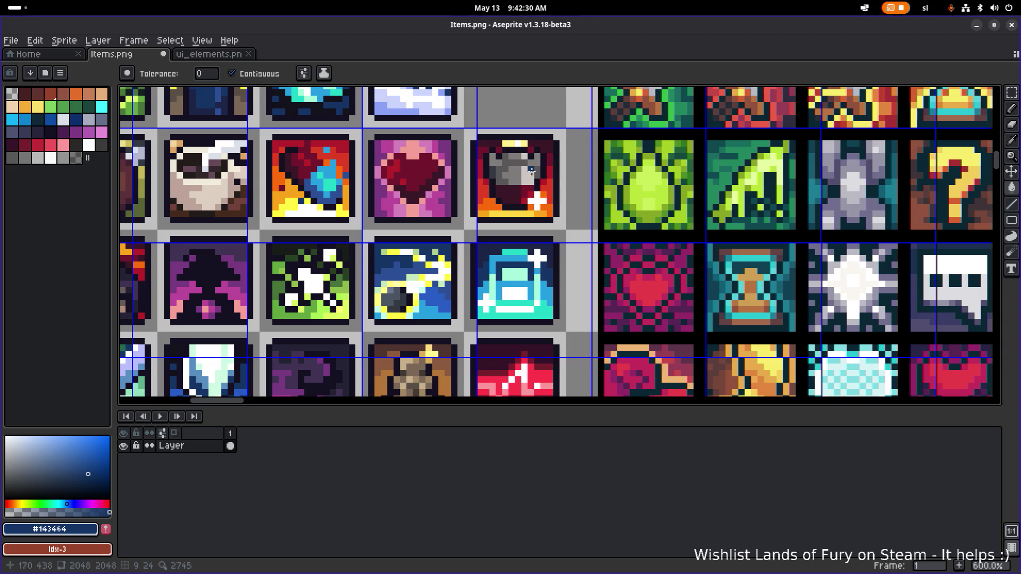
{"action": "key", "text": "ctrl+s"}
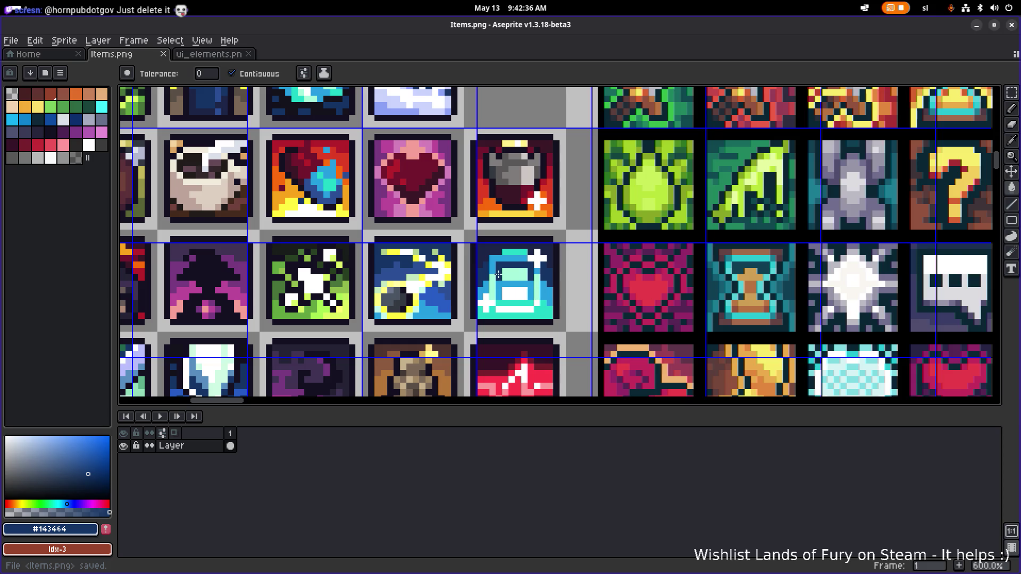
{"action": "scroll", "coordinate": [568, 235], "scroll_direction": "down", "scroll_amount": 2}
{"action": "left_click_drag", "start_coordinate": [568, 233], "coordinate": [537, 233]}
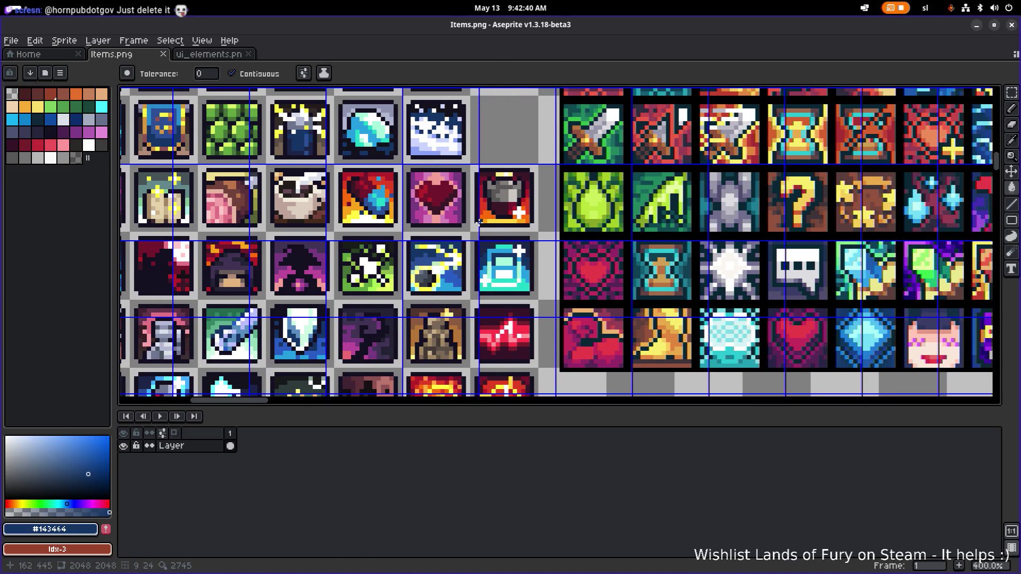
Select and then clear the canister icon's grid cell, then switch toward Godot
{"action": "key", "text": "m"}
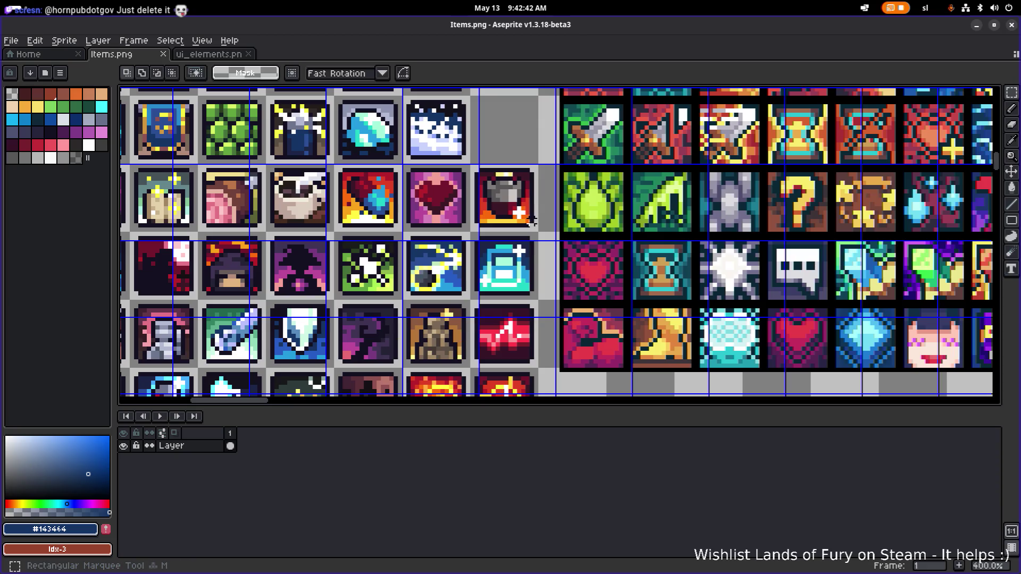
{"action": "left_click", "coordinate": [529, 221]}
{"action": "key", "text": "ctrl+d"}
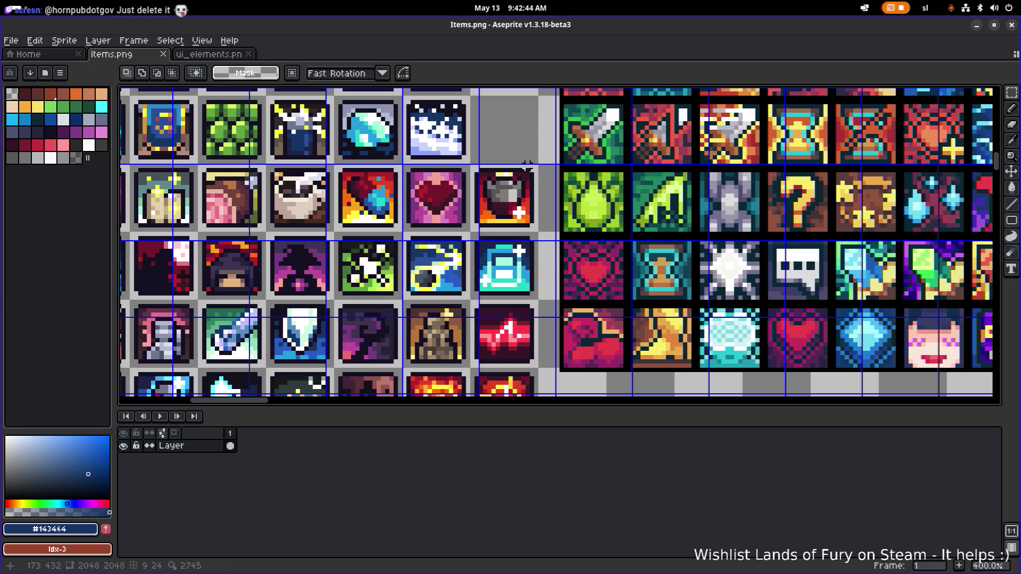
{"action": "left_click_drag", "start_coordinate": [518, 190], "coordinate": [502, 189]}
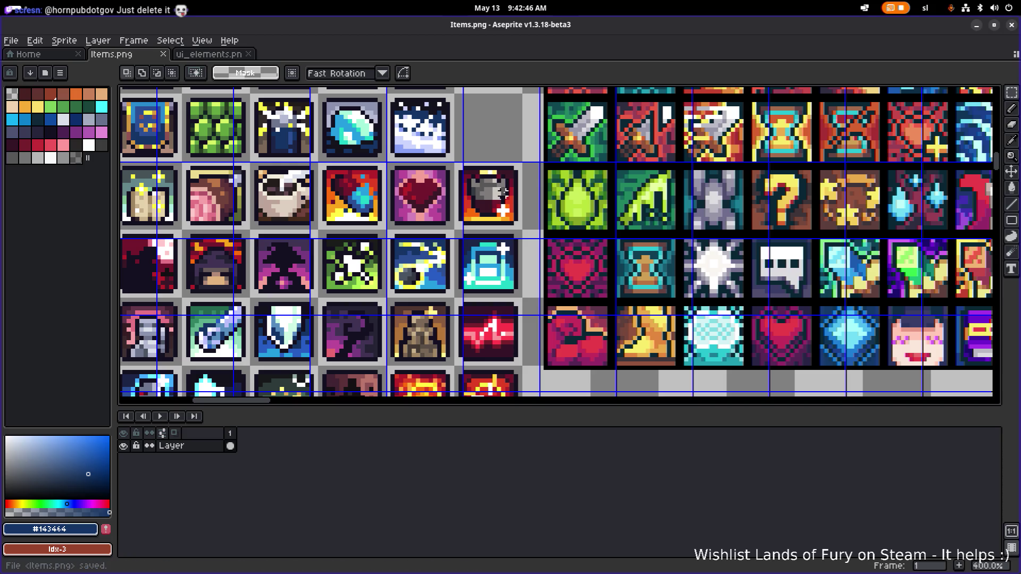
{"action": "key", "text": "alt+Tab"}
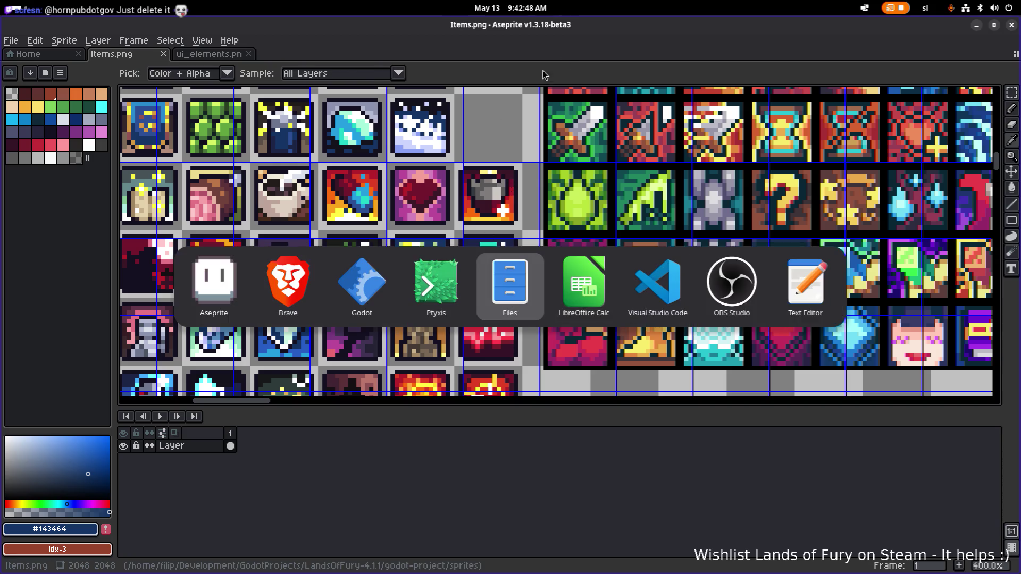
Bring Godot forward and open the items_cartridge_energy_booster.tres atlas resource
{"action": "key", "text": "Escape"}
{"action": "mouse_move", "coordinate": [480, 24]}
{"action": "left_mouse_down"}
{"action": "mouse_move", "coordinate": [480, 143]}
{"action": "mouse_move", "coordinate": [2, 265]}
{"action": "left_mouse_up"}
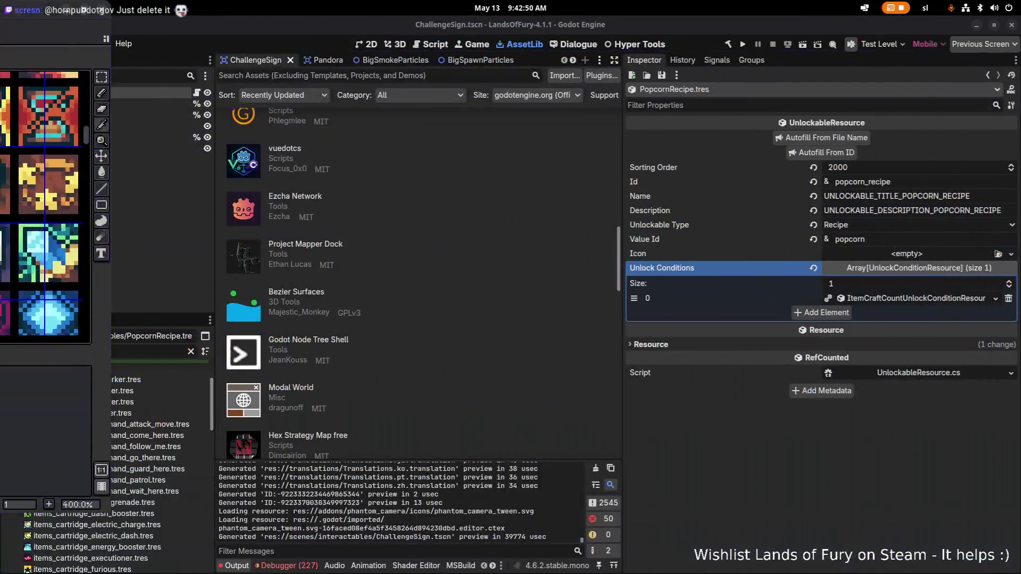
{"action": "left_click", "coordinate": [142, 366]}
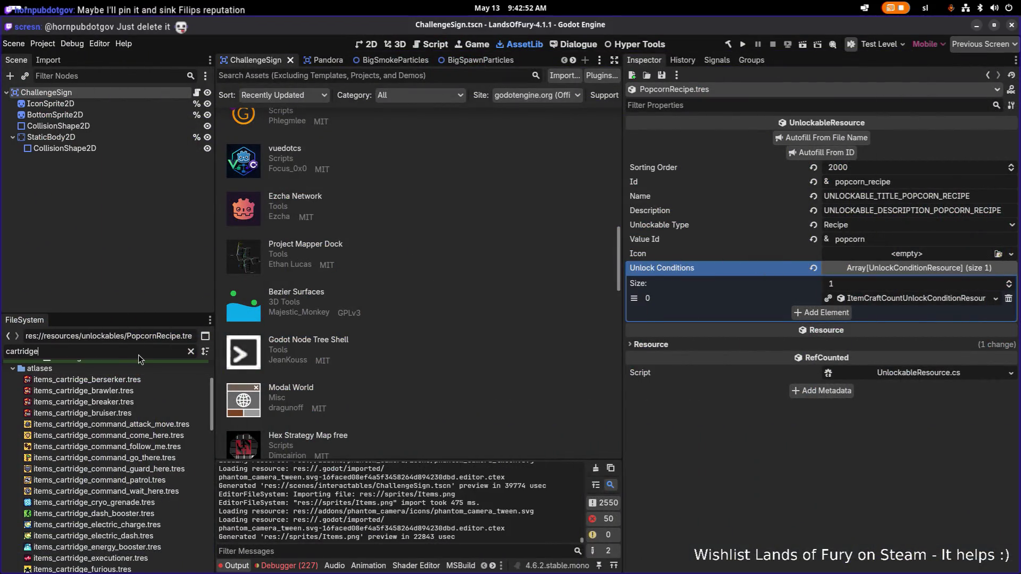
{"action": "double_click", "coordinate": [141, 353]}
{"action": "left_click", "coordinate": [125, 549]}
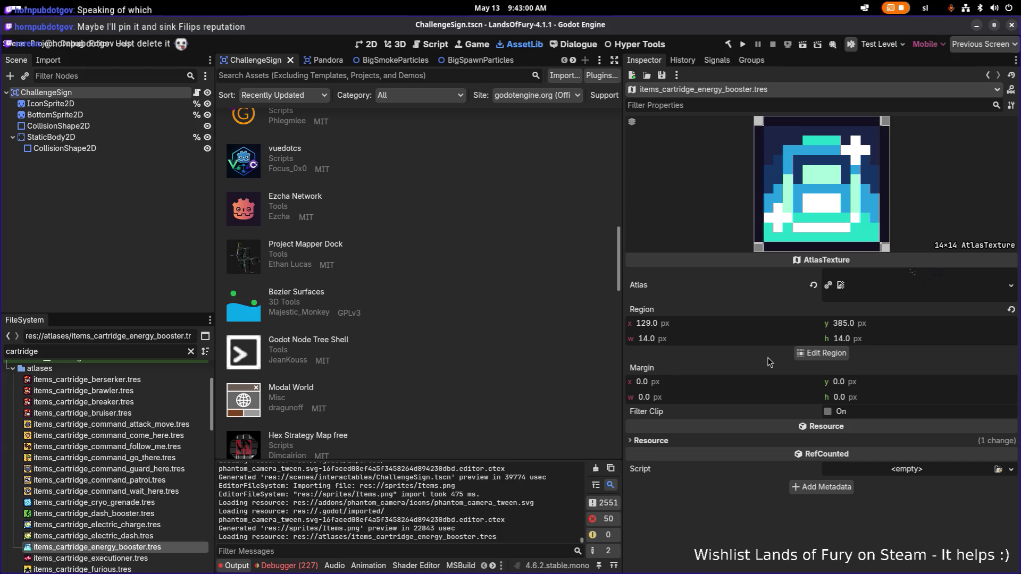
Redraw the atlas region as a 14×14 box around the recharge icon at 161, 449
{"action": "left_click", "coordinate": [821, 353]}
{"action": "scroll", "coordinate": [460, 288], "scroll_direction": "down", "scroll_amount": 10}
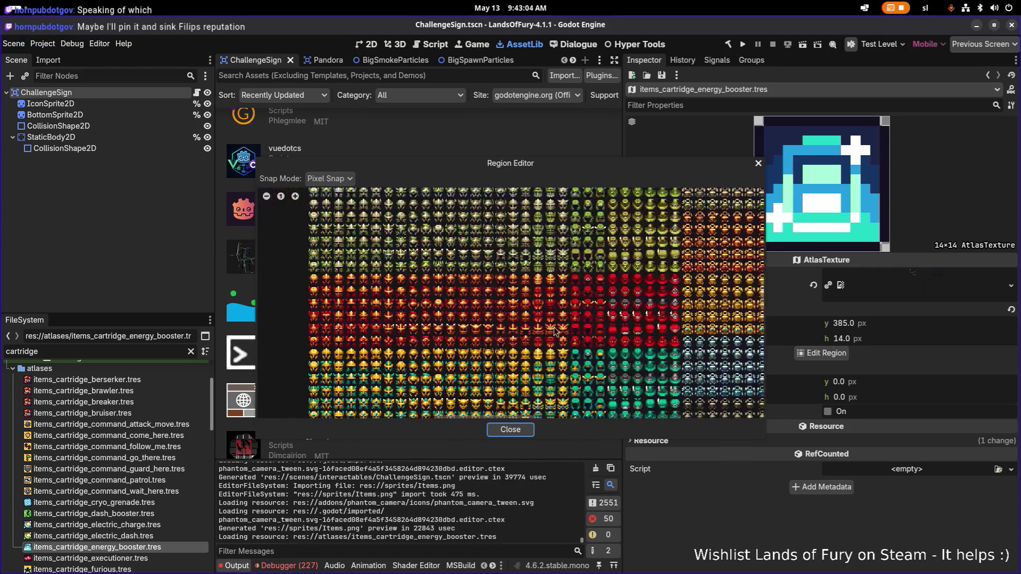
{"action": "scroll", "coordinate": [444, 287], "scroll_direction": "down", "scroll_amount": 5}
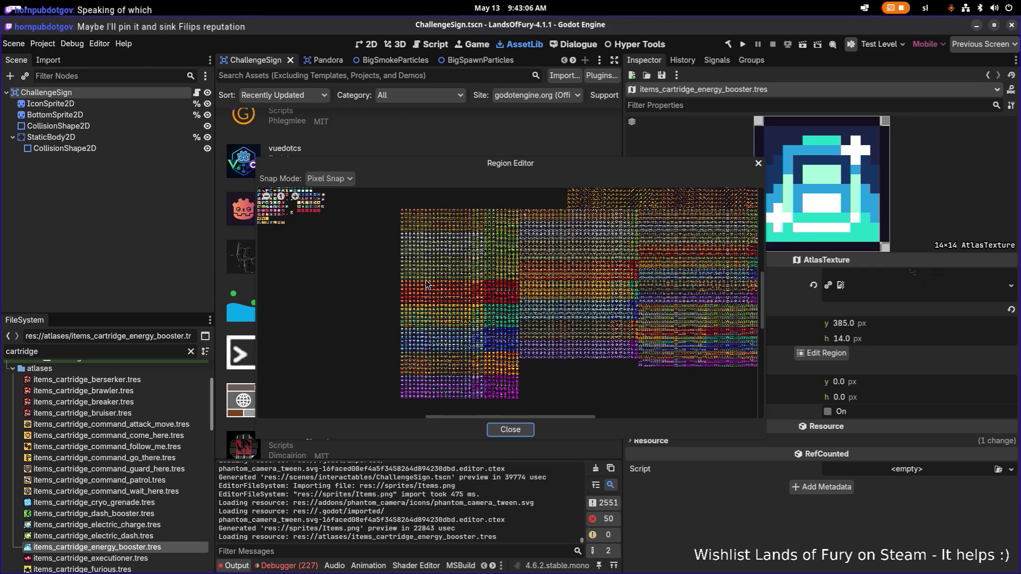
{"action": "scroll", "coordinate": [433, 260], "scroll_direction": "up", "scroll_amount": 5}
{"action": "scroll", "coordinate": [416, 252], "scroll_direction": "up", "scroll_amount": 3}
{"action": "scroll", "coordinate": [416, 251], "scroll_direction": "up", "scroll_amount": 6}
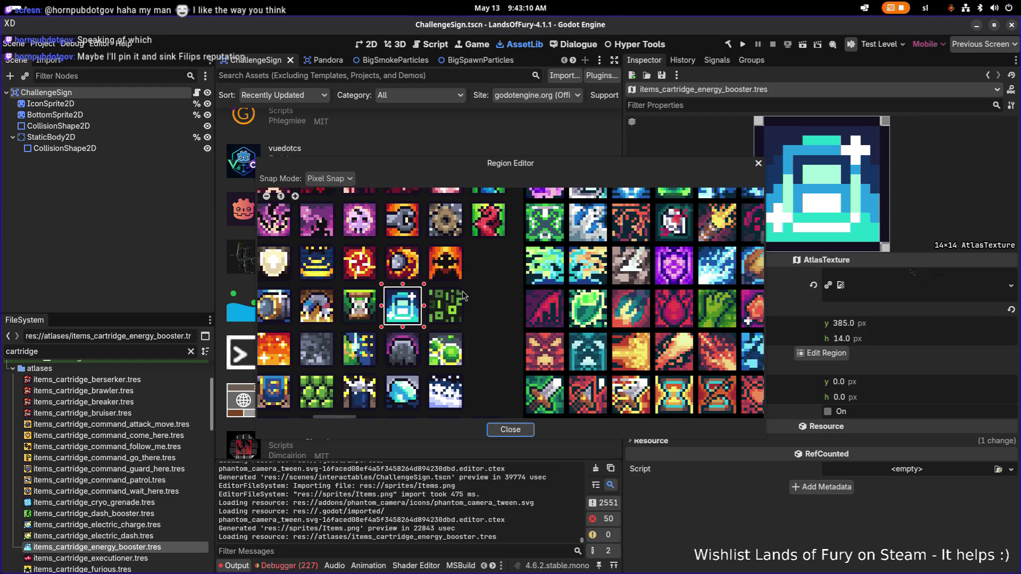
{"action": "scroll", "coordinate": [462, 296], "scroll_direction": "down", "scroll_amount": 3}
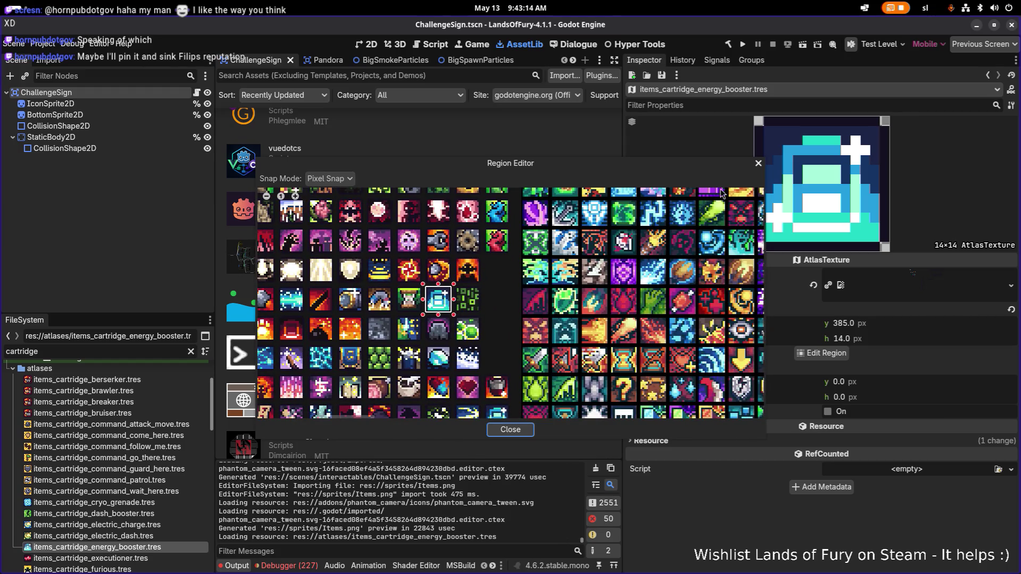
{"action": "scroll", "coordinate": [529, 280], "scroll_direction": "down", "scroll_amount": 2}
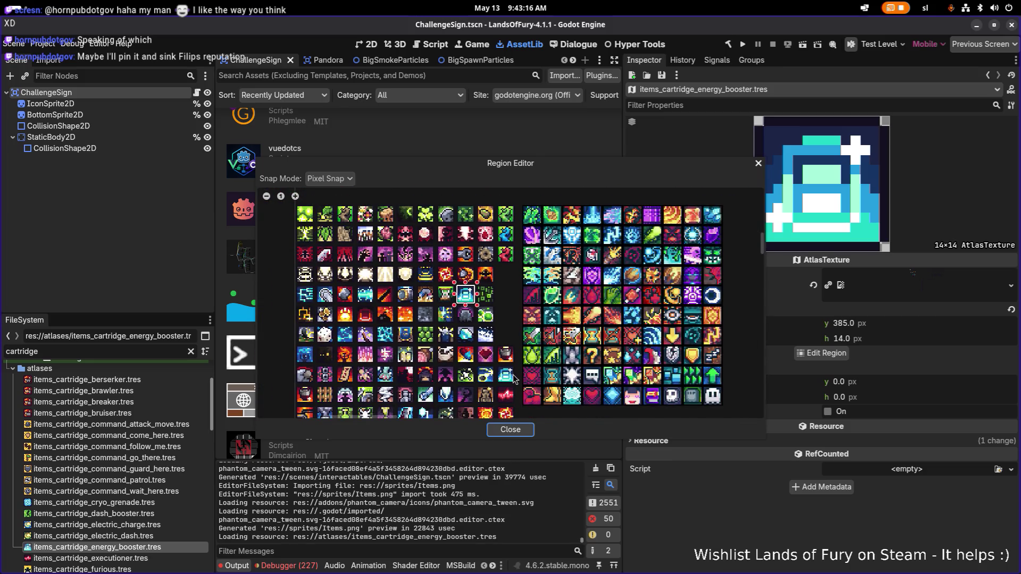
{"action": "scroll", "coordinate": [513, 378], "scroll_direction": "up", "scroll_amount": 2}
{"action": "scroll", "coordinate": [507, 370], "scroll_direction": "up", "scroll_amount": 4}
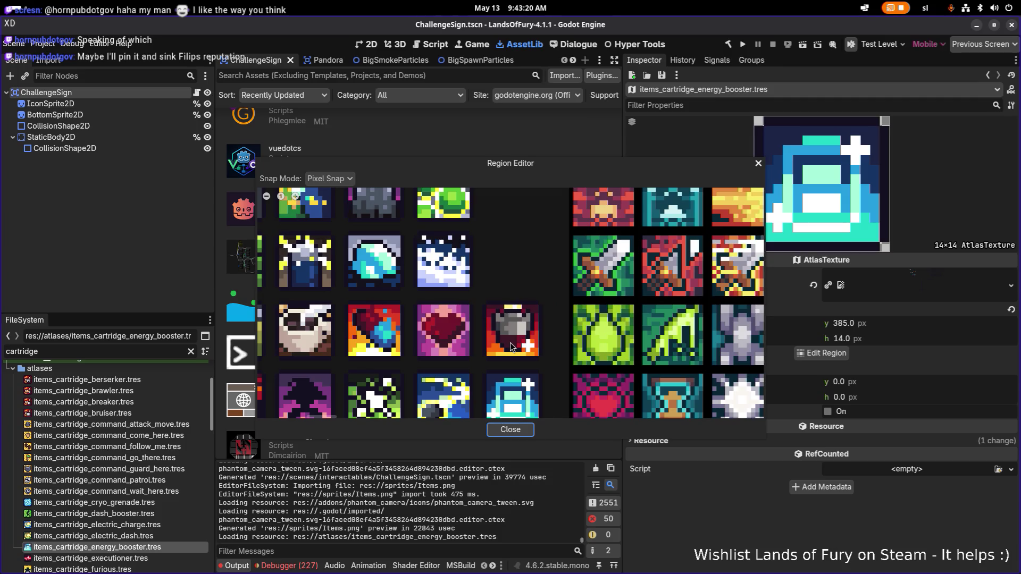
{"action": "scroll", "coordinate": [510, 346], "scroll_direction": "down", "scroll_amount": 2}
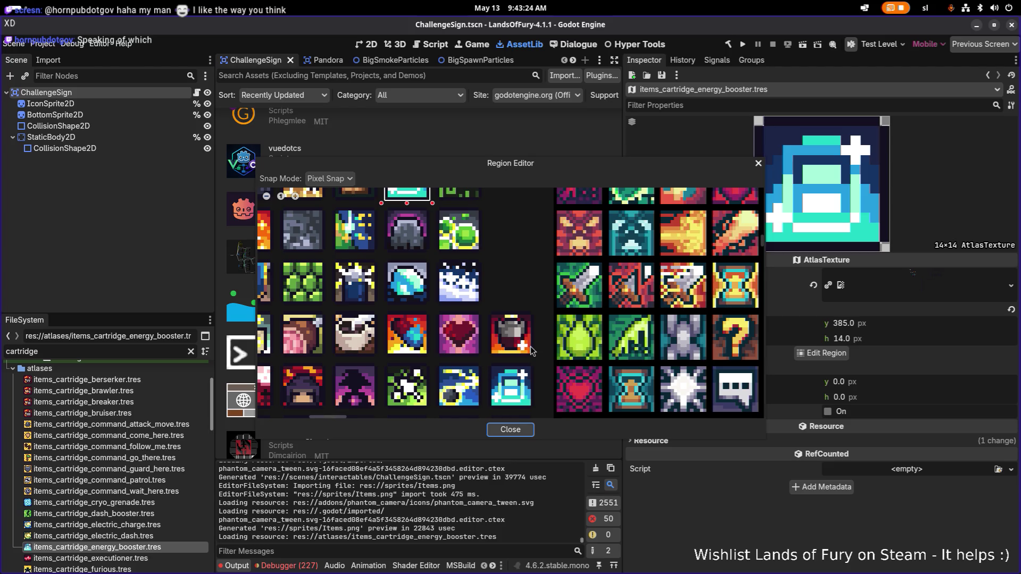
{"action": "scroll", "coordinate": [497, 319], "scroll_direction": "down", "scroll_amount": 3}
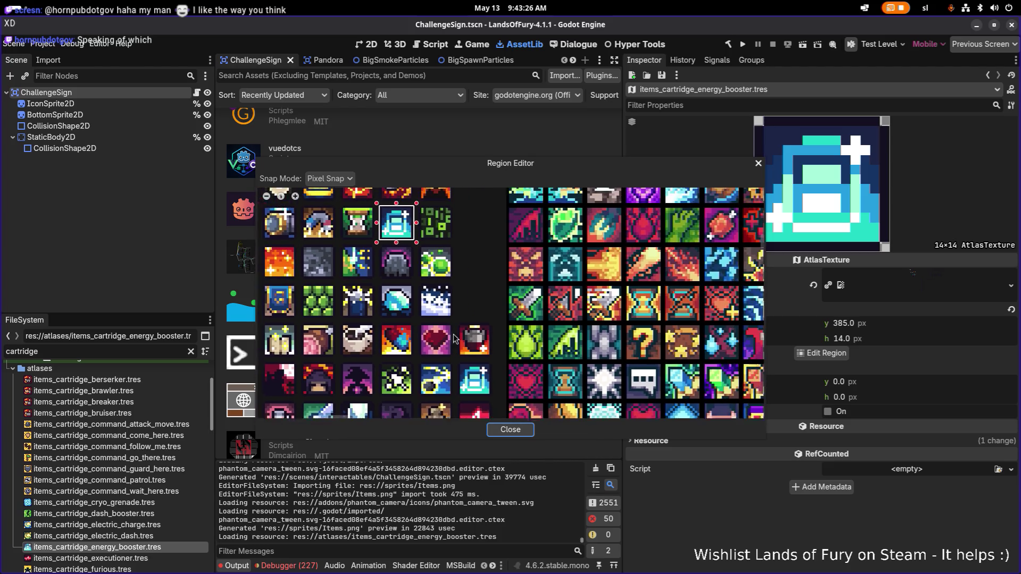
{"action": "scroll", "coordinate": [455, 338], "scroll_direction": "down", "scroll_amount": 1}
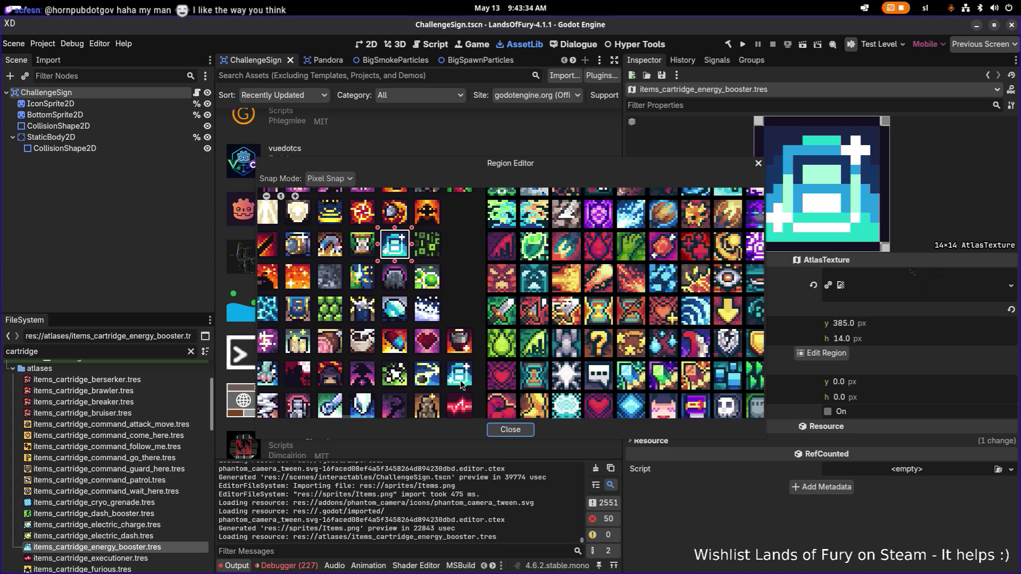
{"action": "scroll", "coordinate": [453, 380], "scroll_direction": "up", "scroll_amount": 1}
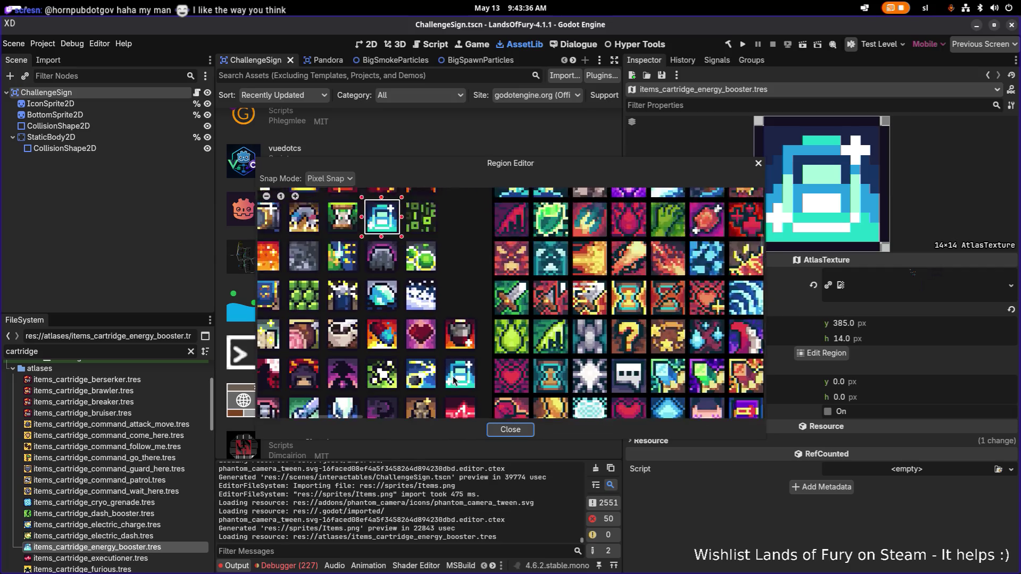
{"action": "scroll", "coordinate": [452, 378], "scroll_direction": "up", "scroll_amount": 1}
{"action": "left_click_drag", "start_coordinate": [439, 340], "coordinate": [506, 410]}
{"action": "mouse_move", "coordinate": [557, 163]}
{"action": "left_mouse_down"}
{"action": "mouse_move", "coordinate": [351, 78]}
{"action": "mouse_move", "coordinate": [538, 69]}
{"action": "left_mouse_up"}
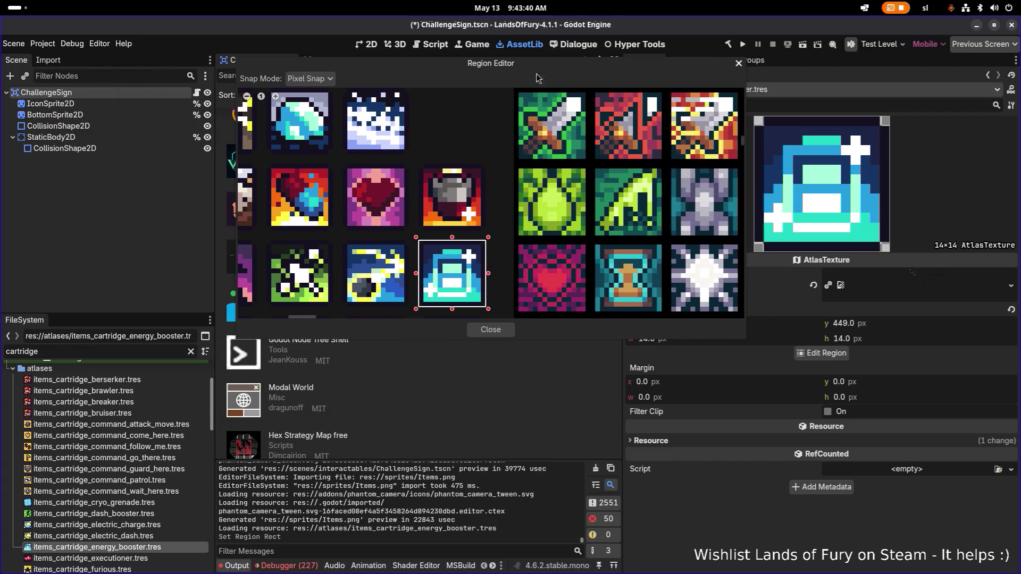
{"action": "left_click", "coordinate": [493, 330]}
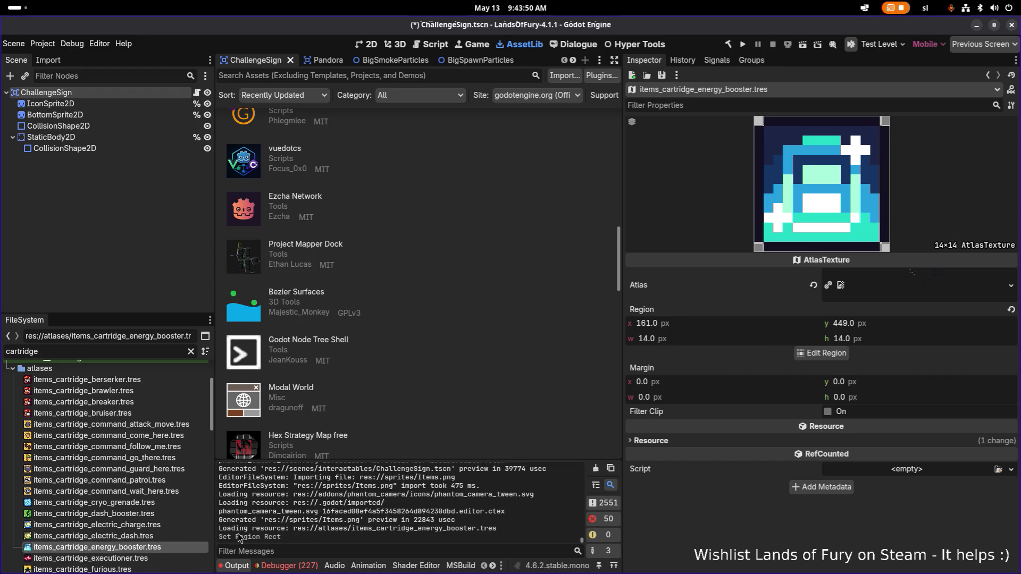
Duplicate items_cartridge_energy_booster.tres with Ctrl+D and put the caret in the Name field
{"action": "key", "text": "ctrl+d"}
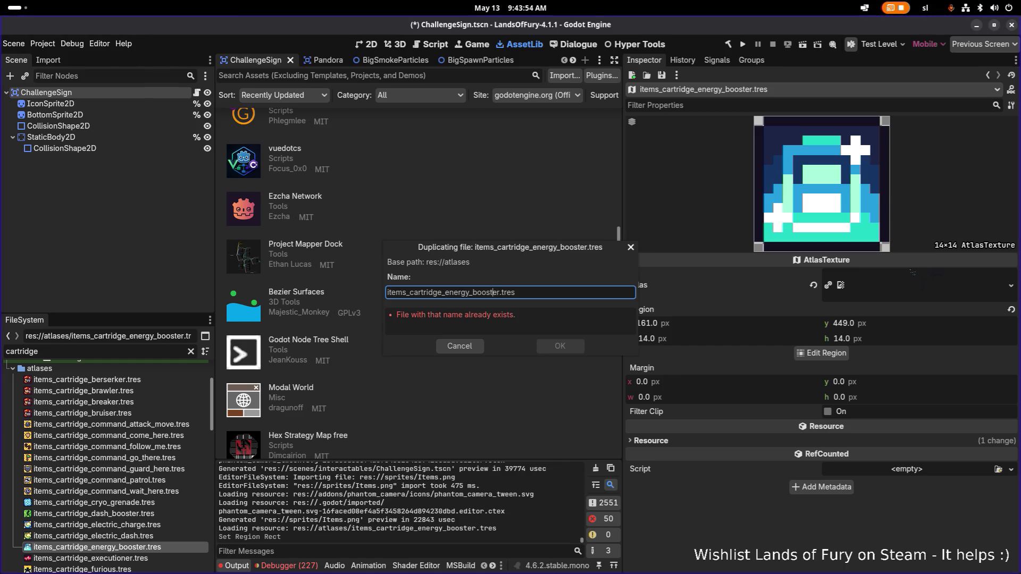
{"action": "left_click", "coordinate": [492, 292]}
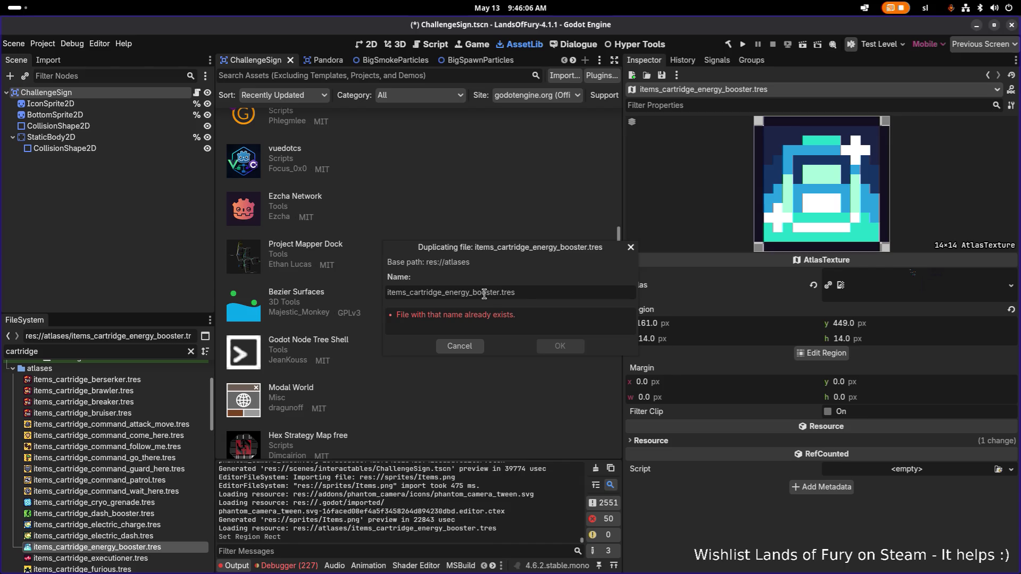
{"action": "key", "text": "Left"}
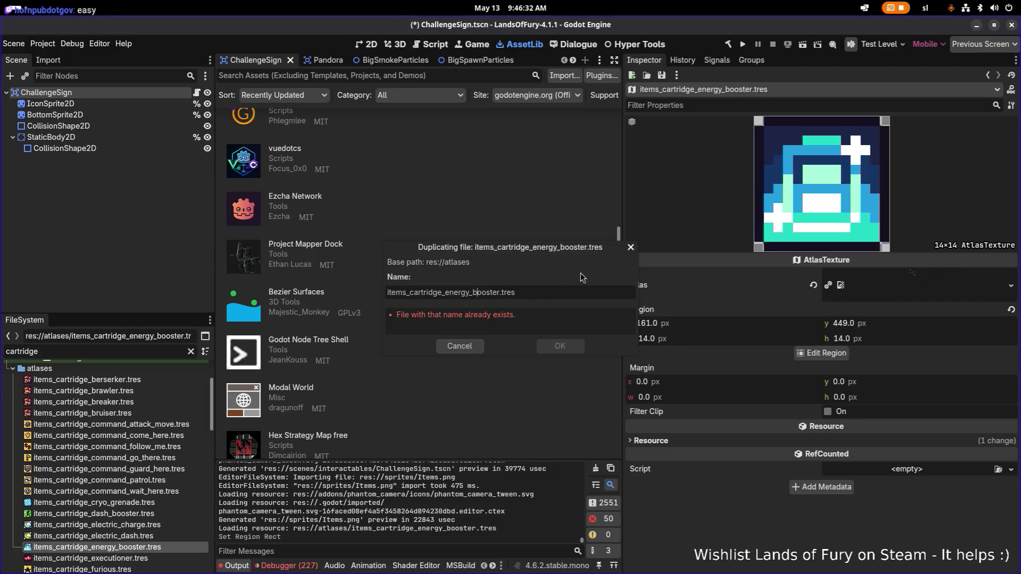
Rename the copy to items_cartridge_energy_capacity.tres and confirm the duplicate
{"action": "key", "text": "ctrl+shift+Left"}
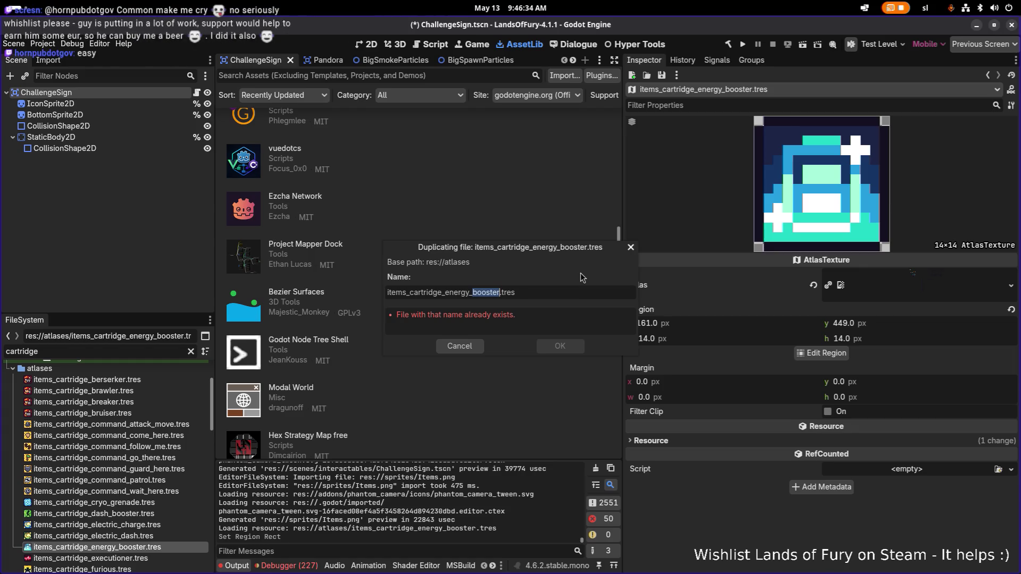
{"action": "type", "text": "cap"}
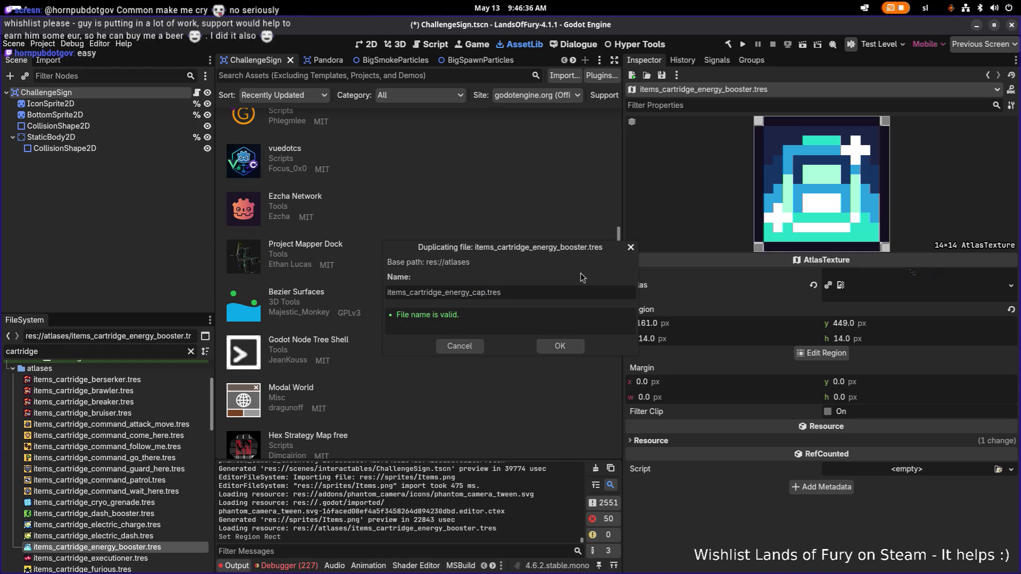
{"action": "type", "text": "aci"}
{"action": "type", "text": "ty"}
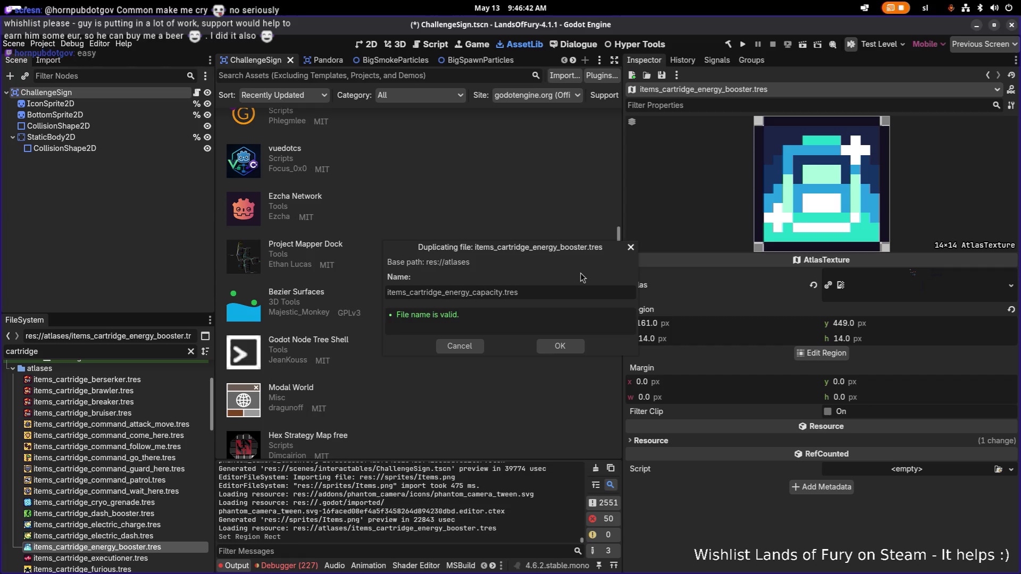
{"action": "key", "text": "shift+Home"}
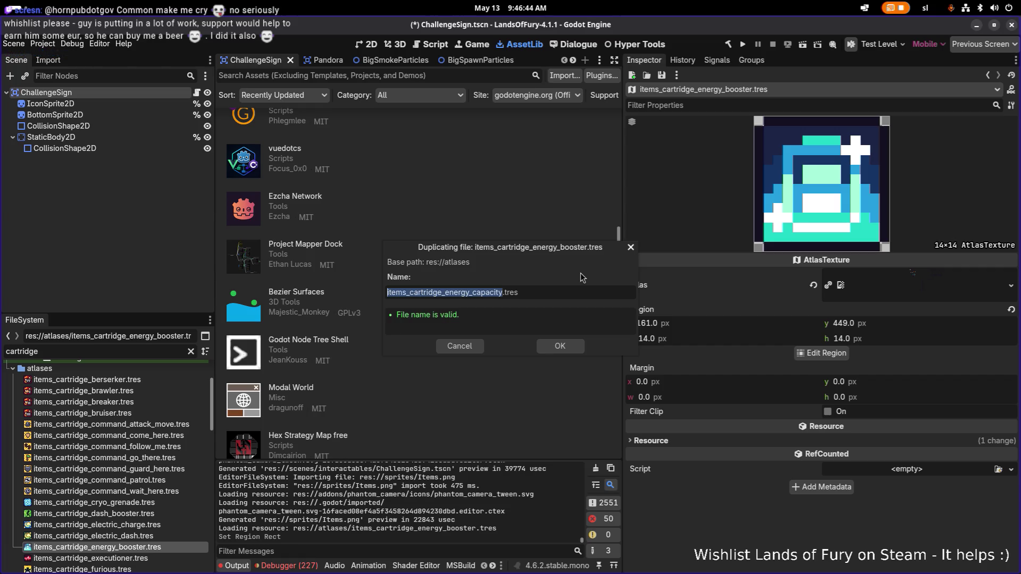
{"action": "key", "text": "Return"}
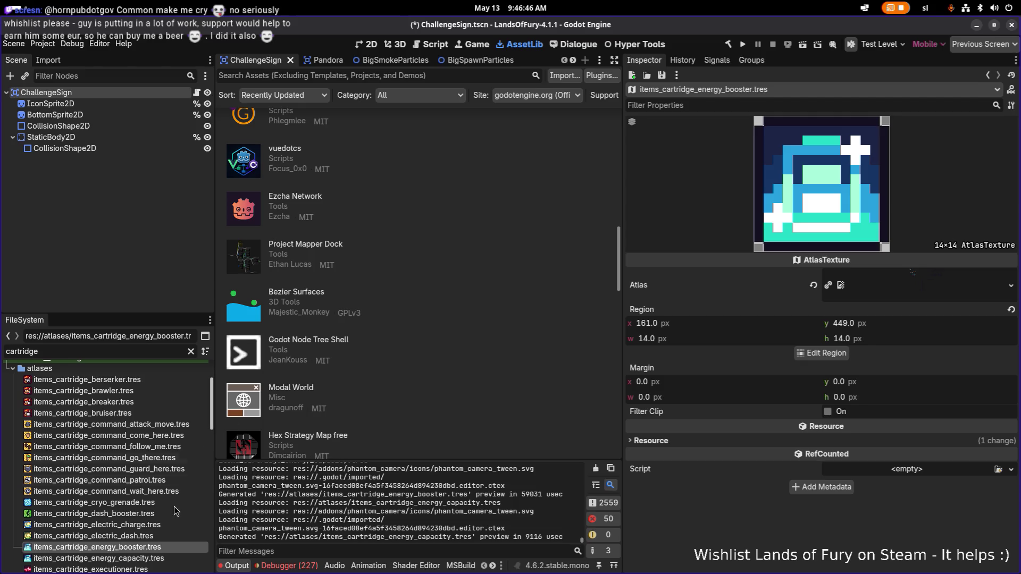
Rename the atlas copy to items_cartridge_energy_recharge.tres
{"action": "left_click", "coordinate": [164, 525]}
{"action": "left_click", "coordinate": [162, 558]}
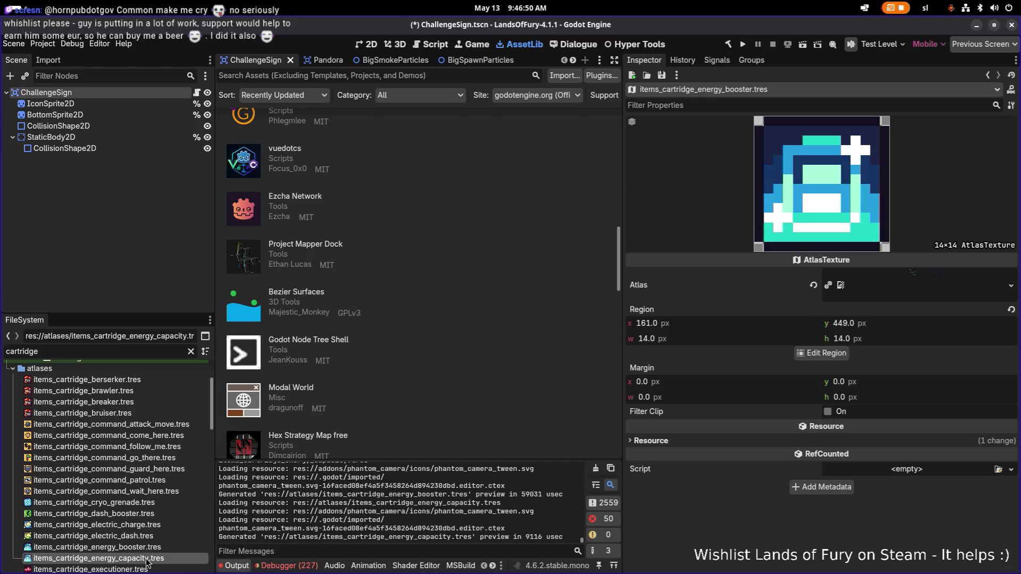
{"action": "left_click", "coordinate": [149, 561]}
{"action": "left_click", "coordinate": [166, 556]}
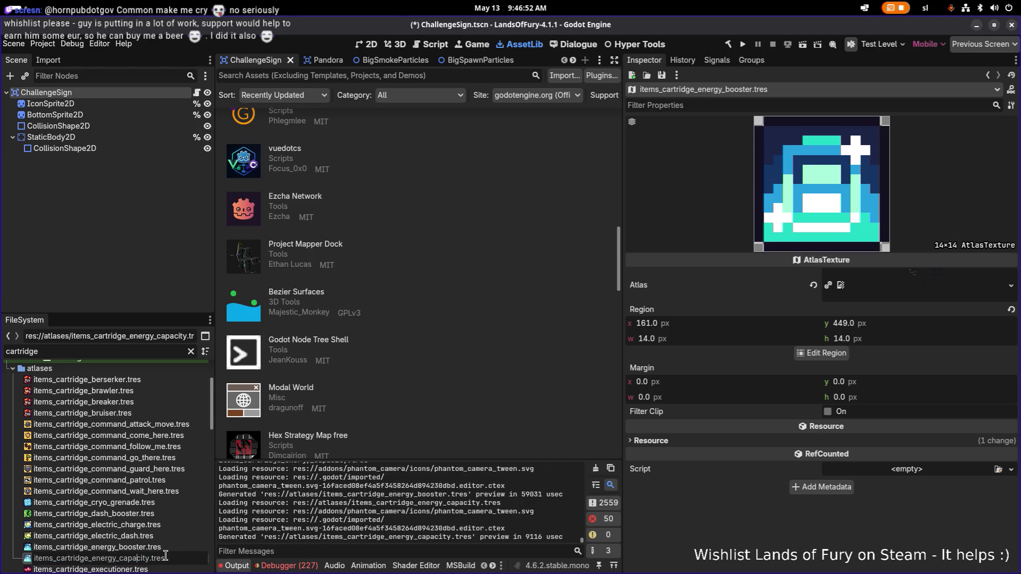
{"action": "key", "text": "ctrl+shift+Right"}
{"action": "type", "text": "recharge"}
{"action": "key", "text": "Return"}
Rename the original energy booster atlas to items_cartridge_energy_capacity.tres
{"action": "left_click", "coordinate": [159, 547]}
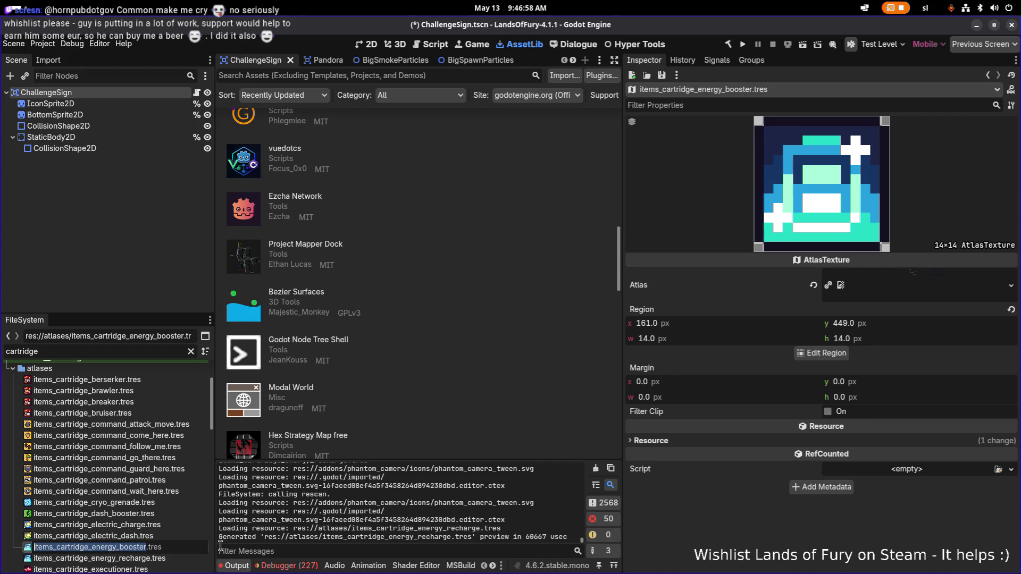
{"action": "key", "text": "Right"}
{"action": "key", "text": "Left"}
{"action": "key", "text": "shift+End"}
{"action": "type", "text": "capac"}
{"action": "type", "text": "ity"}
{"action": "key", "text": "Return"}
Filter the FileSystem by 'booster' and select EnergyBoosterCartridgeSkill.tres under unlockables
{"action": "double_click", "coordinate": [116, 351]}
{"action": "key", "text": "BackSpace"}
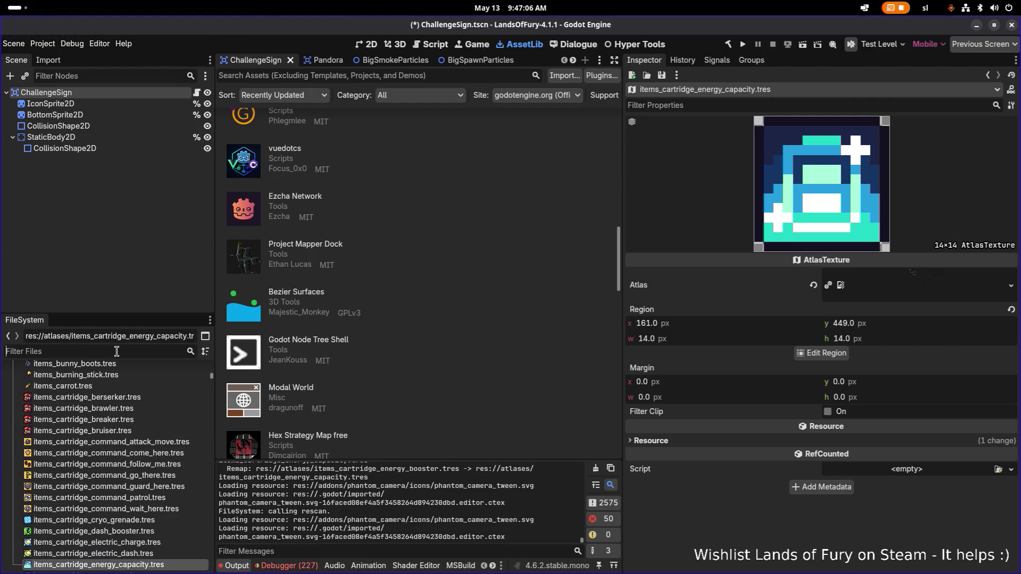
{"action": "type", "text": "rechar"}
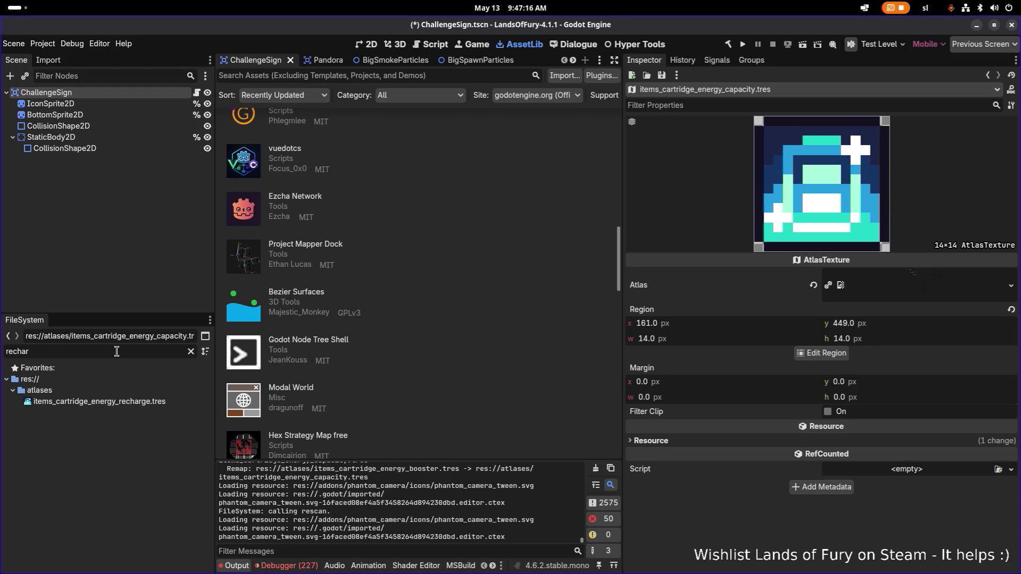
{"action": "double_click", "coordinate": [116, 351]}
{"action": "type", "text": "booster"}
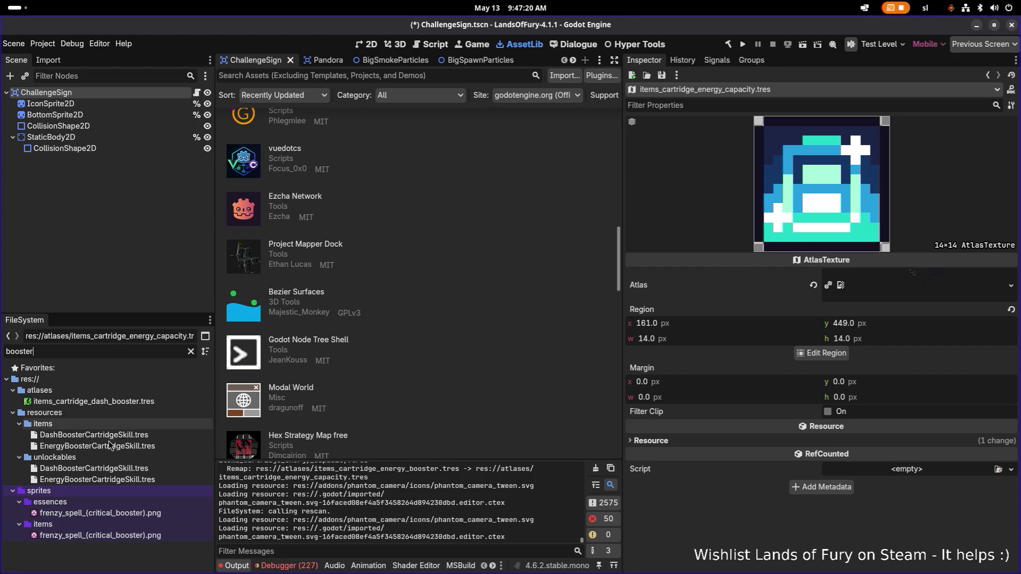
{"action": "left_click", "coordinate": [112, 469]}
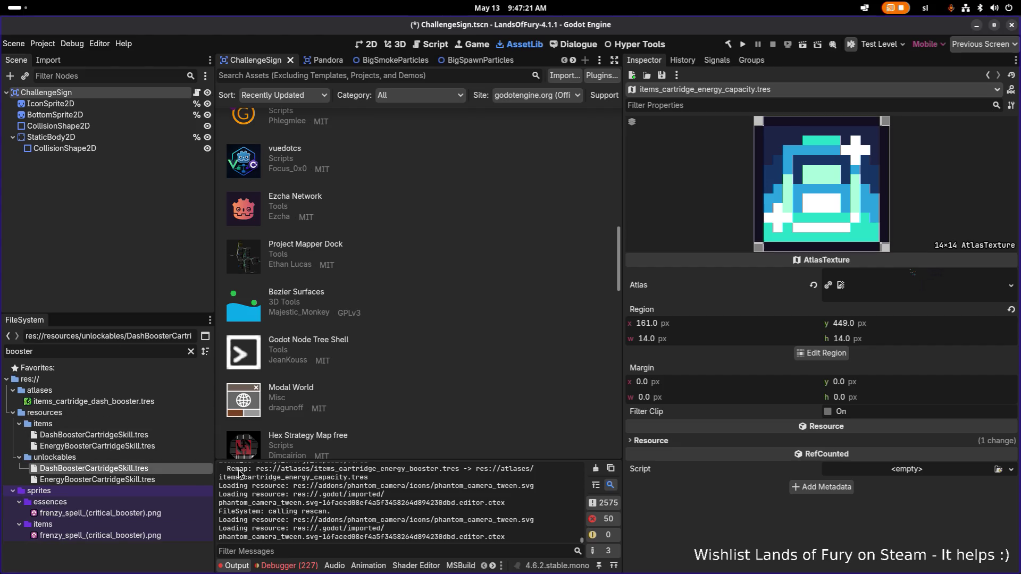
{"action": "left_click", "coordinate": [141, 480]}
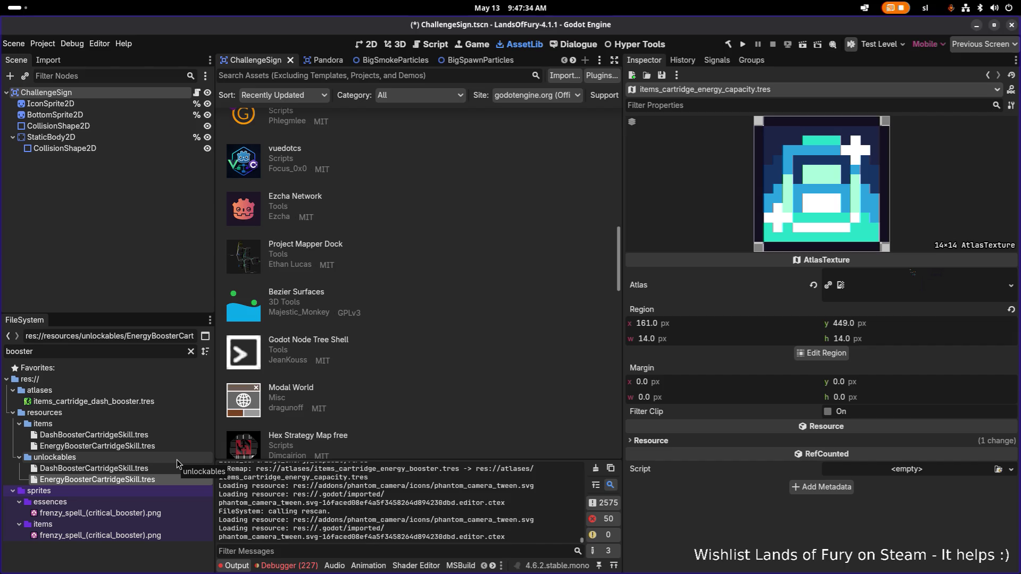
{"action": "key", "text": "F2"}
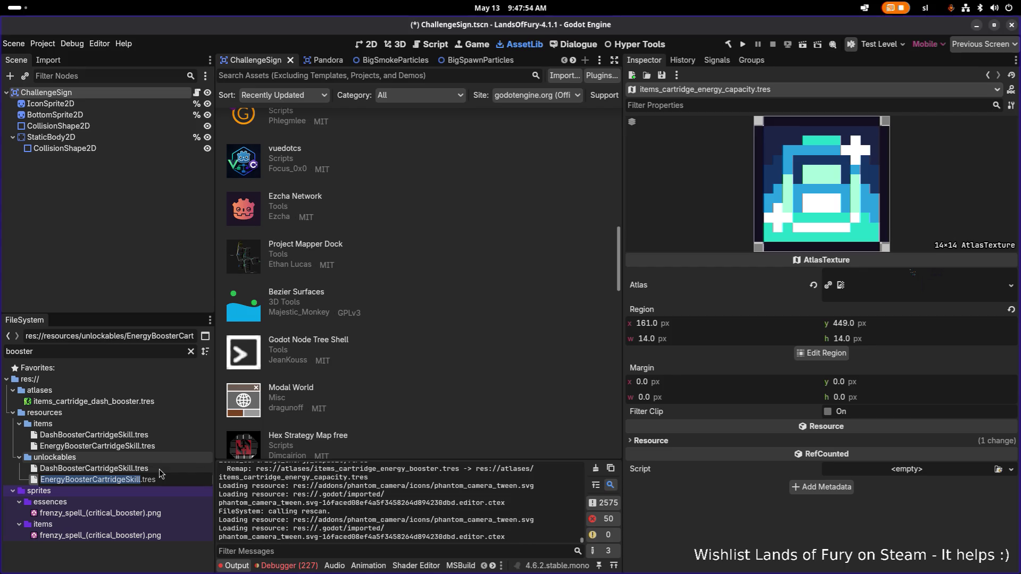
{"action": "left_click", "coordinate": [158, 468]}
{"action": "left_click", "coordinate": [156, 477]}
{"action": "key", "text": "alt+Tab"}
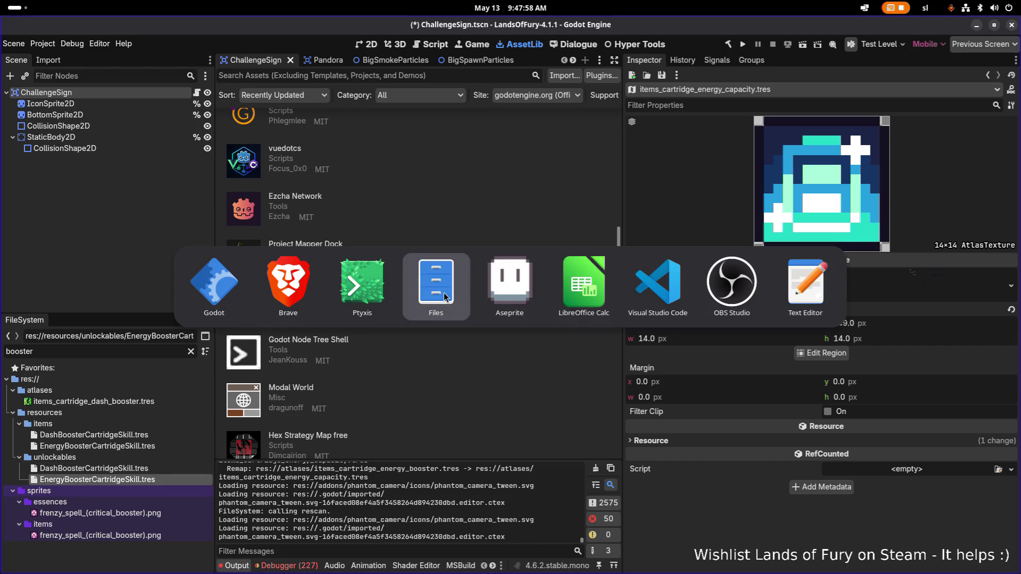
In Source Control, delete the capacity and recharge atlas files and restore items_cartridge_energy_booster.tres
{"action": "left_click", "coordinate": [678, 279]}
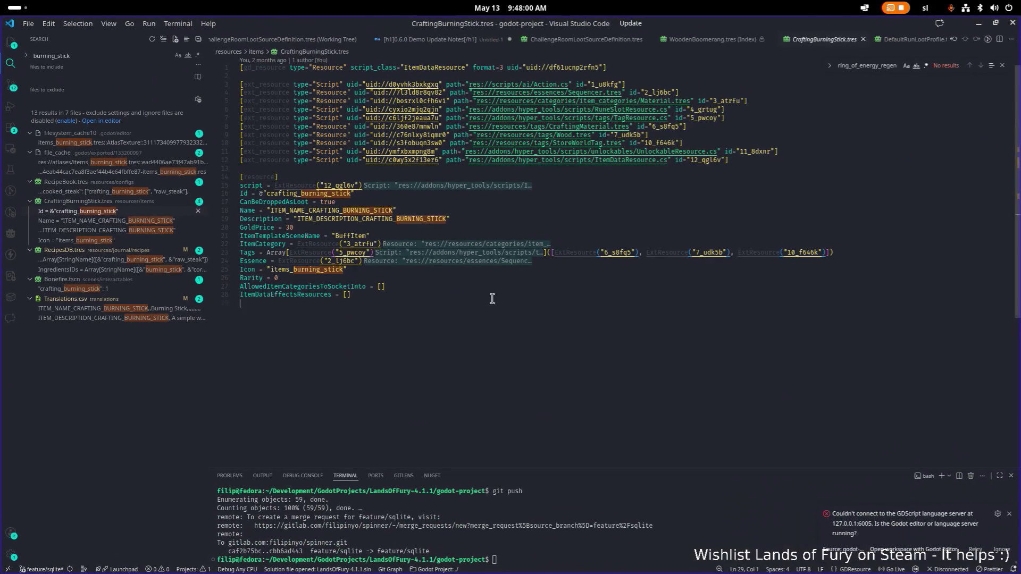
{"action": "left_click", "coordinate": [11, 85]}
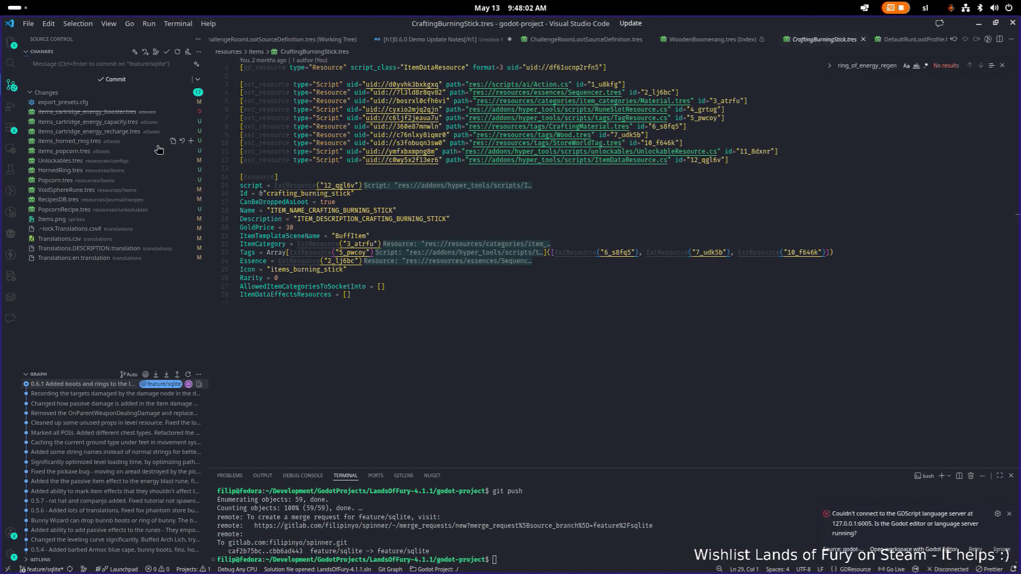
{"action": "left_click_drag", "start_coordinate": [208, 152], "coordinate": [263, 154]}
{"action": "left_click", "coordinate": [409, 178]}
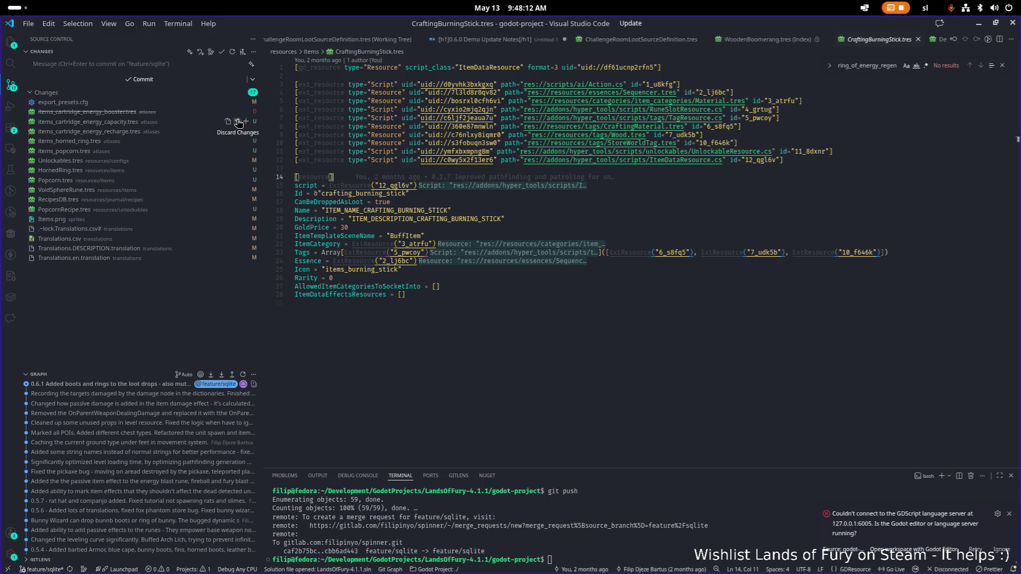
{"action": "left_click", "coordinate": [238, 123]}
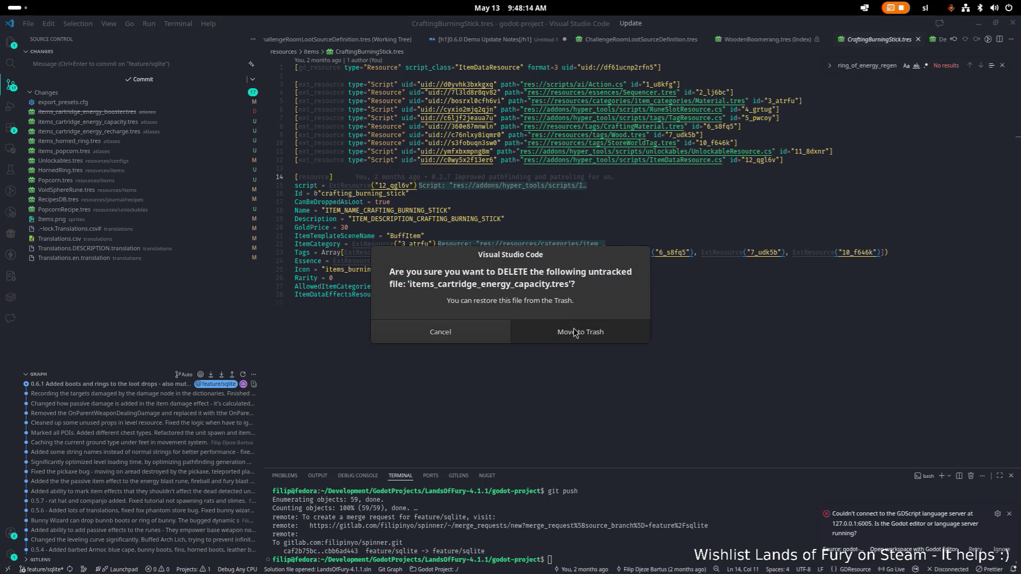
{"action": "left_click", "coordinate": [575, 333]}
{"action": "left_click", "coordinate": [239, 122]}
{"action": "left_click", "coordinate": [578, 258]}
{"action": "left_click", "coordinate": [238, 122]}
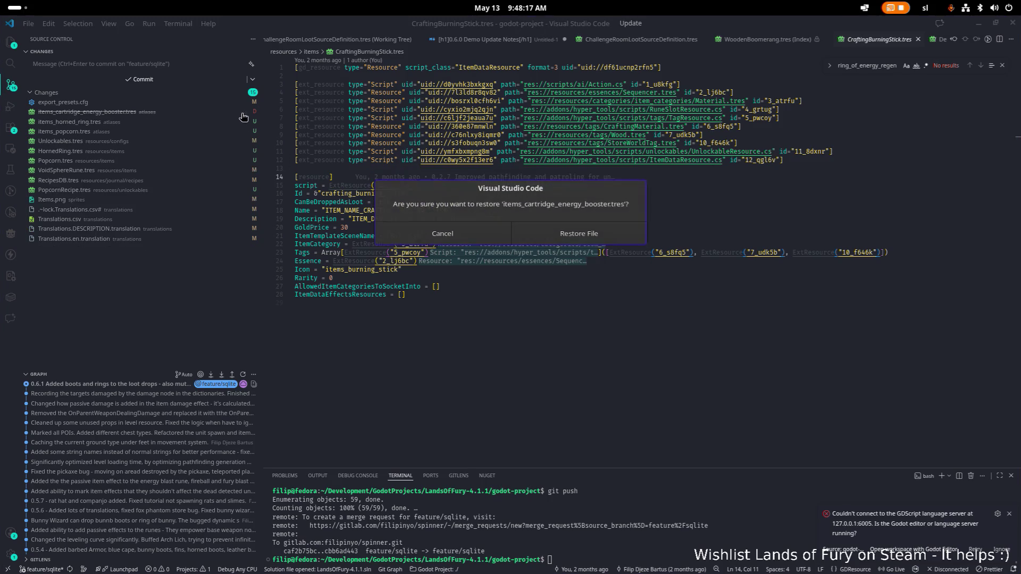
{"action": "left_click", "coordinate": [579, 233]}
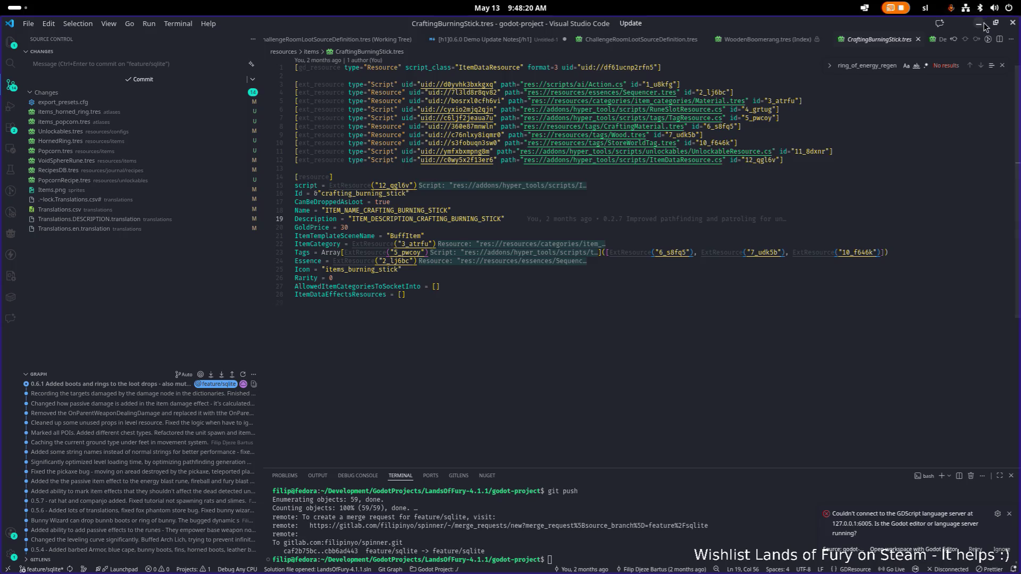
{"action": "key", "text": "alt+Tab"}
{"action": "left_click", "coordinate": [156, 401]}
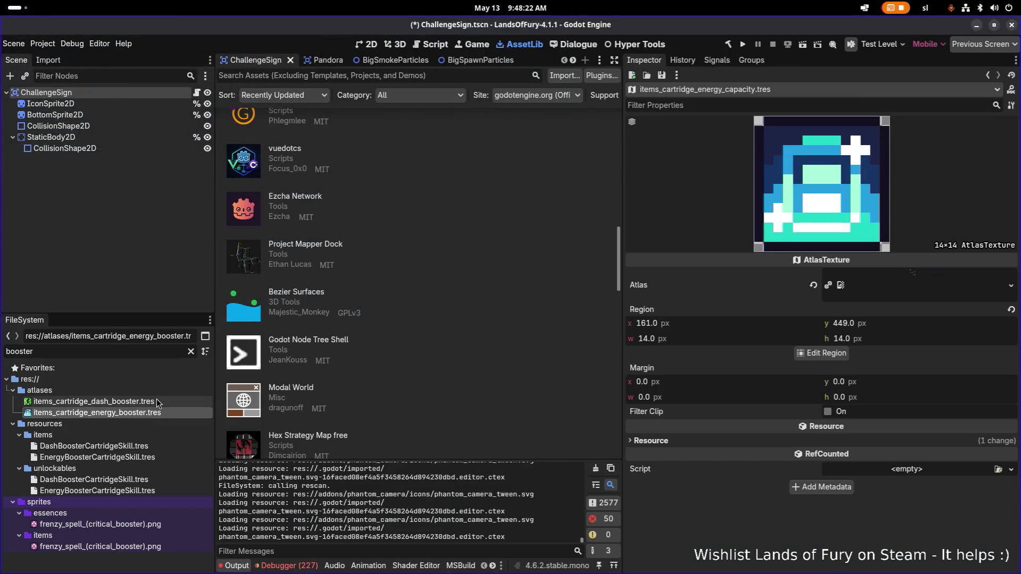
Draw the energy booster atlas region as a 14×14 box at 161, 433 on the item sheet
{"action": "left_click", "coordinate": [159, 413]}
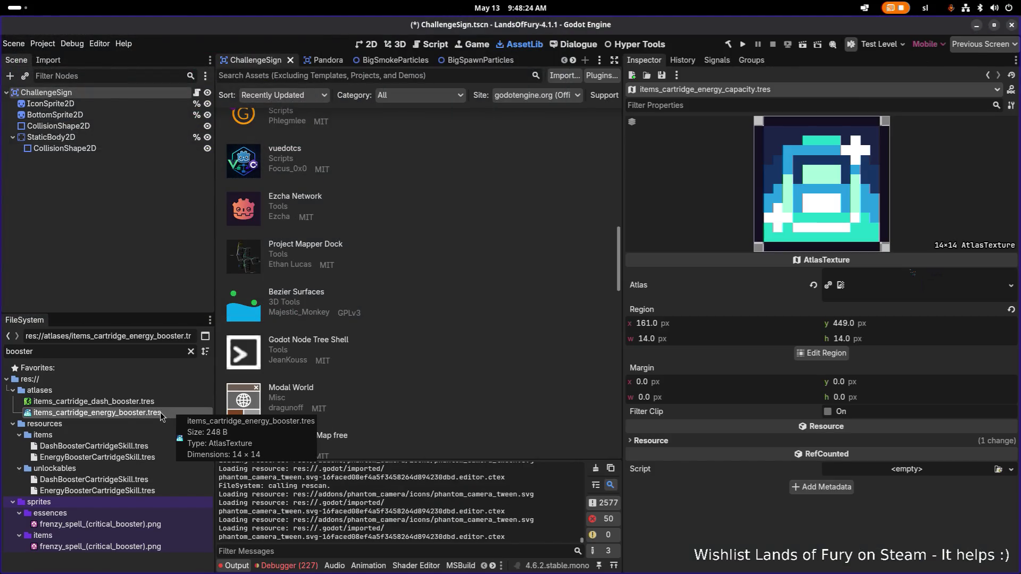
{"action": "left_click", "coordinate": [152, 400]}
{"action": "left_click", "coordinate": [164, 413]}
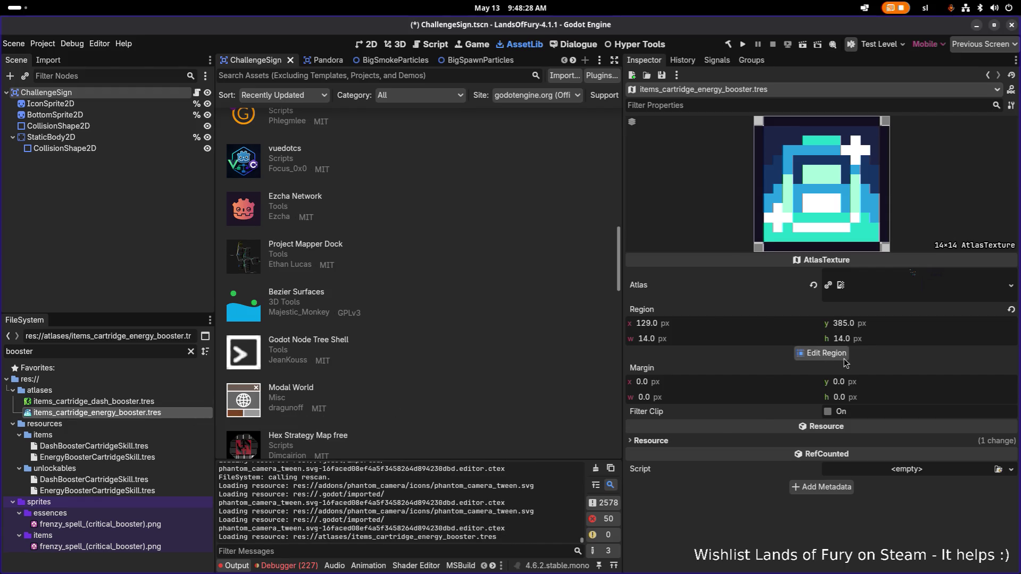
{"action": "left_click", "coordinate": [821, 353]}
{"action": "scroll", "coordinate": [519, 296], "scroll_direction": "down", "scroll_amount": 5}
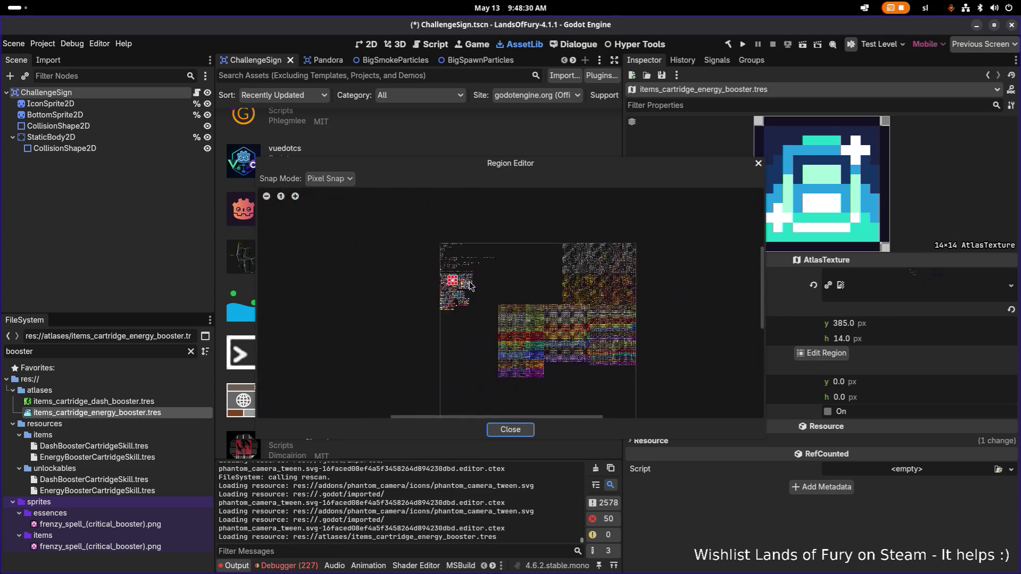
{"action": "scroll", "coordinate": [432, 330], "scroll_direction": "up", "scroll_amount": 5}
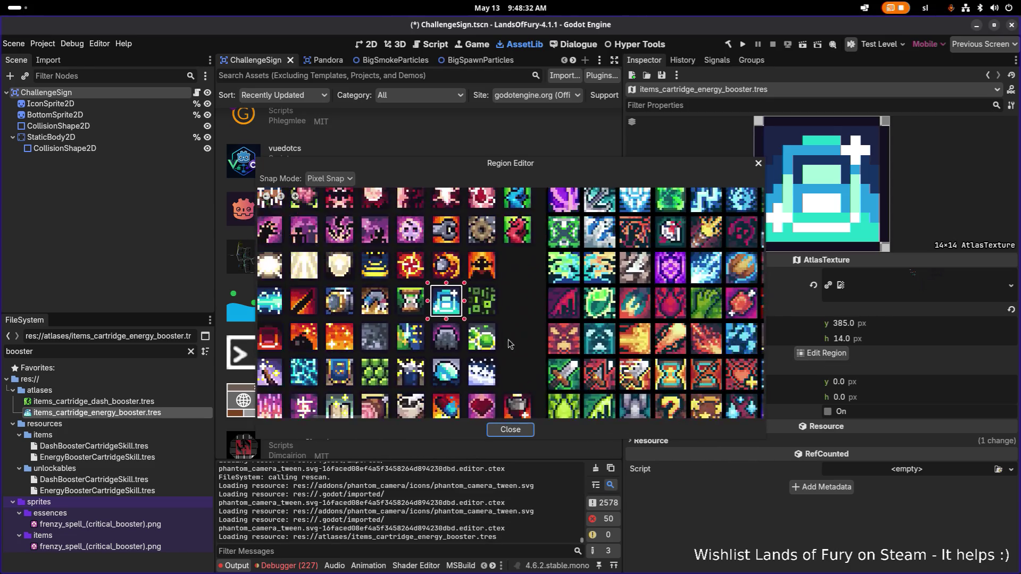
{"action": "scroll", "coordinate": [490, 282], "scroll_direction": "up", "scroll_amount": 4}
{"action": "mouse_move", "coordinate": [454, 282]}
{"action": "left_mouse_down"}
{"action": "mouse_move", "coordinate": [525, 360]}
{"action": "mouse_move", "coordinate": [521, 352]}
{"action": "left_mouse_up"}
{"action": "left_click", "coordinate": [518, 428]}
Save, then duplicate the booster atlas as items_cartridge_energy_recharge.tres
{"action": "key", "text": "ctrl+s"}
{"action": "left_click", "coordinate": [139, 405]}
{"action": "left_click", "coordinate": [137, 413]}
{"action": "key", "text": "ctrl+d"}
{"action": "key", "text": "Right"}
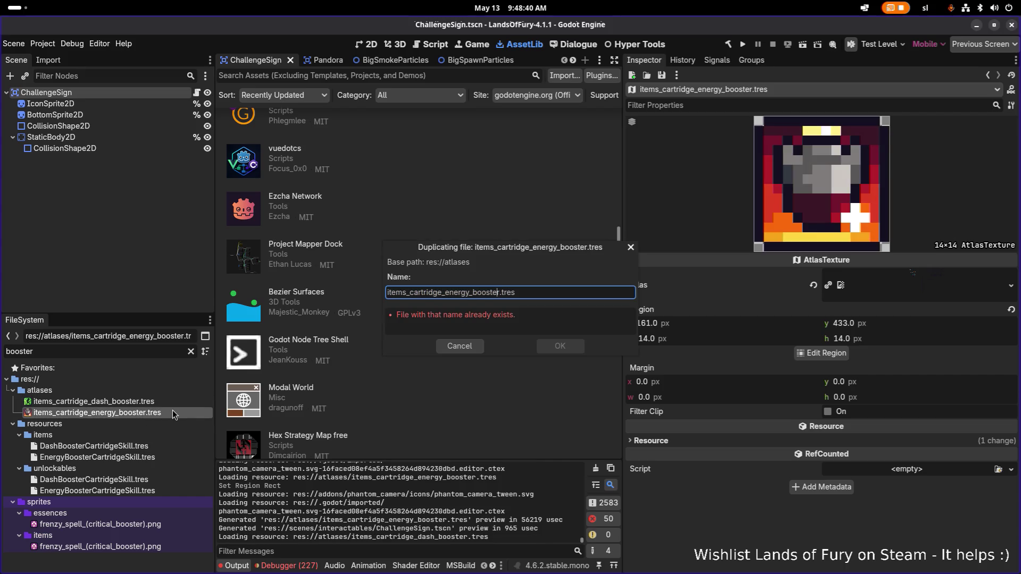
{"action": "key", "text": "Right"}
{"action": "key", "text": "Right"}
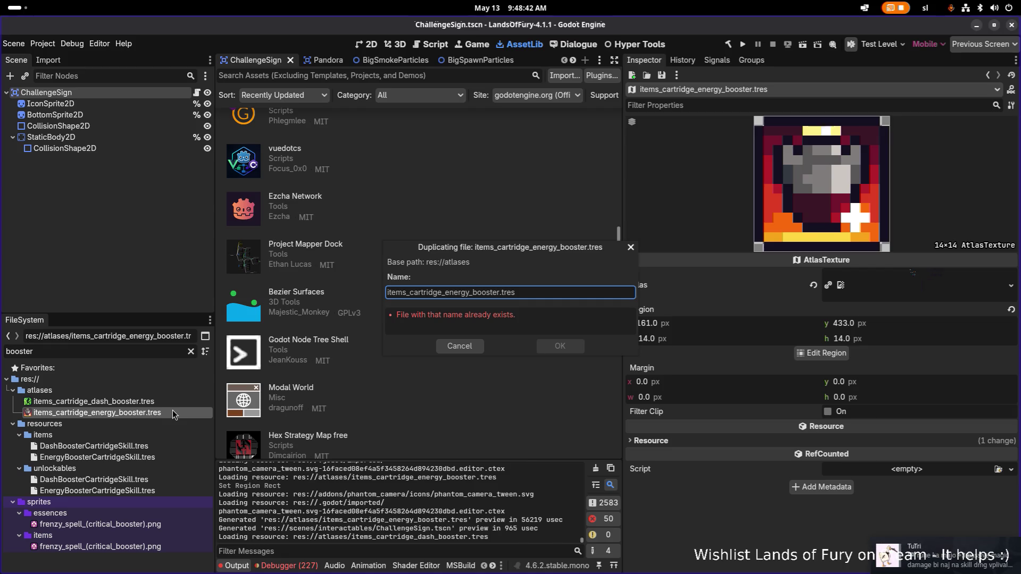
{"action": "key", "text": "ctrl+shift+Right"}
{"action": "type", "text": "recharge"}
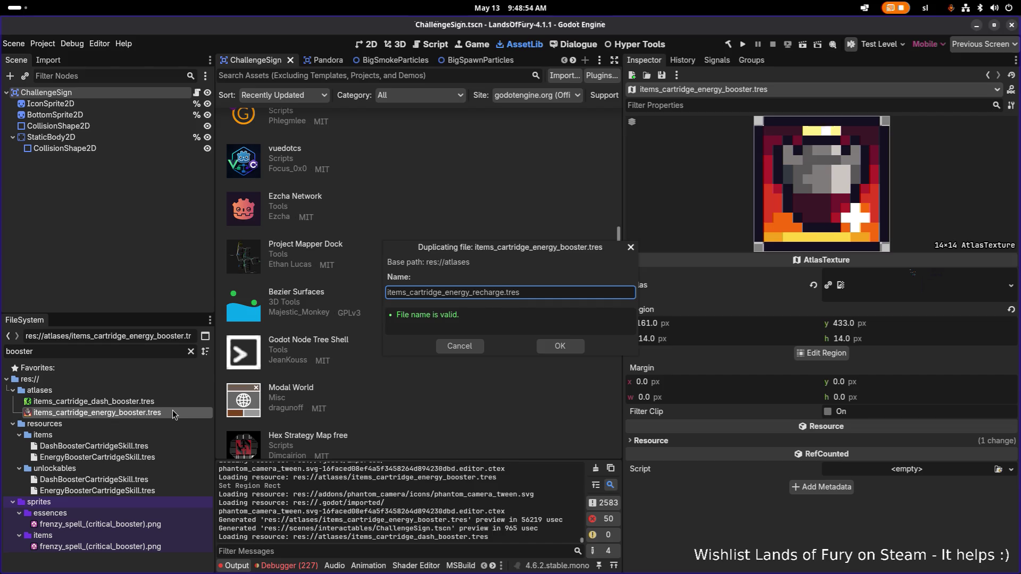
{"action": "key", "text": "Return"}
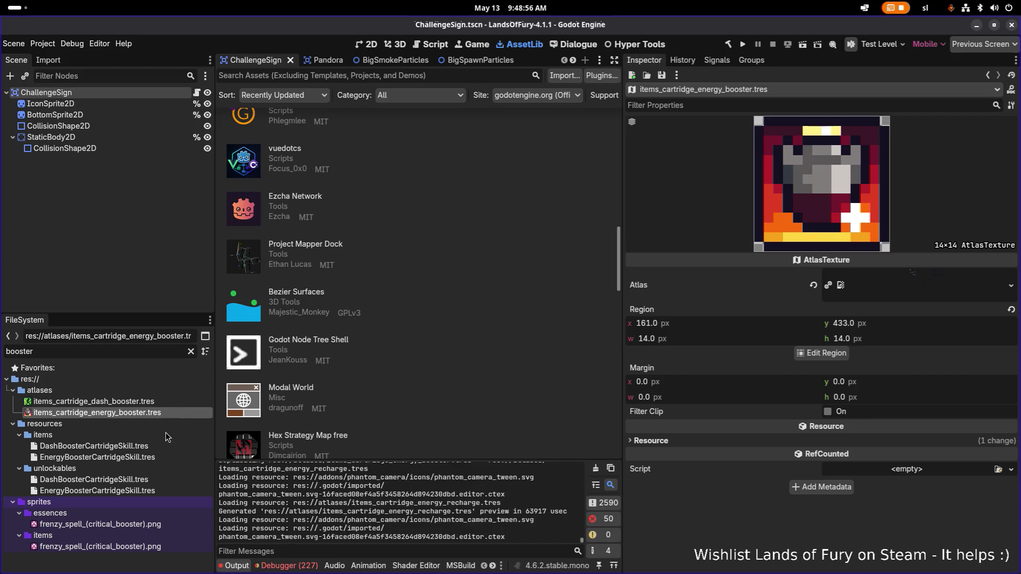
Filter for 'recharge' and open the new recharge atlas in the region editor
{"action": "left_click", "coordinate": [155, 349]}
{"action": "key", "text": "ctrl+a"}
{"action": "type", "text": "recharge"}
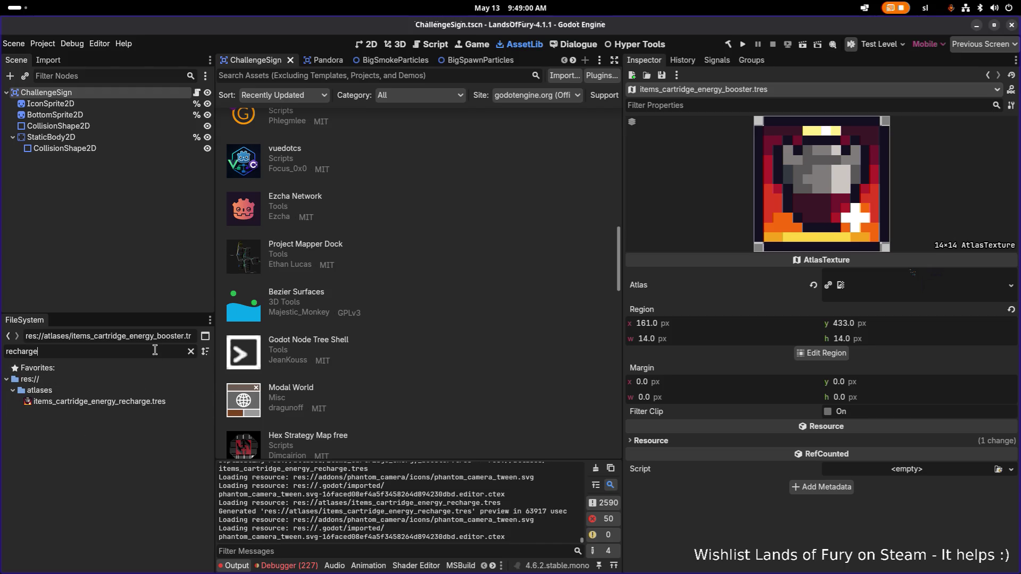
{"action": "left_click", "coordinate": [157, 402]}
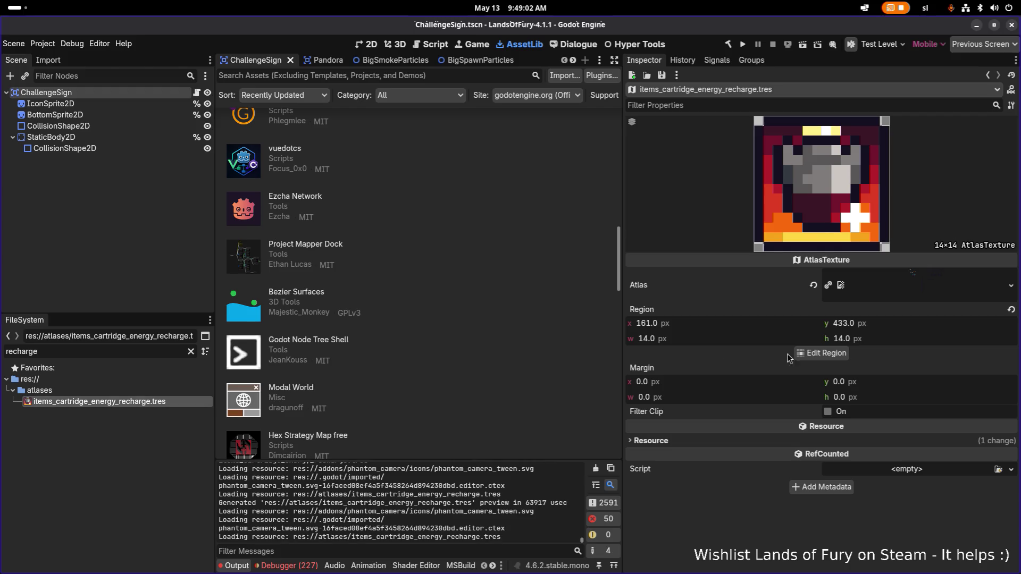
{"action": "left_click", "coordinate": [820, 359]}
{"action": "scroll", "coordinate": [414, 329], "scroll_direction": "down", "scroll_amount": 5}
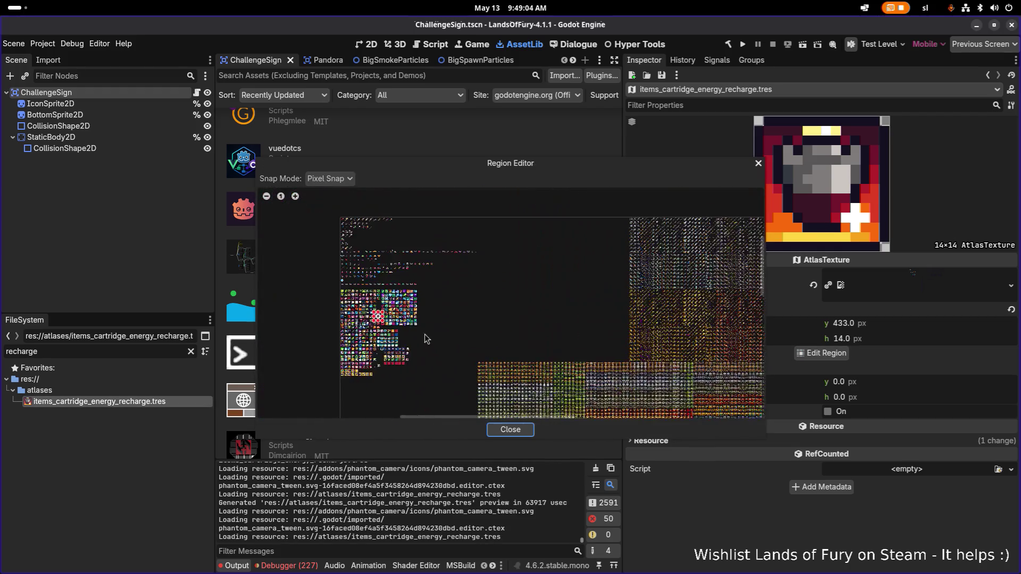
Move the recharge atlas region onto the blue cartridge icon at 161, 449, sized 14×14
{"action": "scroll", "coordinate": [370, 310], "scroll_direction": "up", "scroll_amount": 8}
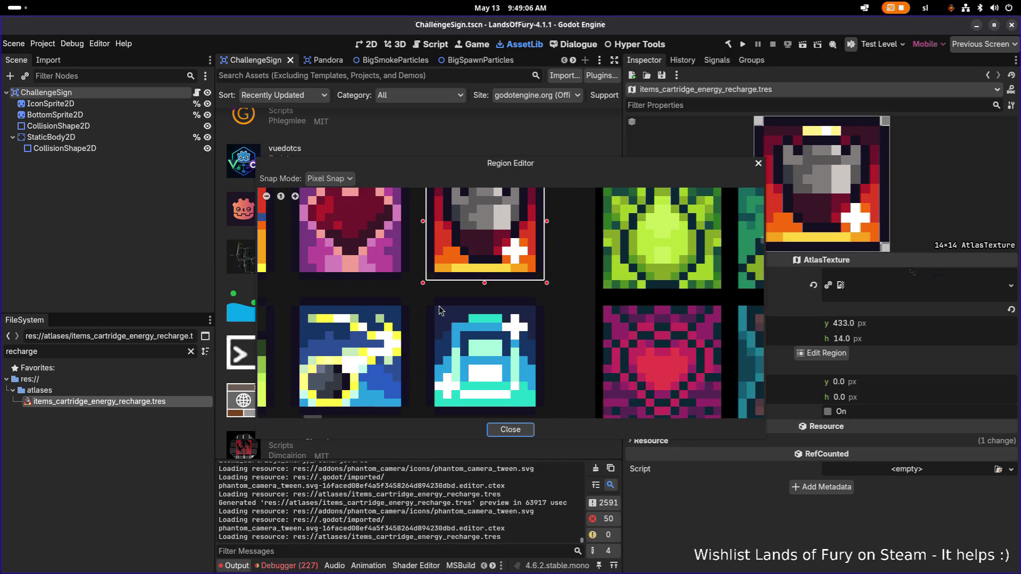
{"action": "left_click_drag", "start_coordinate": [428, 301], "coordinate": [539, 421]}
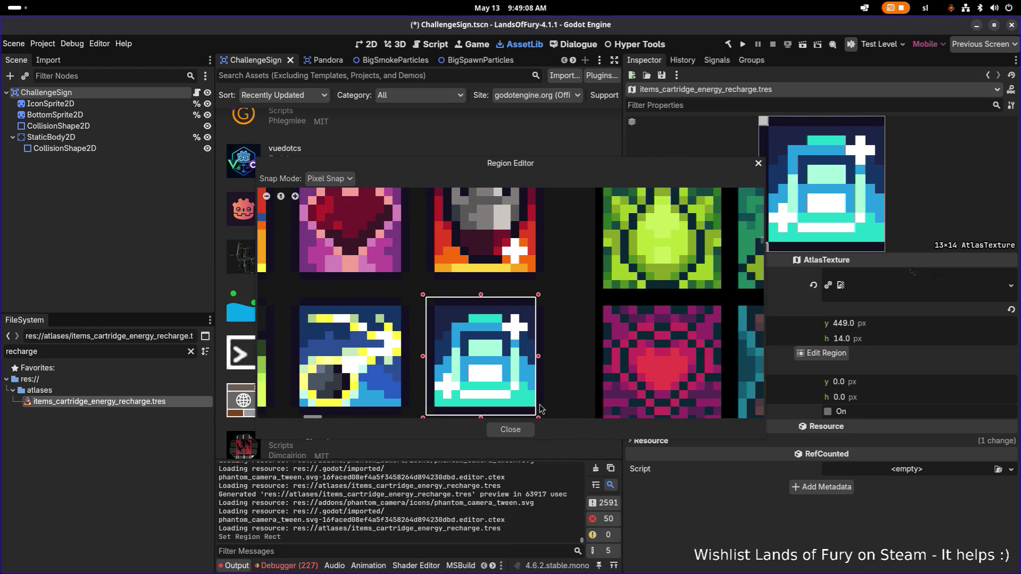
{"action": "left_click_drag", "start_coordinate": [539, 360], "coordinate": [544, 361]}
{"action": "left_click", "coordinate": [521, 429]}
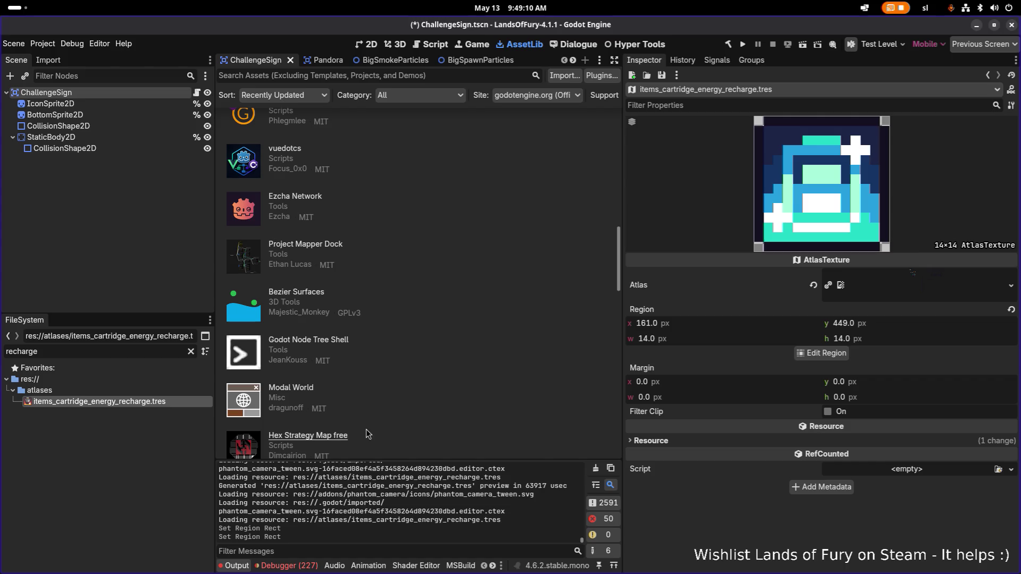
Clear the file filter, then filter the FileSystem by 'booster'
{"action": "left_click", "coordinate": [191, 352]}
{"action": "scroll", "coordinate": [136, 468], "scroll_direction": "down", "scroll_amount": 3}
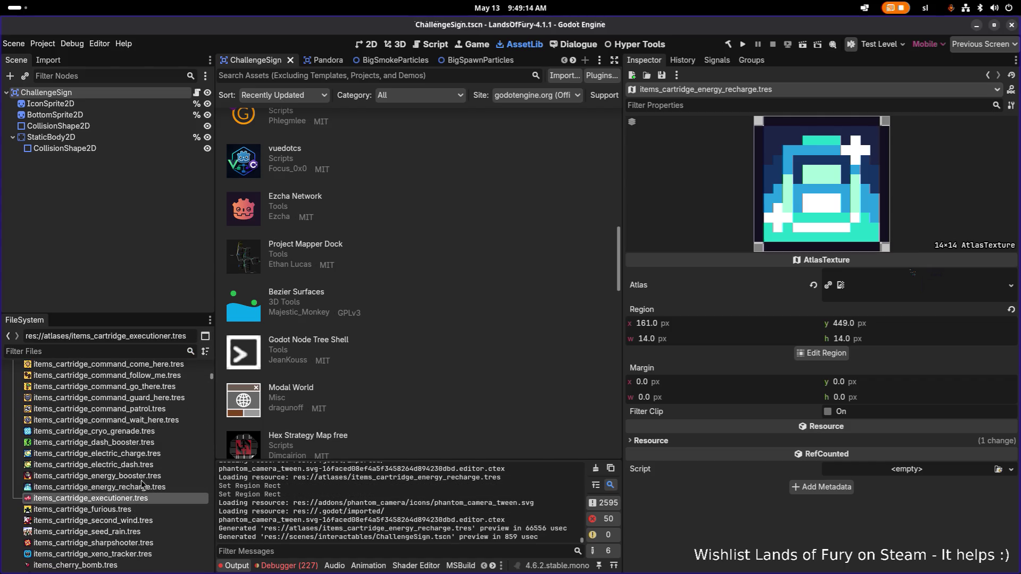
{"action": "left_click", "coordinate": [147, 474]}
{"action": "left_click", "coordinate": [148, 488]}
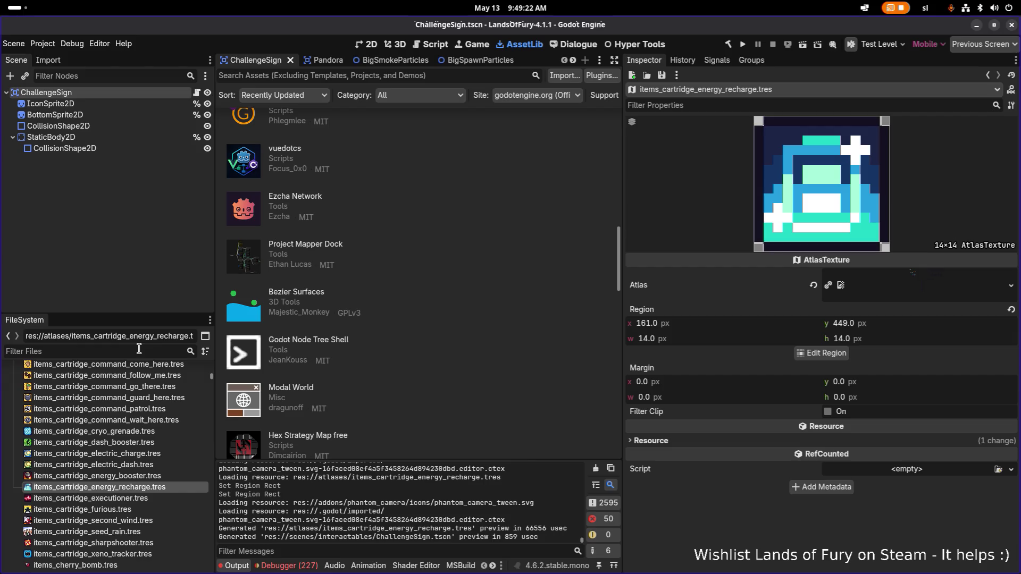
{"action": "type", "text": "booster"}
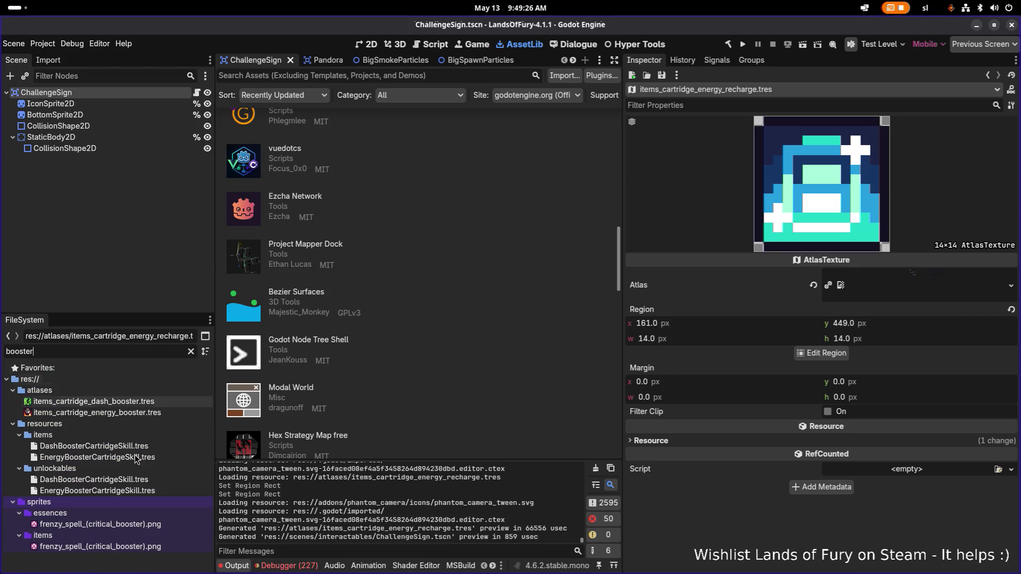
Duplicate EnergyBoosterCartridgeSkill.tres as EnergyRechargeCartridgeSkill.tres in resources/items
{"action": "left_click", "coordinate": [157, 447]}
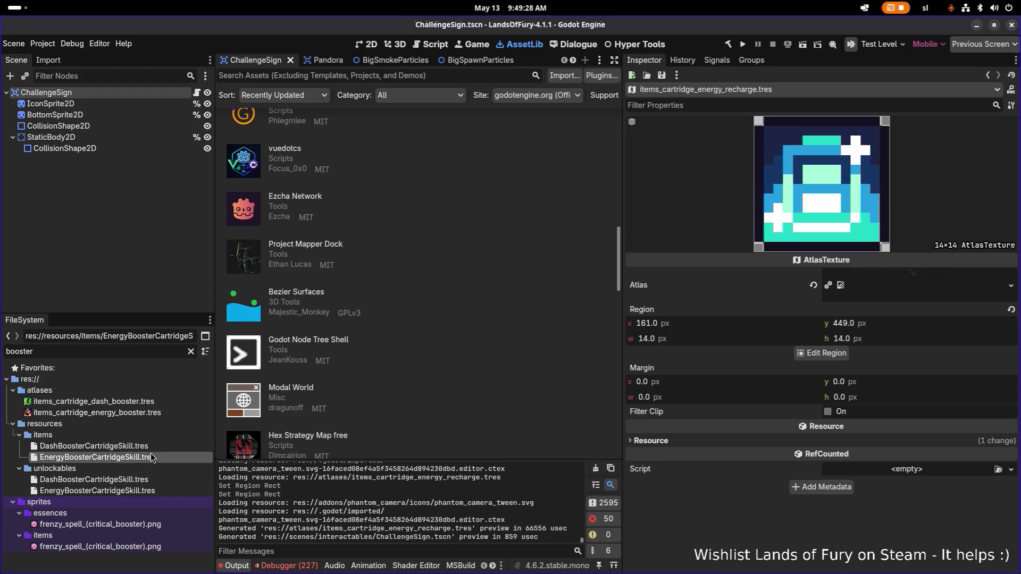
{"action": "left_click", "coordinate": [158, 459]}
{"action": "key", "text": "ctrl+d"}
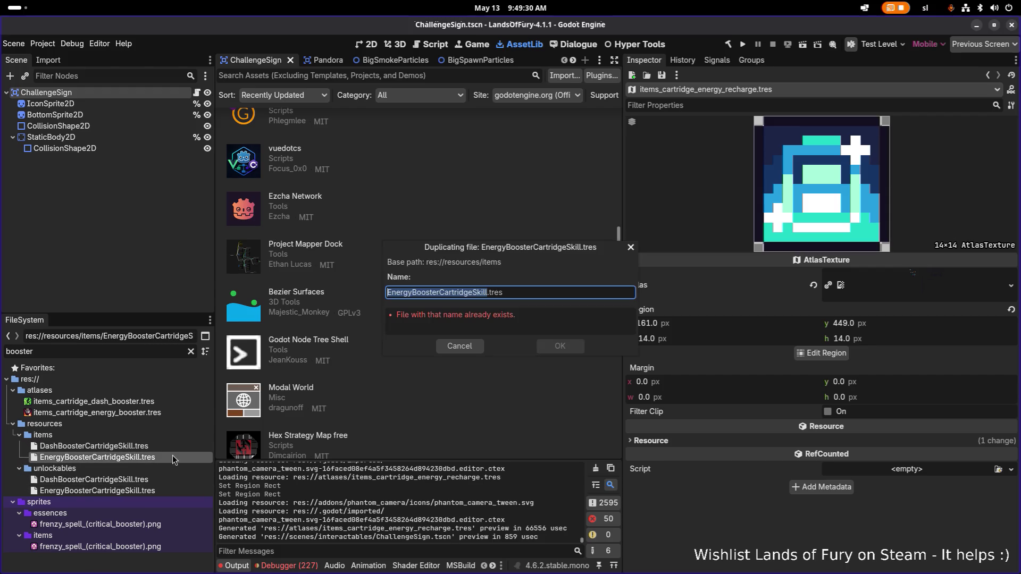
{"action": "key", "text": "Right"}
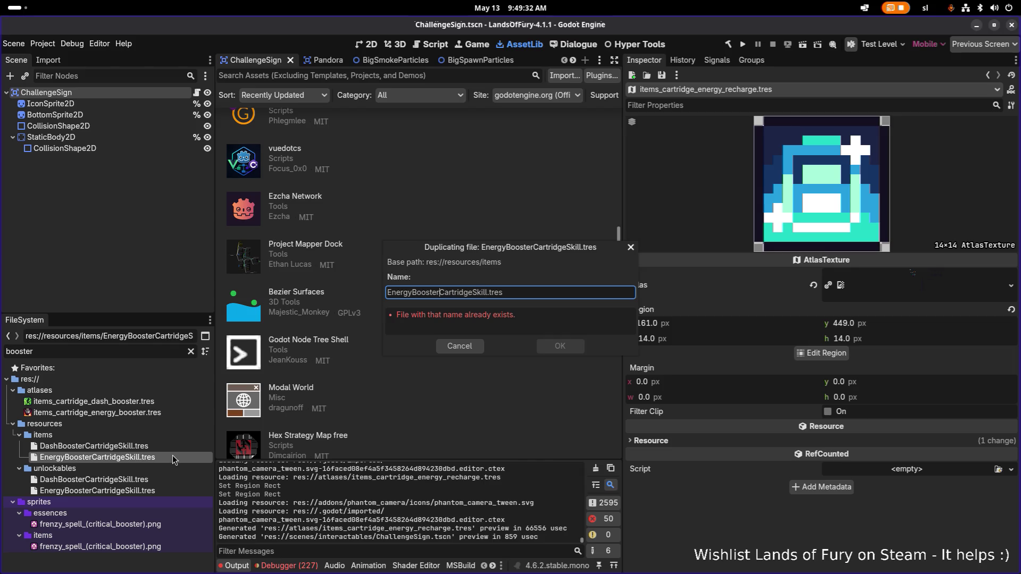
{"action": "key", "text": "BackSpace"}
{"action": "key", "text": "BackSpace"}
{"action": "key", "text": "BackSpace"}
{"action": "type", "text": "Recharge"}
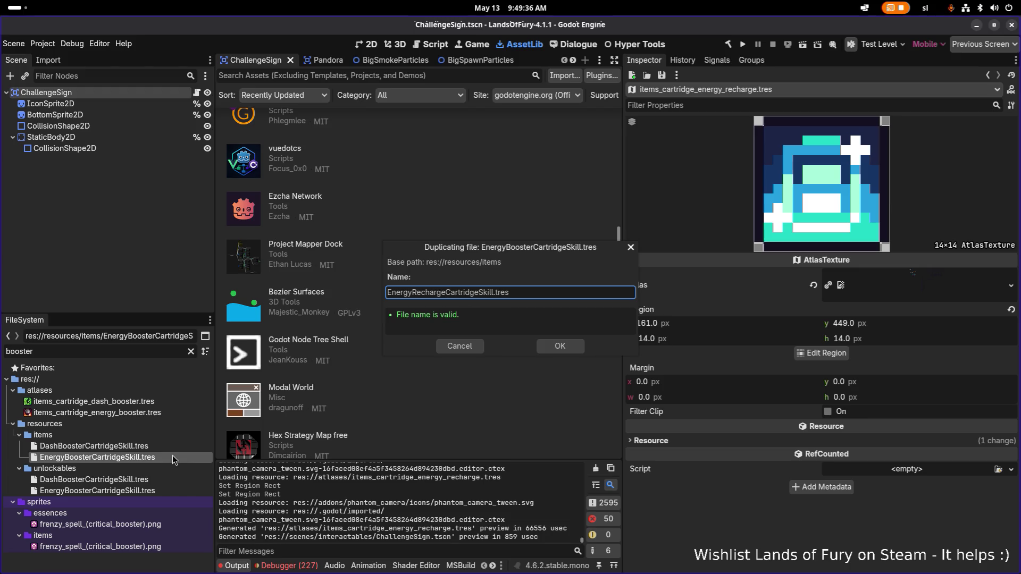
{"action": "key", "text": "Return"}
Filter the FileSystem by 'energyre' to find the new recharge files
{"action": "left_click", "coordinate": [150, 353]}
{"action": "key", "text": "ctrl+a"}
{"action": "type", "text": "energyre"}
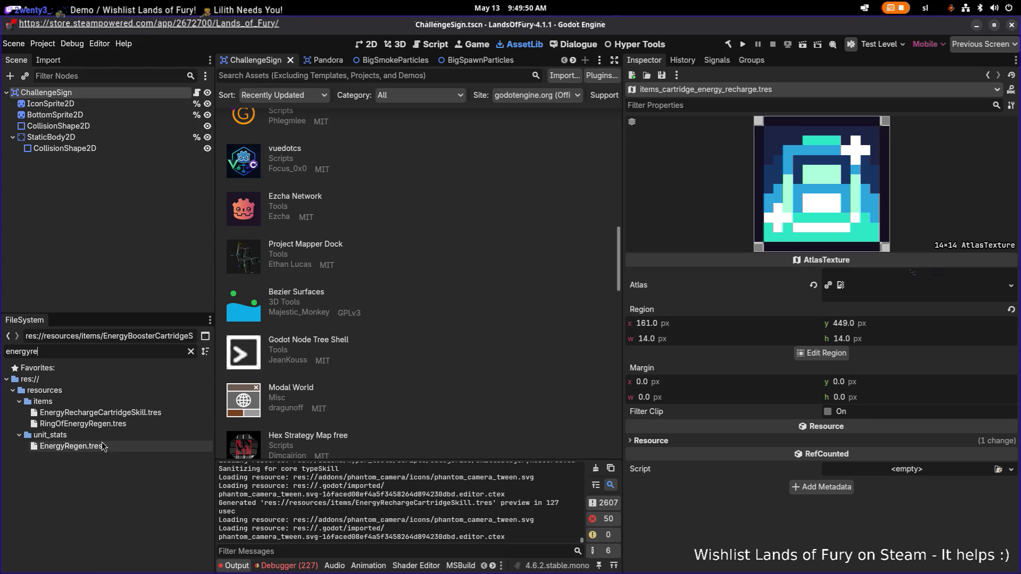
Open EnergyRechargeCartridgeSkill.tres in the Inspector
{"action": "left_click", "coordinate": [91, 412]}
{"action": "left_click", "coordinate": [114, 425]}
{"action": "left_click", "coordinate": [139, 416]}
{"action": "left_click", "coordinate": [119, 424]}
{"action": "left_click", "coordinate": [123, 414]}
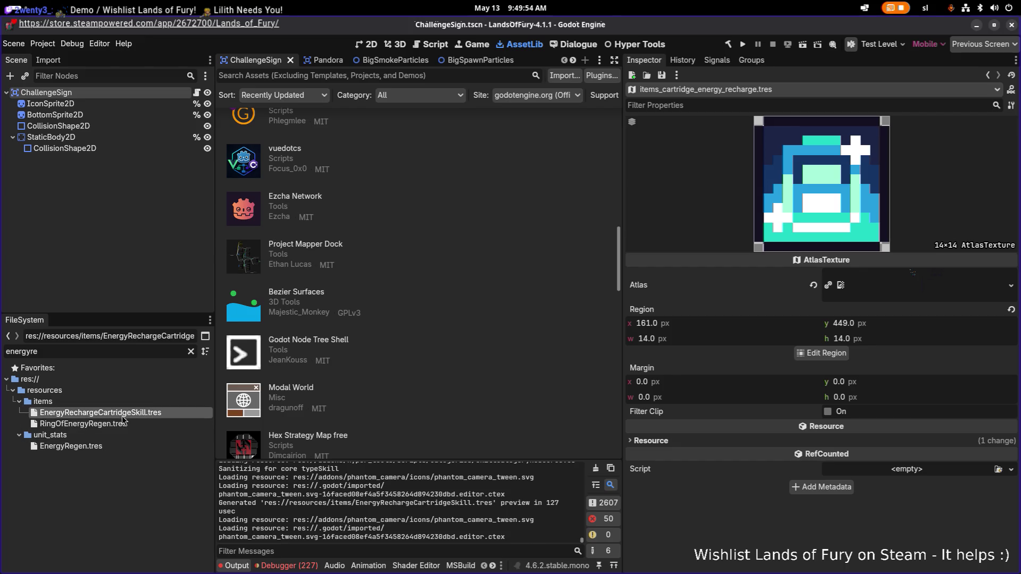
{"action": "left_click", "coordinate": [120, 427]}
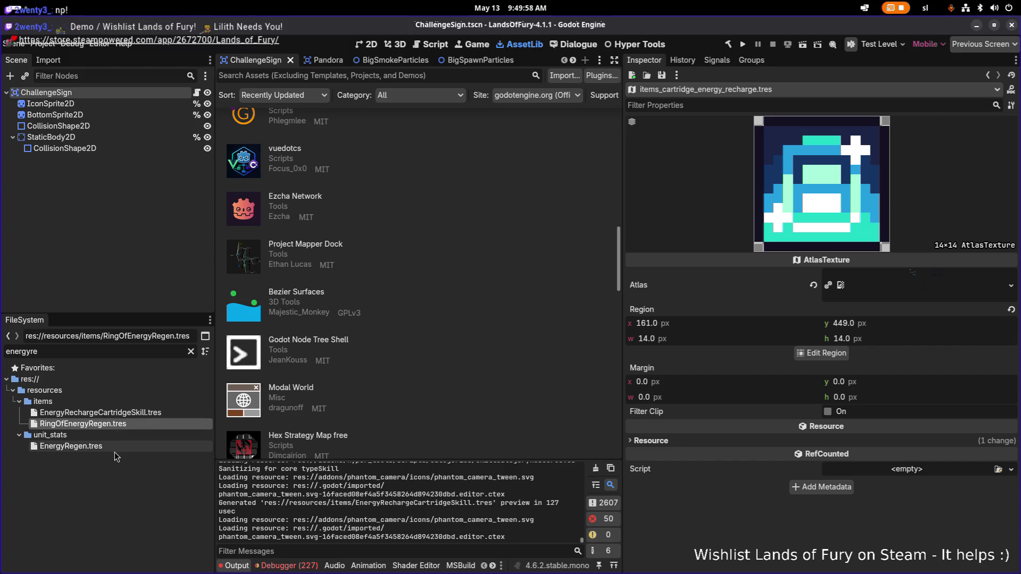
{"action": "left_click", "coordinate": [126, 414]}
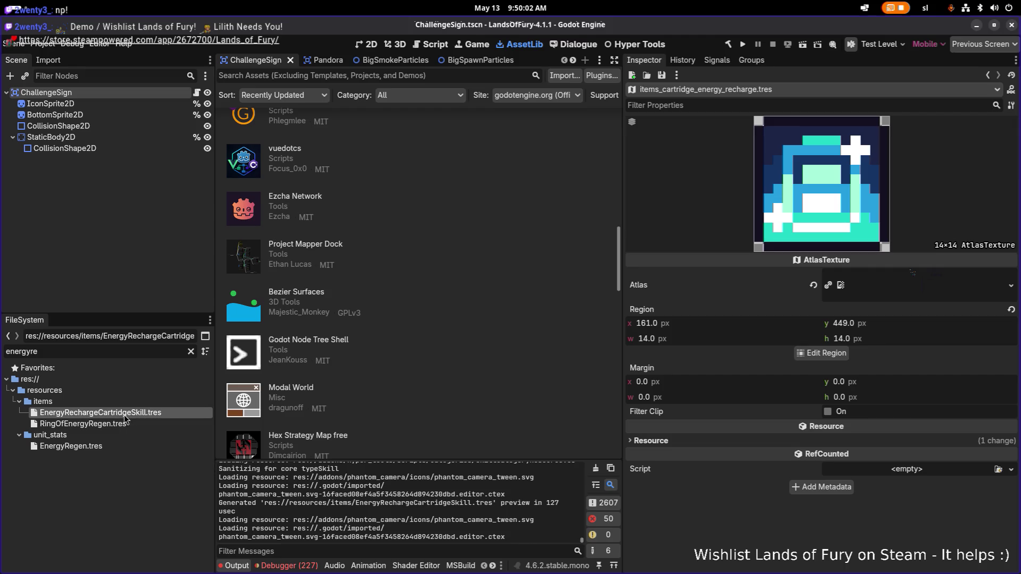
{"action": "double_click", "coordinate": [123, 415]}
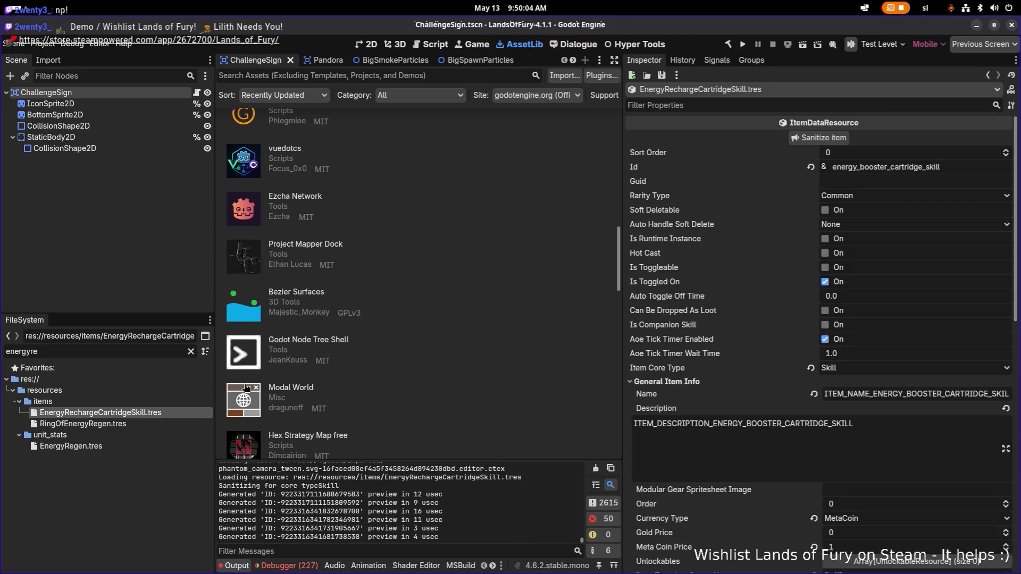
Change the skill's Id from booster to energy_recharge_cartridge_skill
{"action": "left_click", "coordinate": [858, 167]}
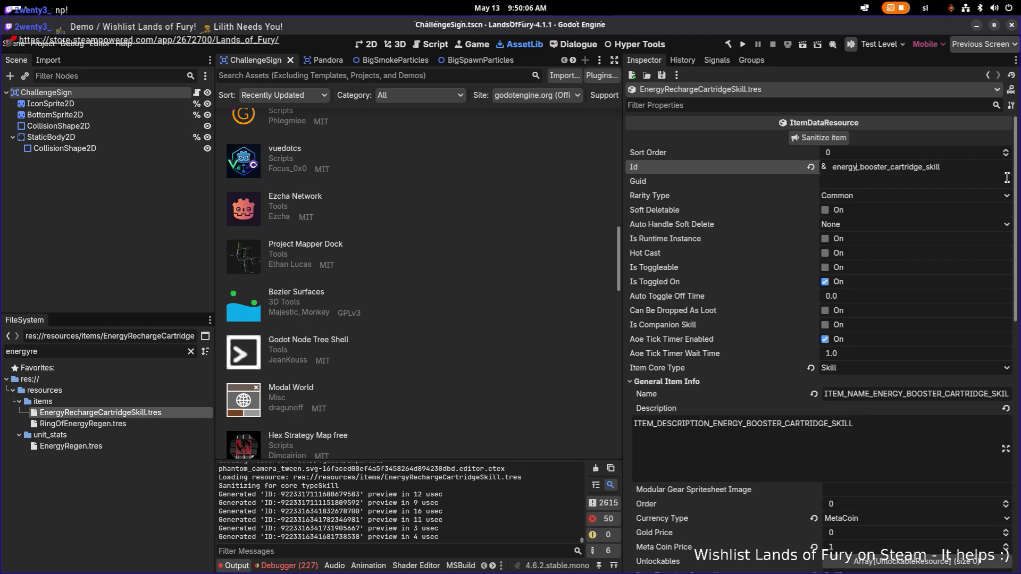
{"action": "key", "text": "shift+Right"}
{"action": "key", "text": "shift+Right"}
{"action": "key", "text": "shift+Right"}
{"action": "type", "text": "recharge"}
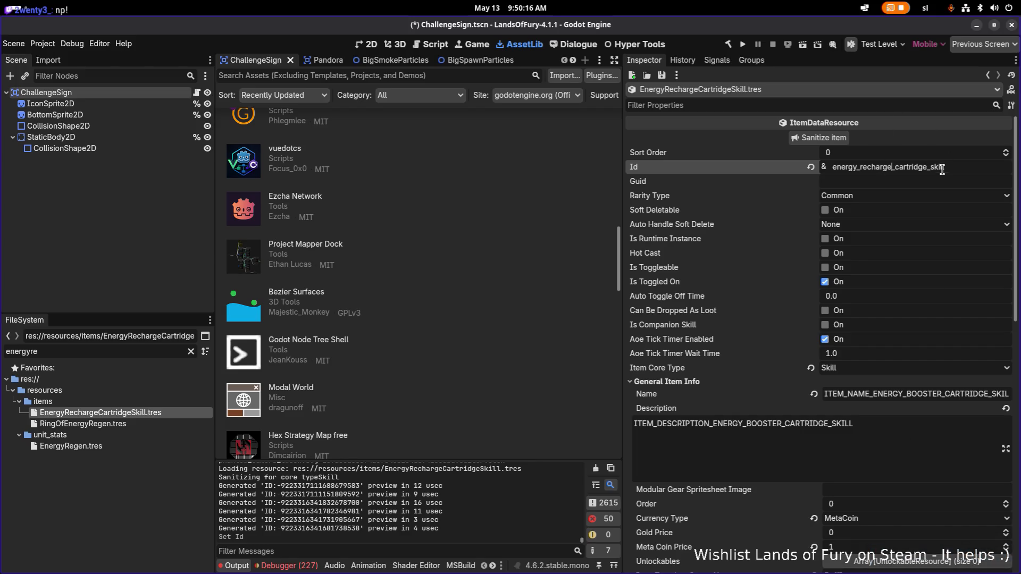
{"action": "key", "text": "alt+Tab"}
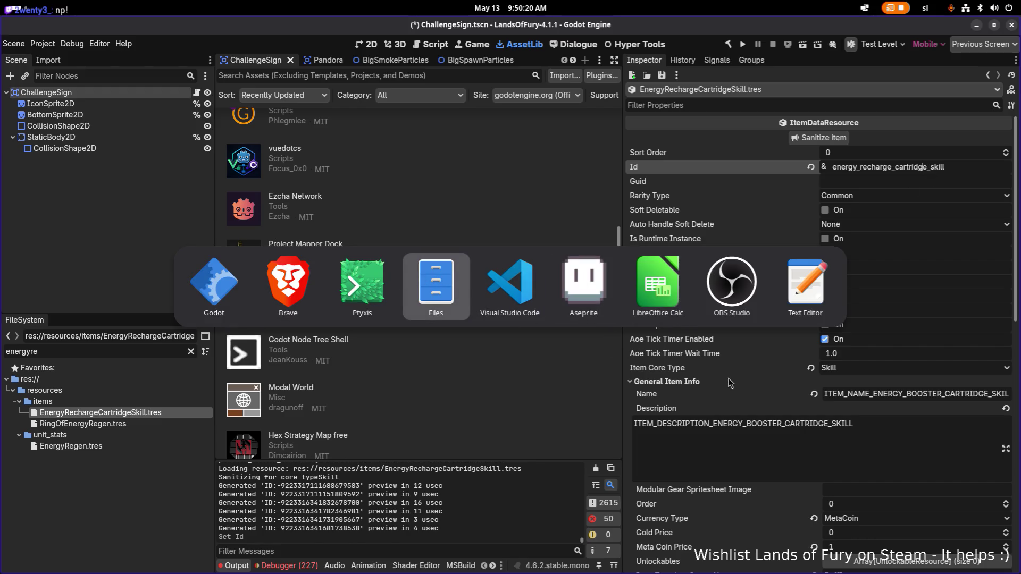
{"action": "key", "text": "Escape"}
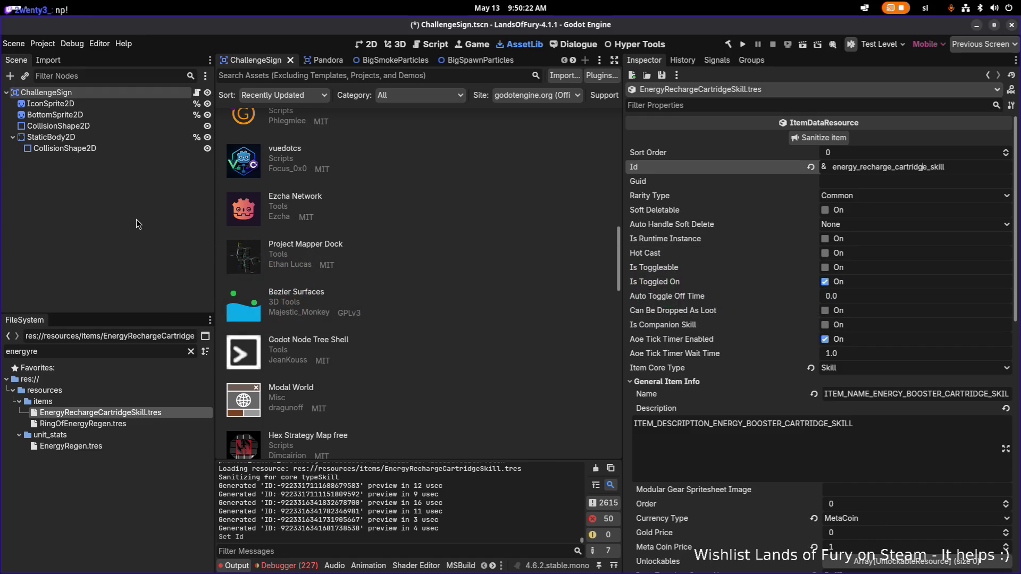
{"action": "left_click", "coordinate": [511, 8]}
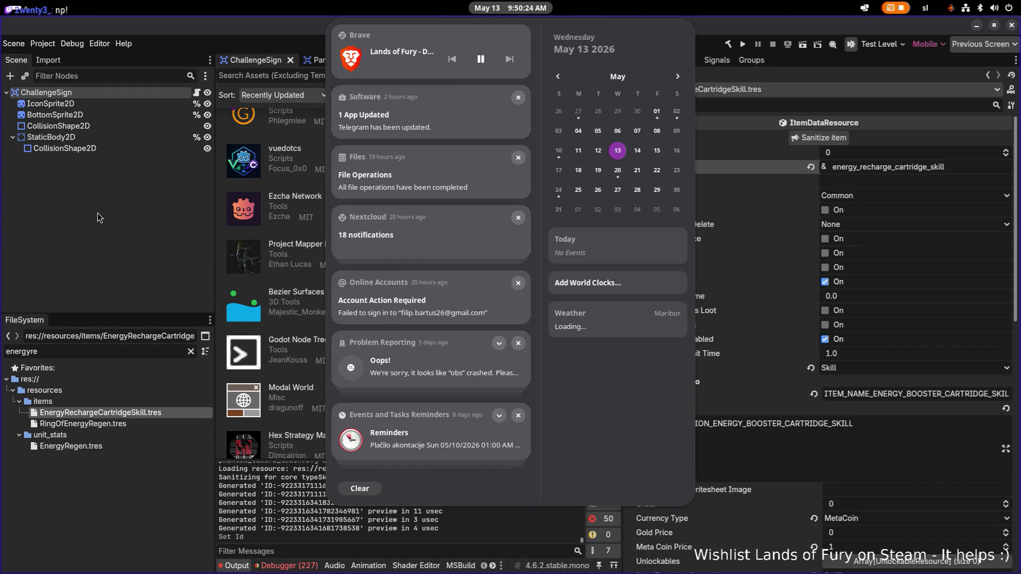
{"action": "left_click", "coordinate": [98, 213]}
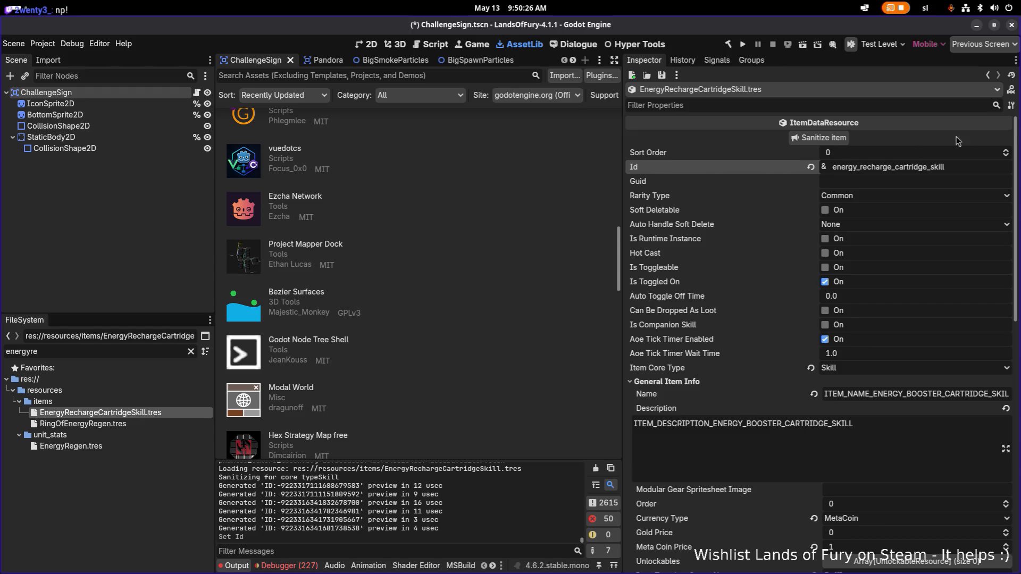
Commit the Id and change the Name to ITEM_NAME_ENERGY_RECHARGE_CARTRIDGE_SKILL
{"action": "left_click", "coordinate": [965, 164]}
{"action": "key", "text": "Return"}
{"action": "scroll", "coordinate": [904, 266], "scroll_direction": "down", "scroll_amount": 2}
{"action": "scroll", "coordinate": [890, 336], "scroll_direction": "up", "scroll_amount": 2}
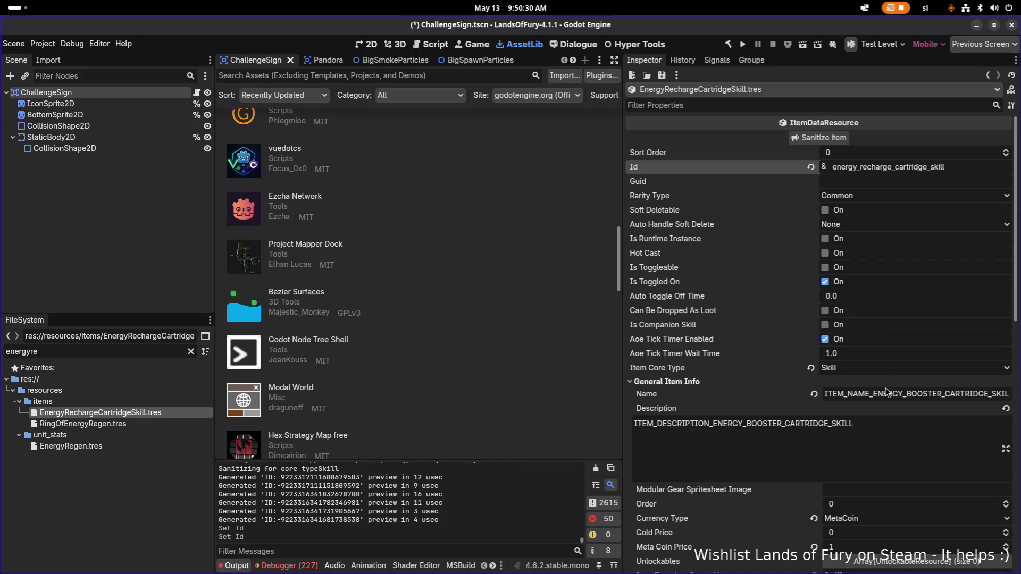
{"action": "left_click", "coordinate": [884, 384]}
{"action": "left_click", "coordinate": [882, 383]}
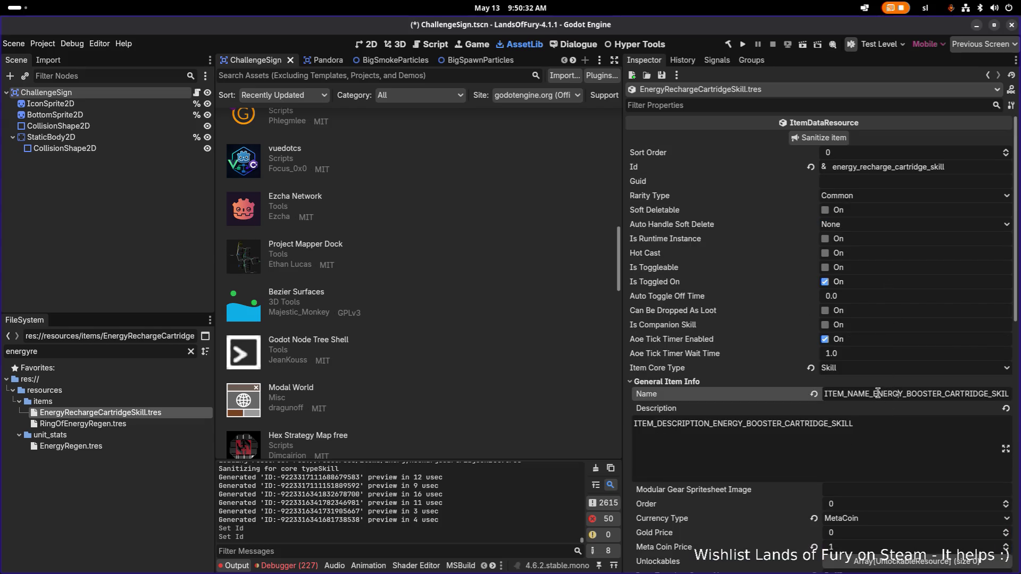
{"action": "key", "text": "Right"}
{"action": "key", "text": "Right"}
{"action": "key", "text": "Right"}
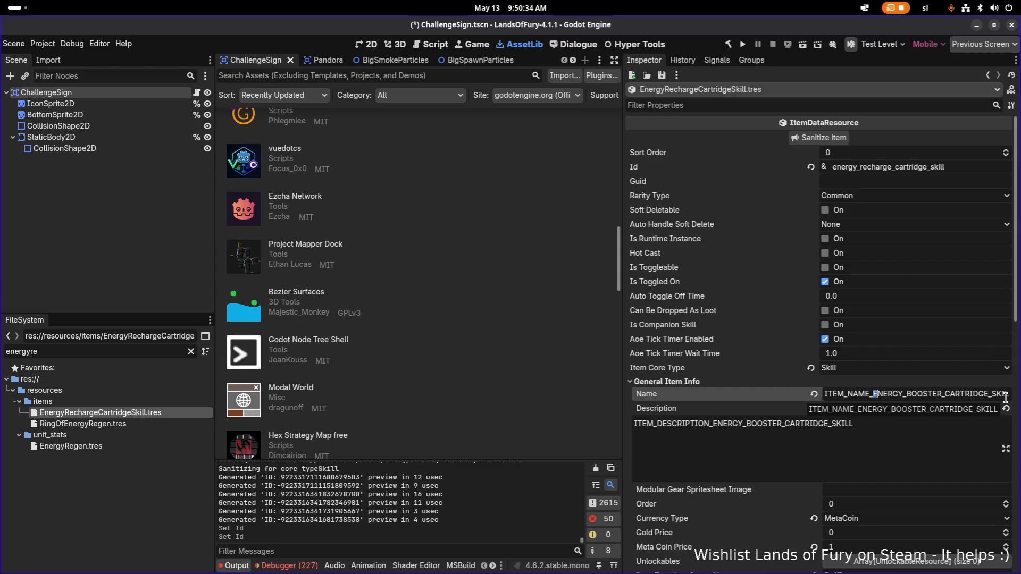
{"action": "key", "text": "shift+Right"}
{"action": "key", "text": "shift+Right"}
{"action": "key", "text": "shift+Right"}
{"action": "type", "text": "RECHARGE"}
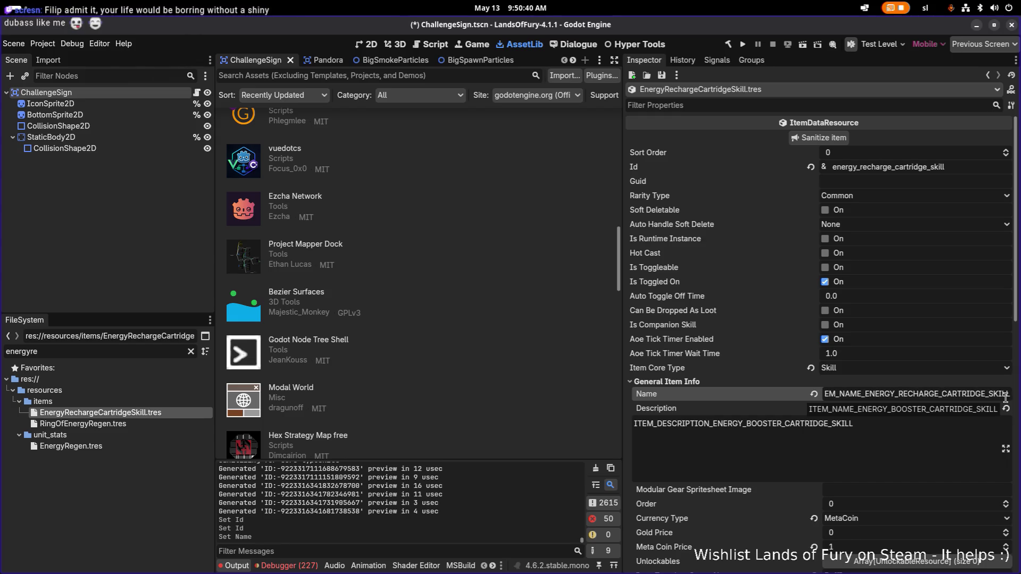
Change the Description to ITEM_DESCRIPTION_ENERGY_RECHARGE_CARTRIDGE_SKILL and save with Ctrl+S
{"action": "left_click", "coordinate": [780, 423]}
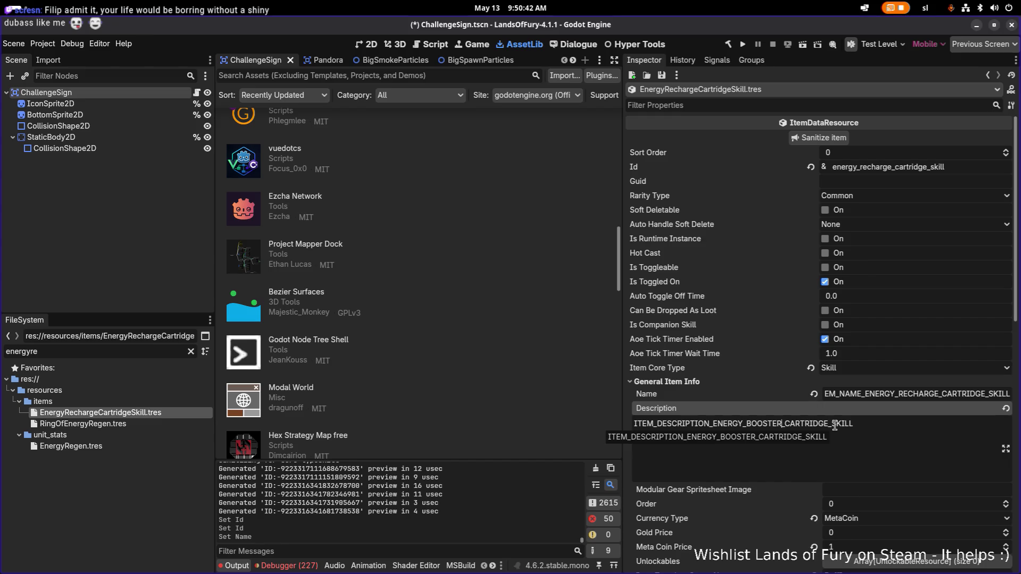
{"action": "key", "text": "Left"}
{"action": "key", "text": "shift+Right"}
{"action": "key", "text": "shift+Right"}
{"action": "key", "text": "shift+Right"}
{"action": "type", "text": "RECHARGE"}
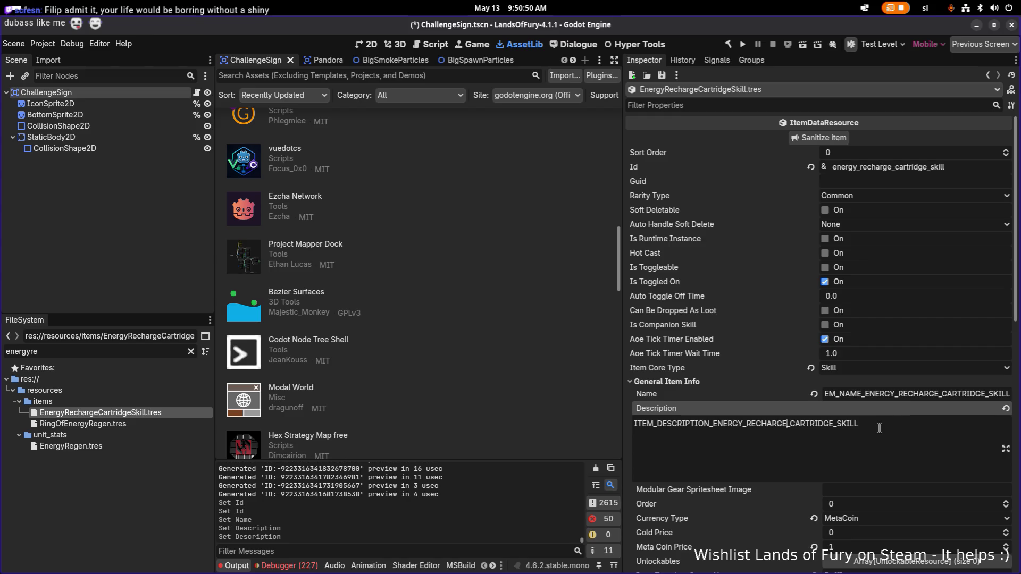
{"action": "left_click", "coordinate": [914, 398]}
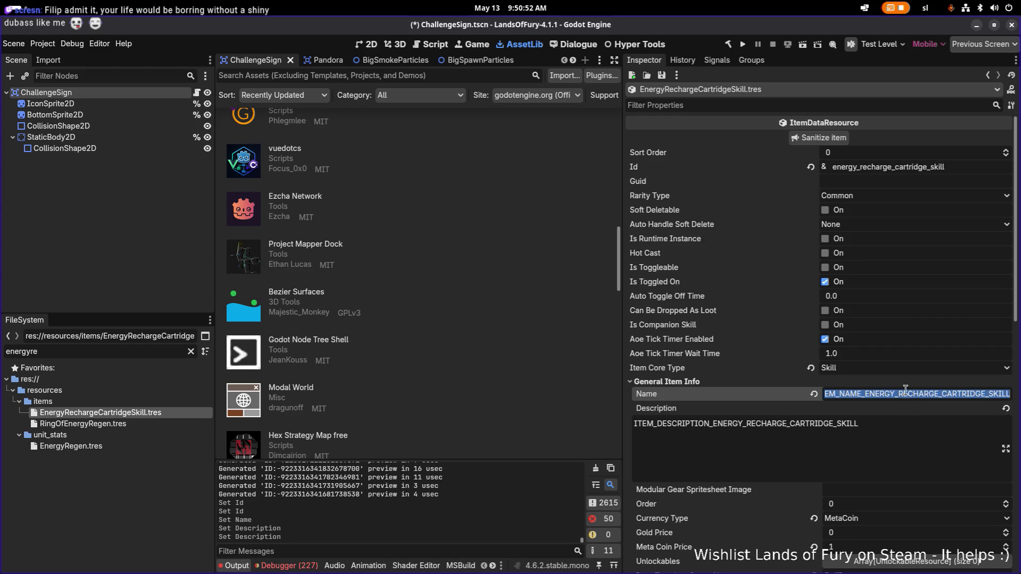
{"action": "left_click", "coordinate": [904, 395]}
{"action": "key", "text": "Home"}
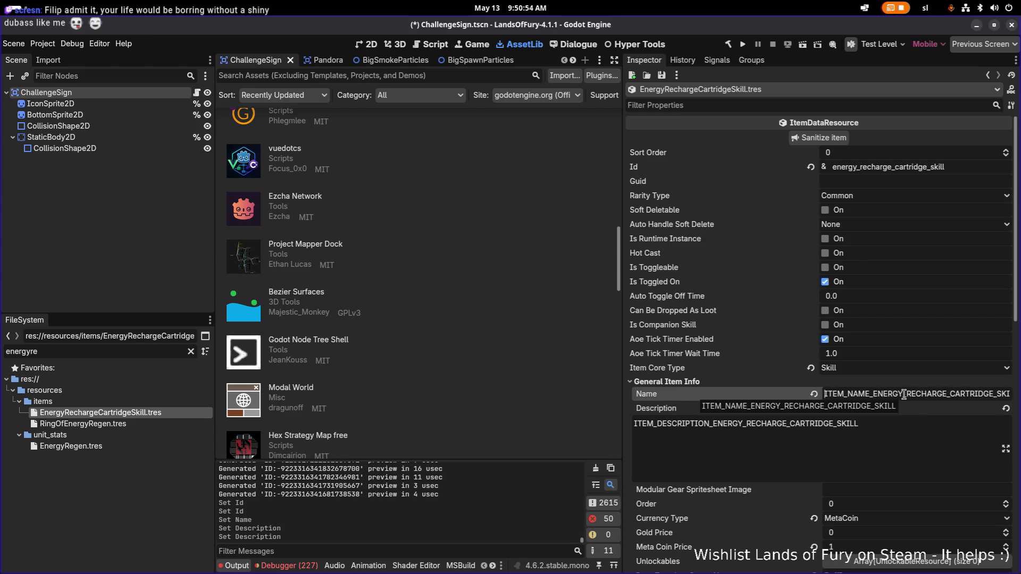
{"action": "key", "text": "ctrl+s"}
Recheck the Name and Description fields, then switch to the Translations.csv spreadsheet
{"action": "left_click", "coordinate": [882, 420]}
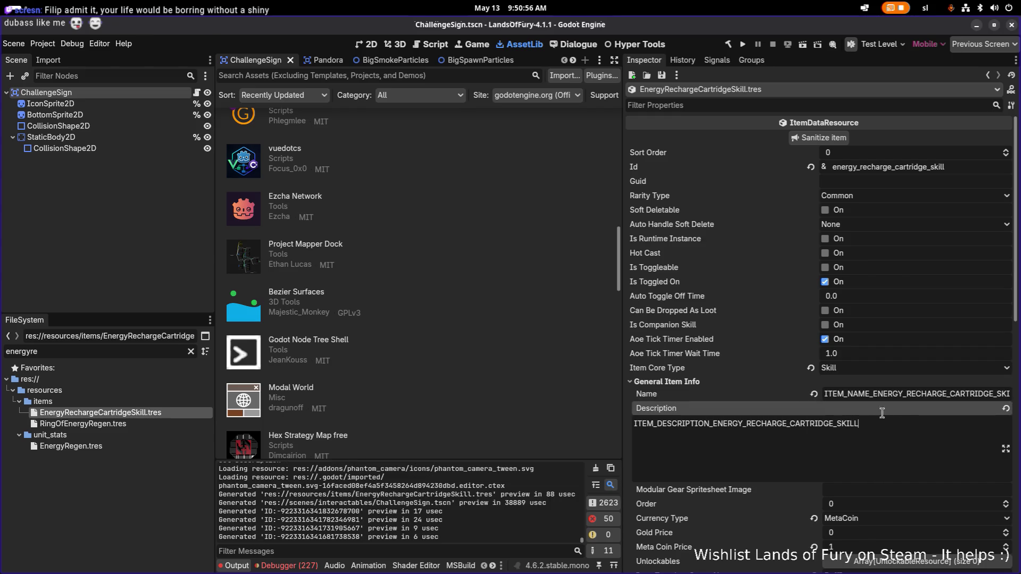
{"action": "left_click", "coordinate": [887, 393]}
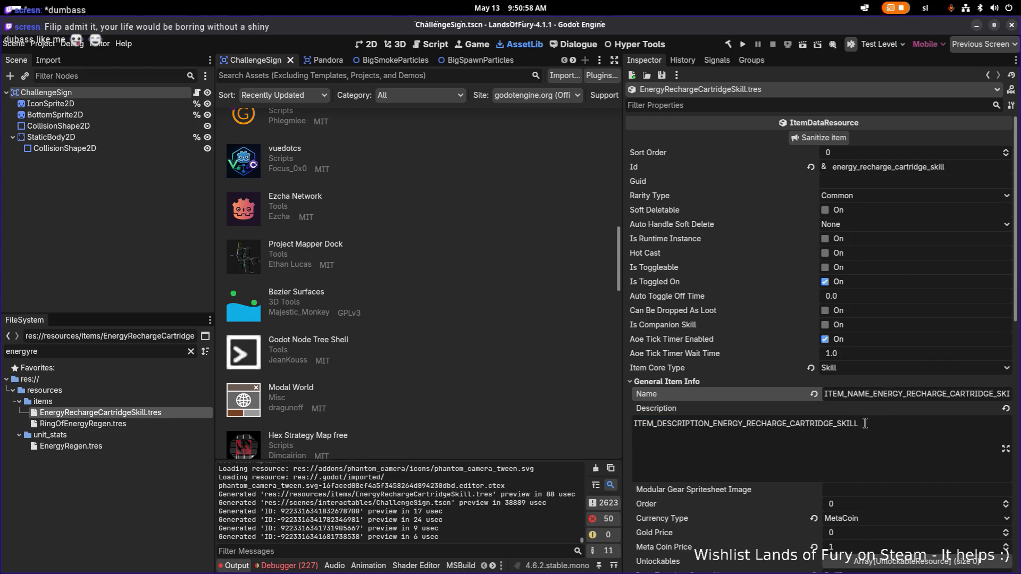
{"action": "double_click", "coordinate": [905, 394]}
{"action": "left_click", "coordinate": [868, 429]}
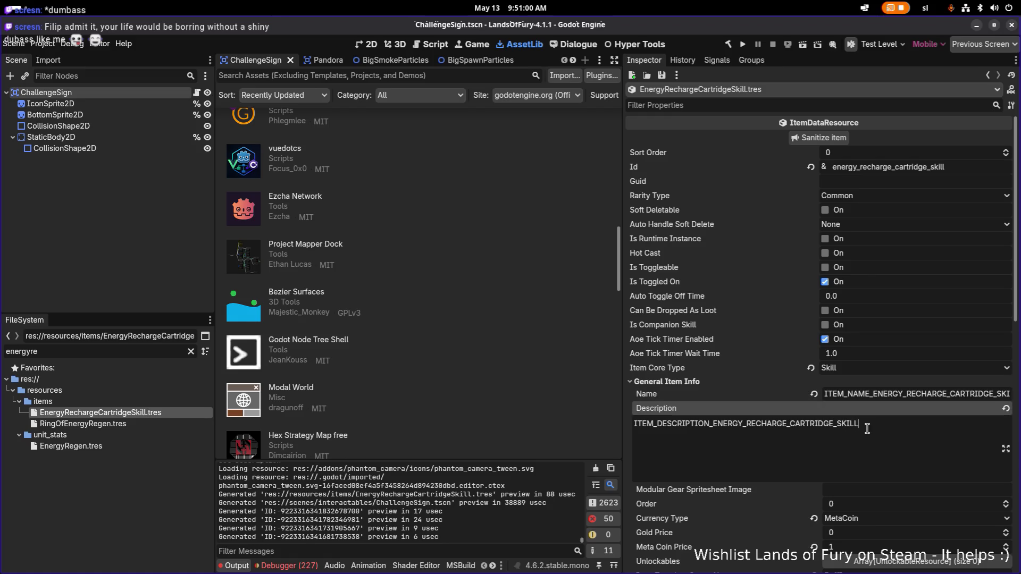
{"action": "key", "text": "alt+Tab"}
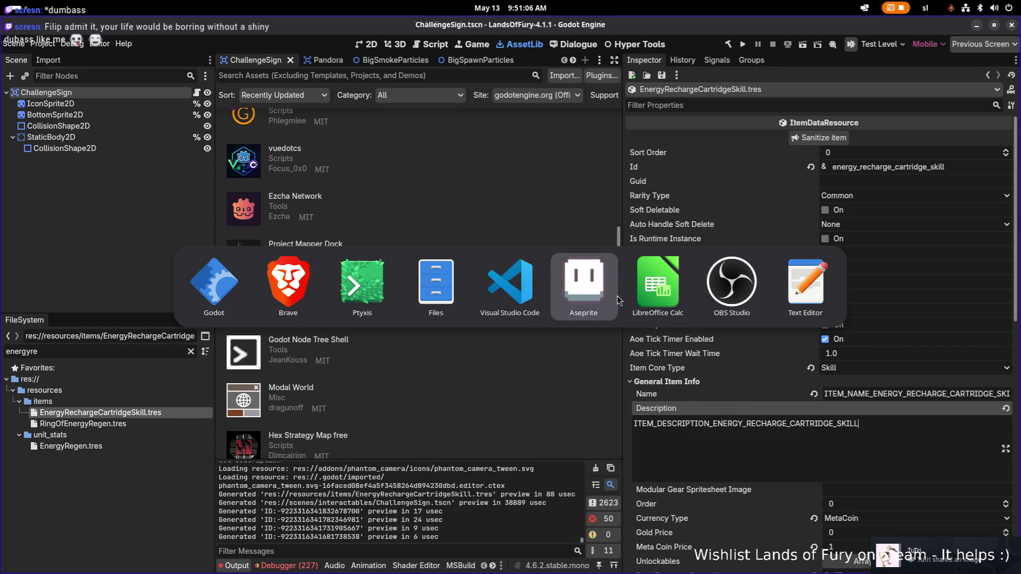
{"action": "left_click", "coordinate": [653, 288]}
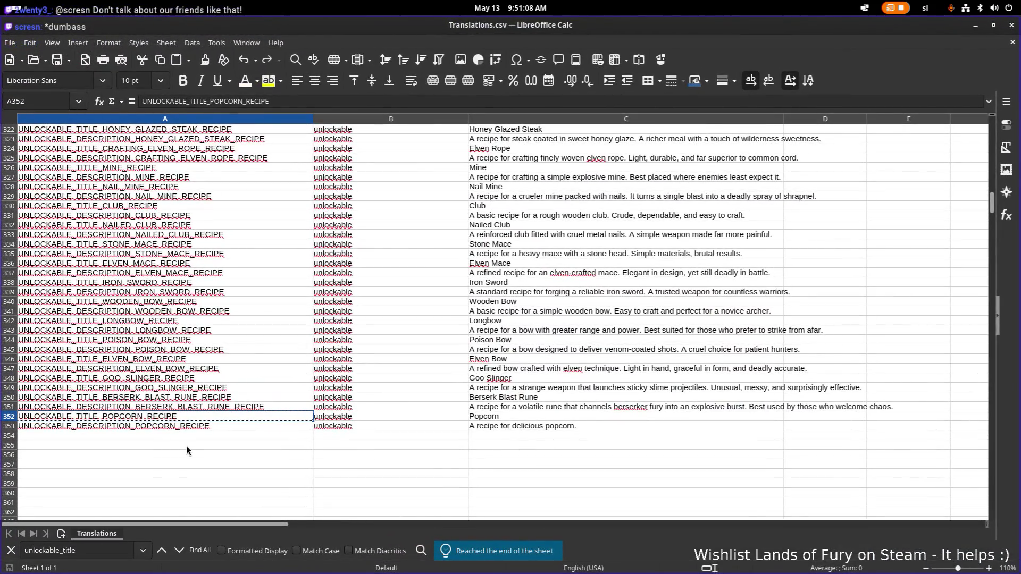
{"action": "left_click", "coordinate": [209, 436]}
{"action": "left_click", "coordinate": [186, 417]}
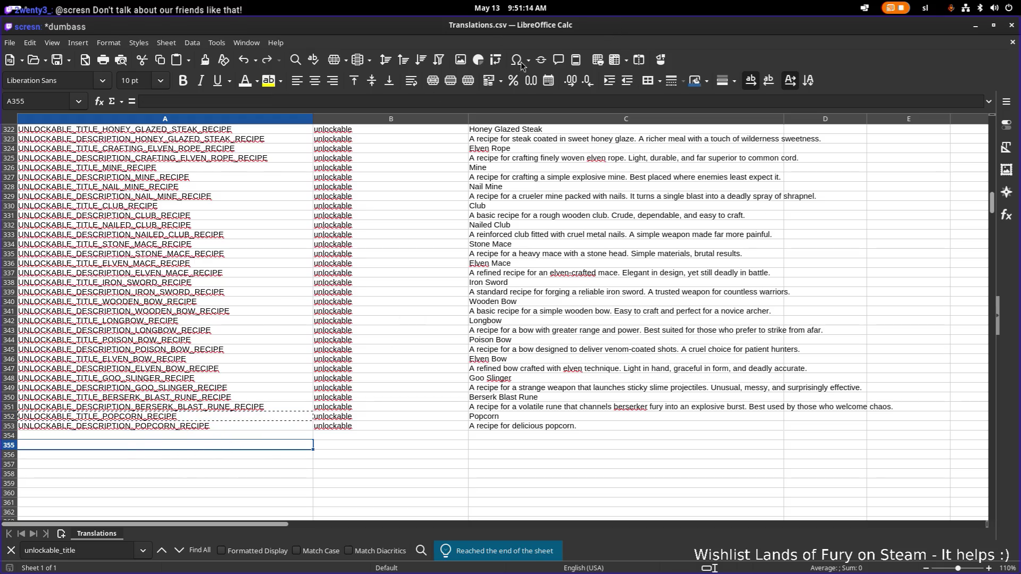
{"action": "left_click_drag", "start_coordinate": [563, 47], "coordinate": [0, 194]}
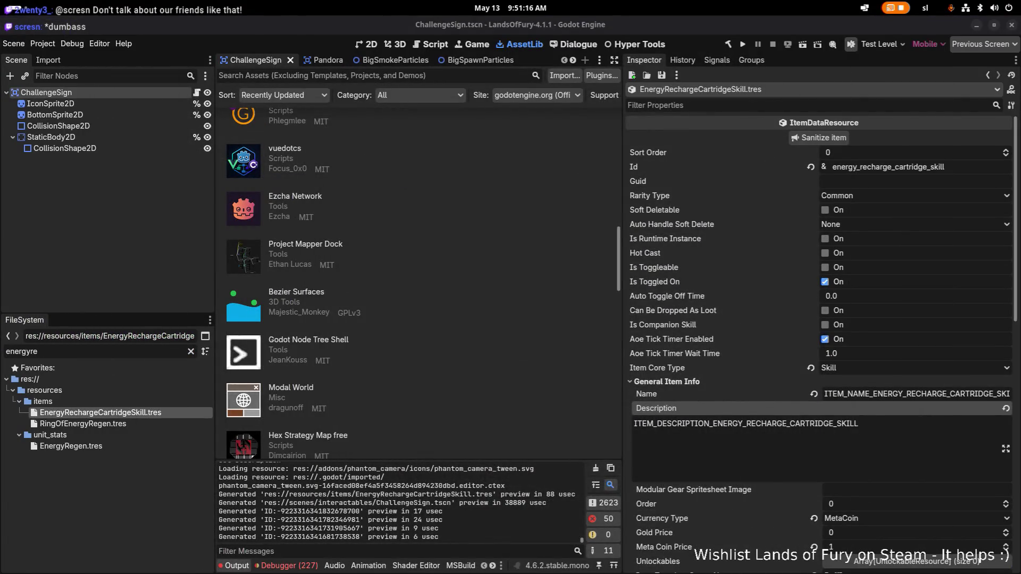
Bring the Telegram chat with the tester's rune damage message to the front
{"action": "left_click", "coordinate": [868, 394]}
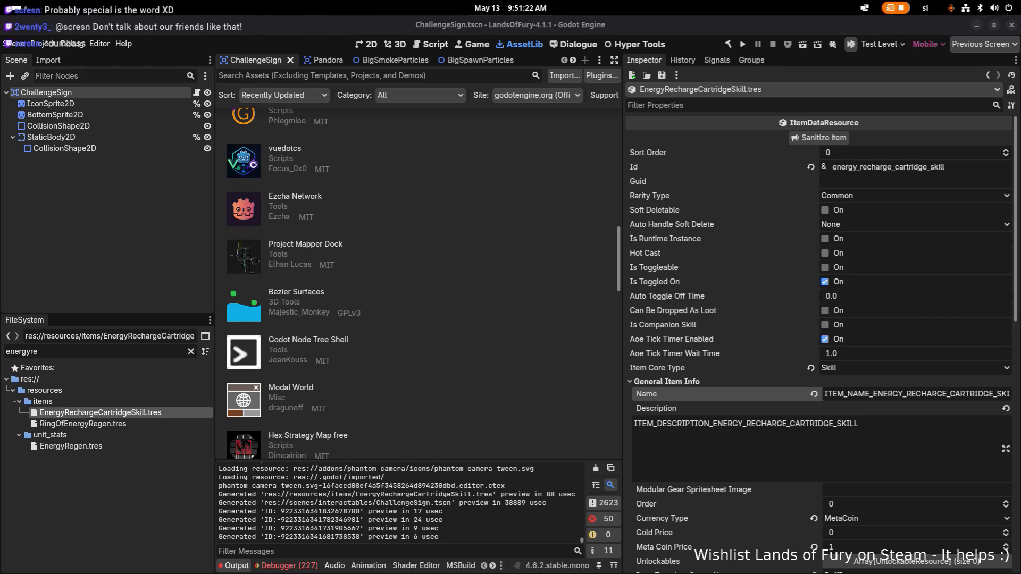
{"action": "key", "text": "alt+Tab"}
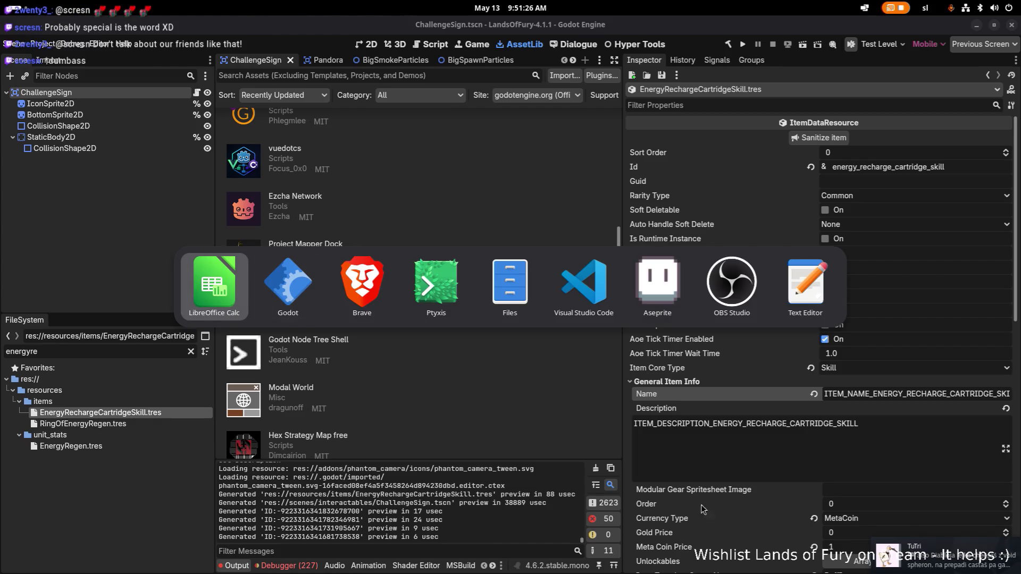
{"action": "left_click", "coordinate": [904, 553]}
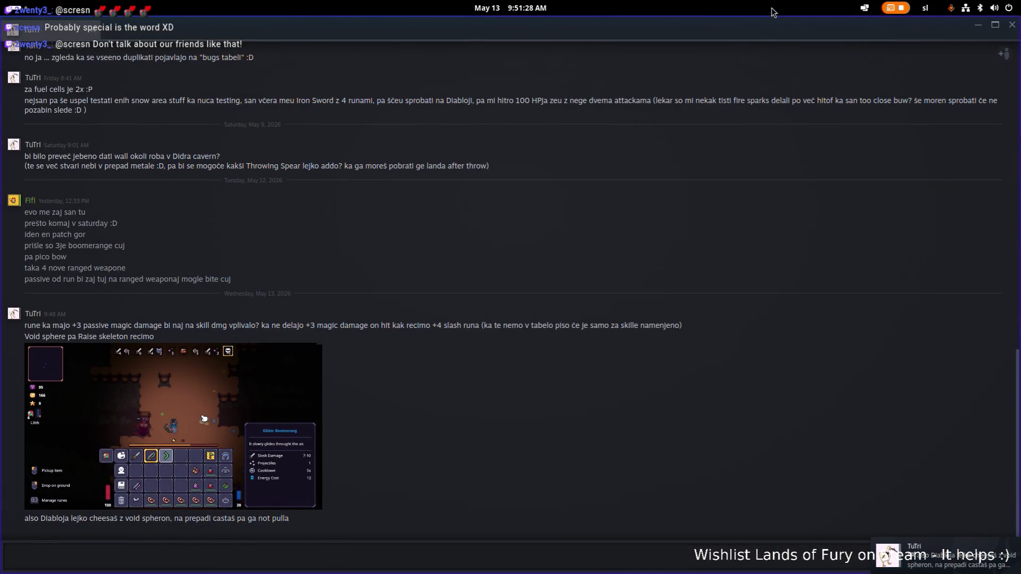
Leave the Telegram chat and return to the Godot editor
{"action": "key", "text": "alt+Tab"}
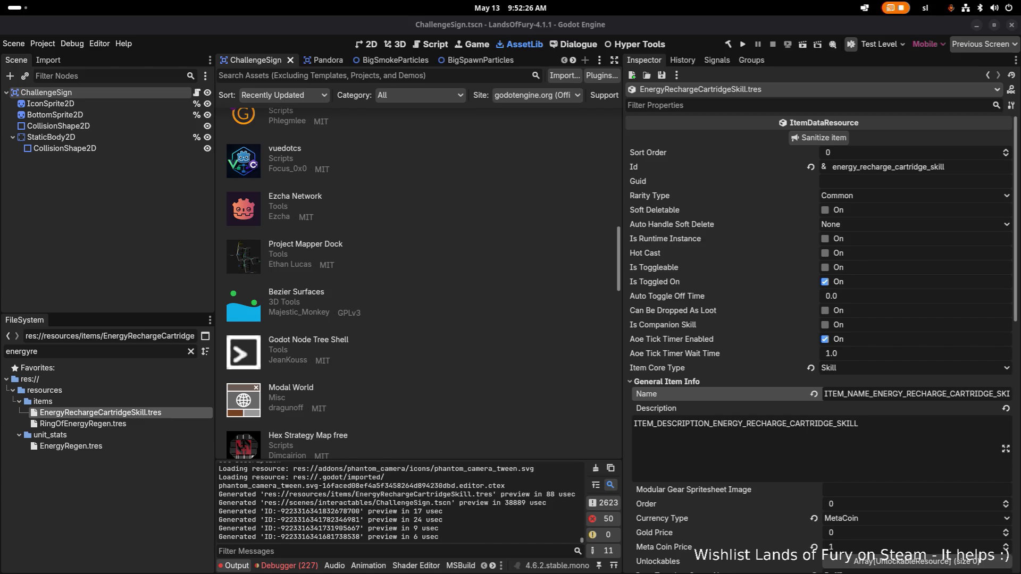
{"action": "key", "text": "alt+Tab"}
{"action": "key", "text": "alt+shift+Tab"}
{"action": "left_click", "coordinate": [870, 393]}
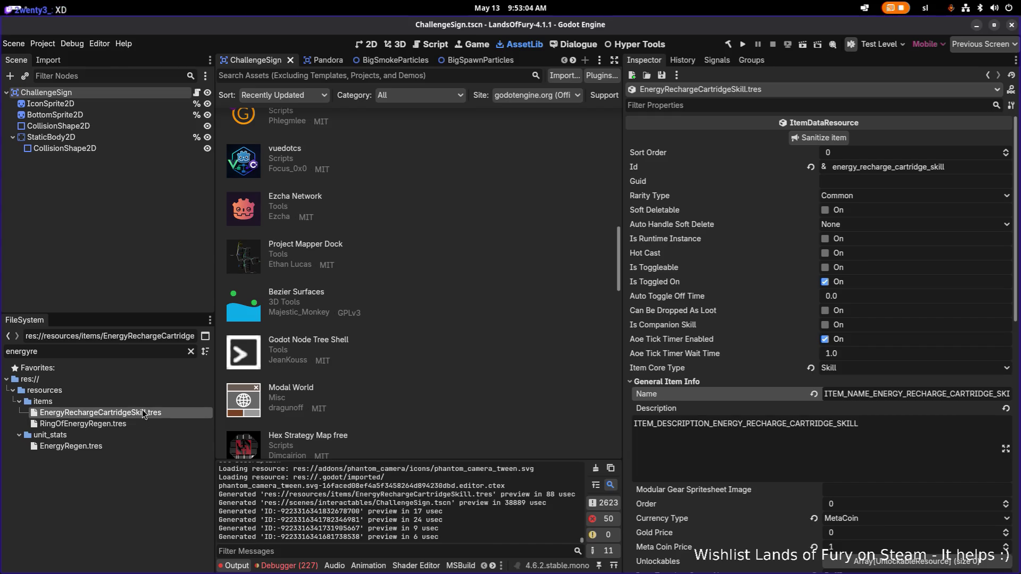
Compare the Energy Recharge cartridge skill with the EnergyRegen stat and RingOfEnergyRegen resources
{"action": "left_click", "coordinate": [148, 423]}
{"action": "left_click", "coordinate": [154, 414]}
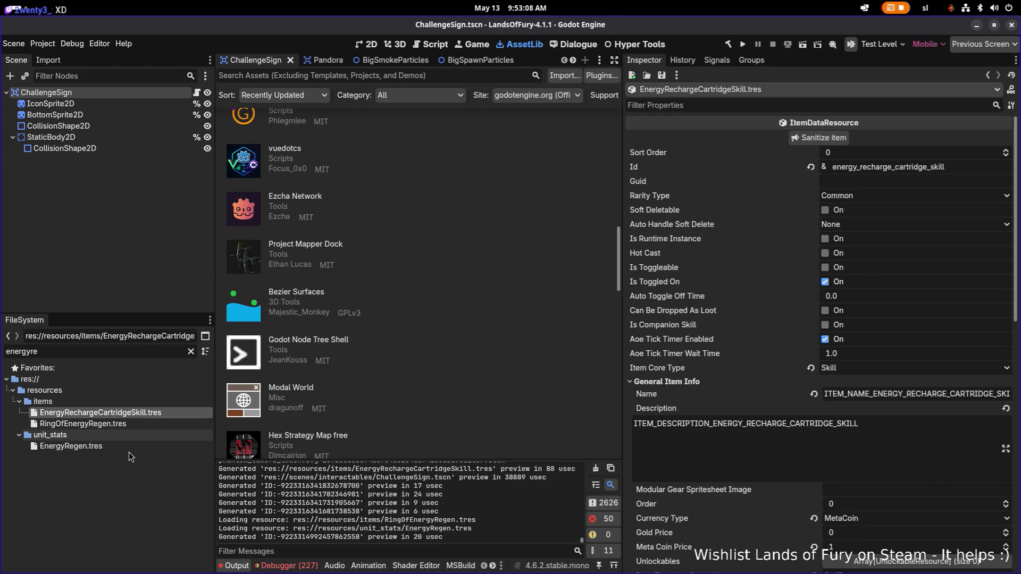
{"action": "left_click", "coordinate": [129, 451]}
{"action": "left_click", "coordinate": [148, 423]}
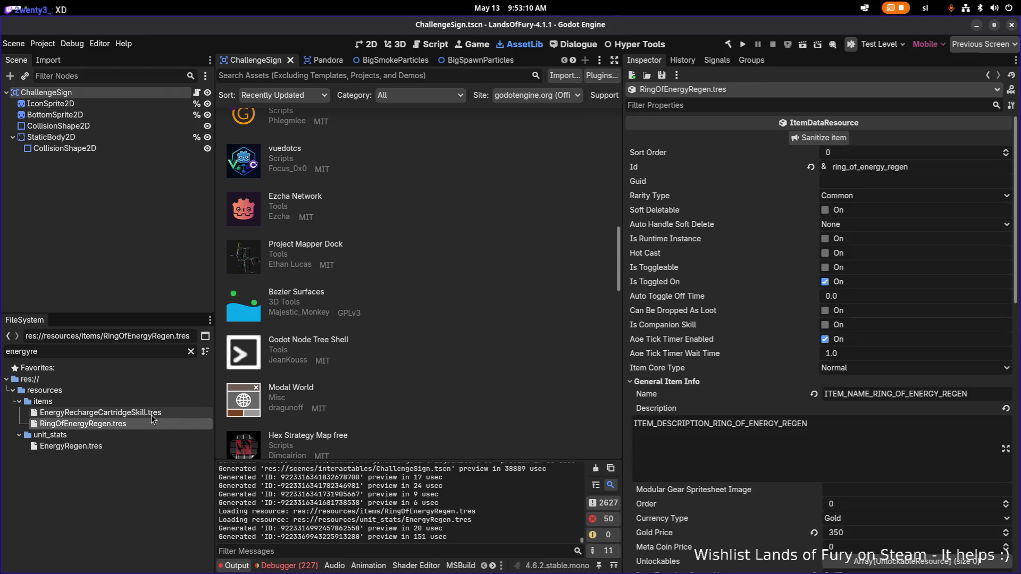
{"action": "key", "text": "alt+Tab"}
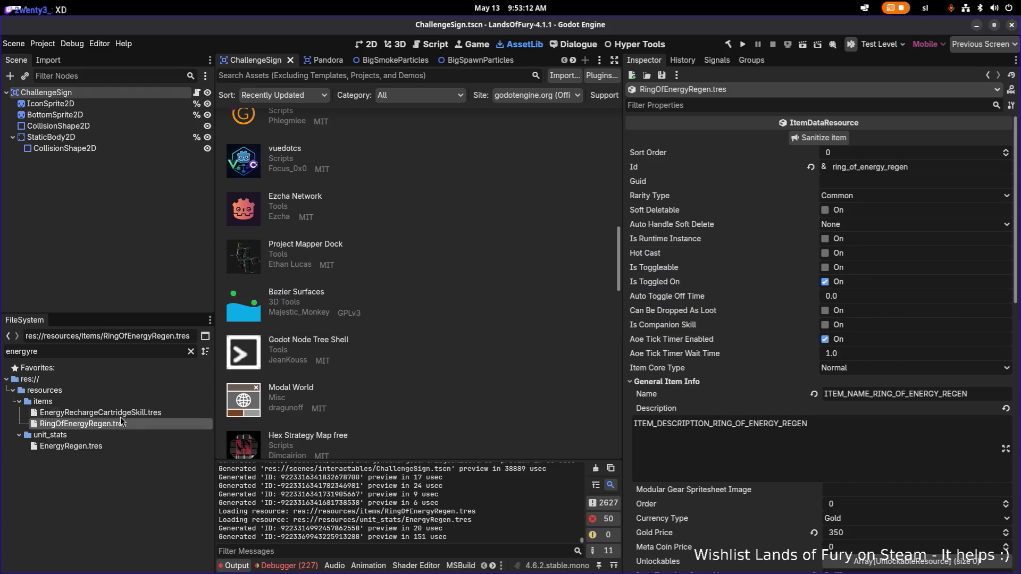
Recheck cartridge skill against RingOfEnergyRegen, leave the ring open, and bring the Reddit browser forward
{"action": "left_click", "coordinate": [113, 413]}
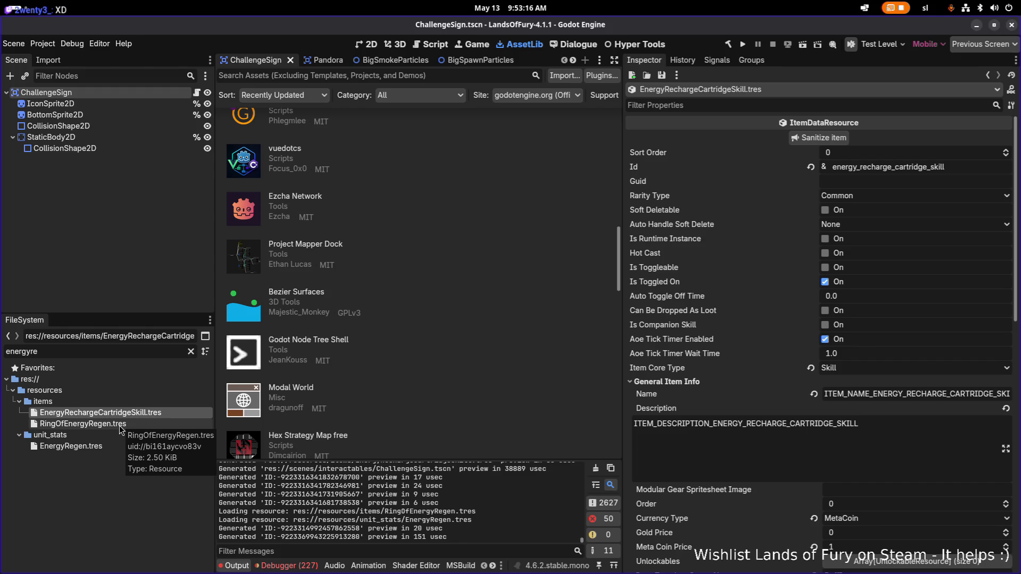
{"action": "left_click", "coordinate": [120, 427]}
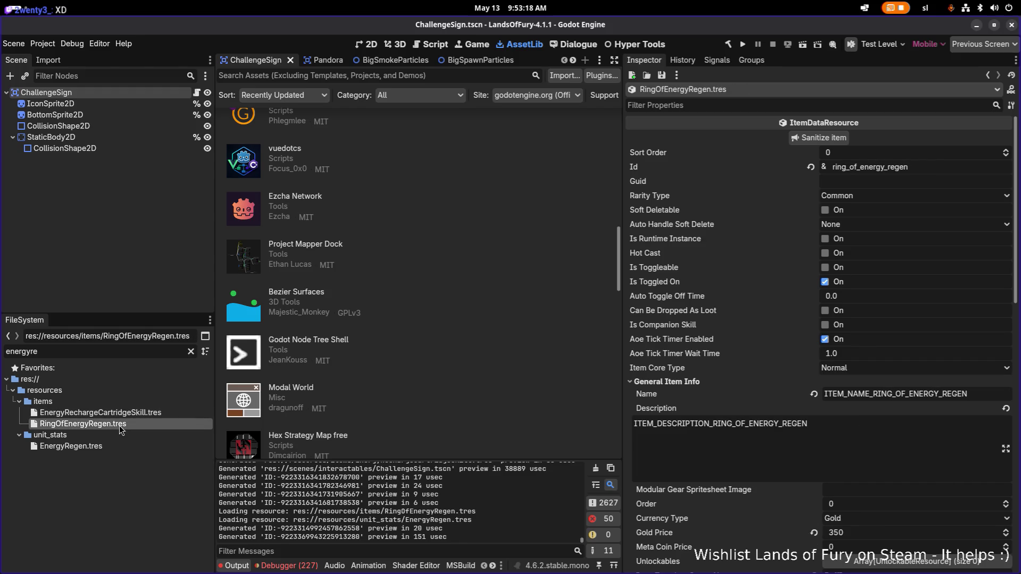
{"action": "left_click", "coordinate": [126, 413]}
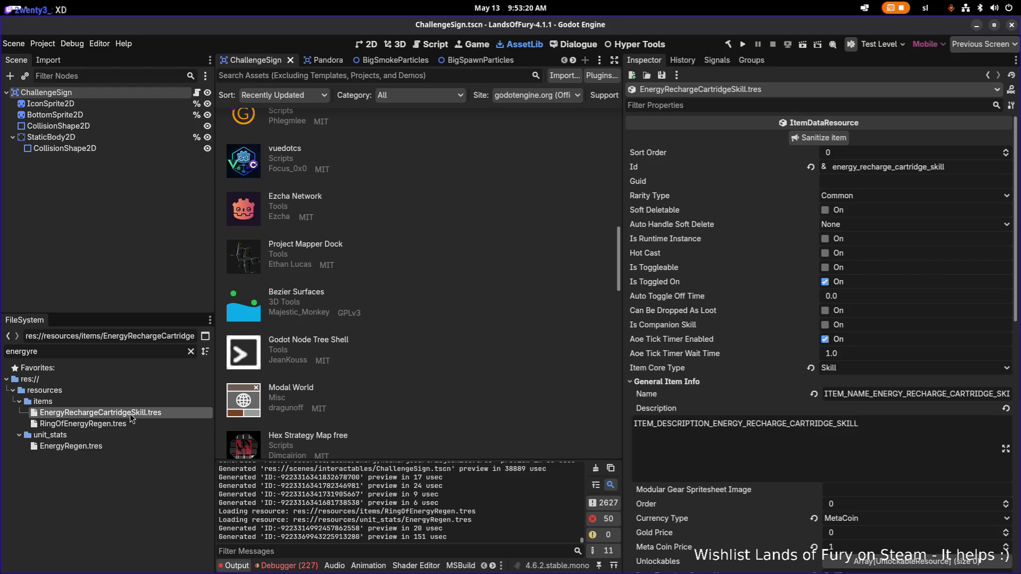
{"action": "left_click", "coordinate": [130, 424]}
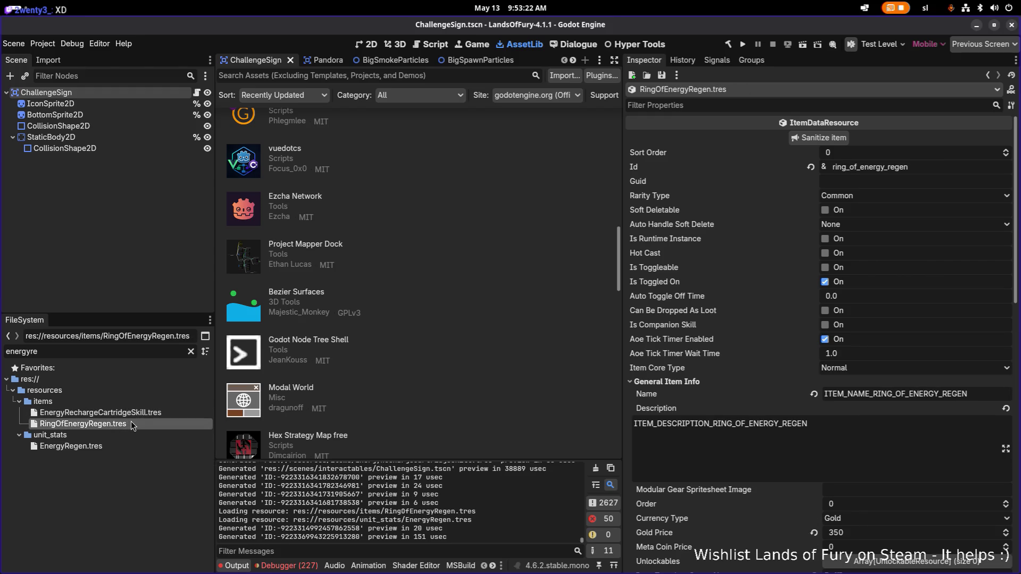
{"action": "key", "text": "alt+Tab"}
{"action": "key", "text": "alt+shift+Tab"}
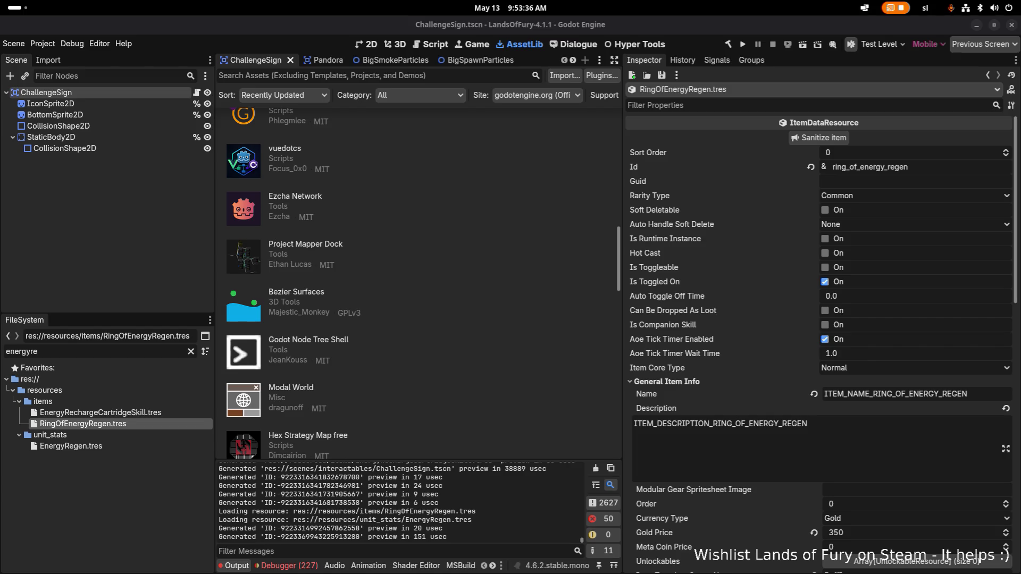
{"action": "key", "text": "alt+Tab"}
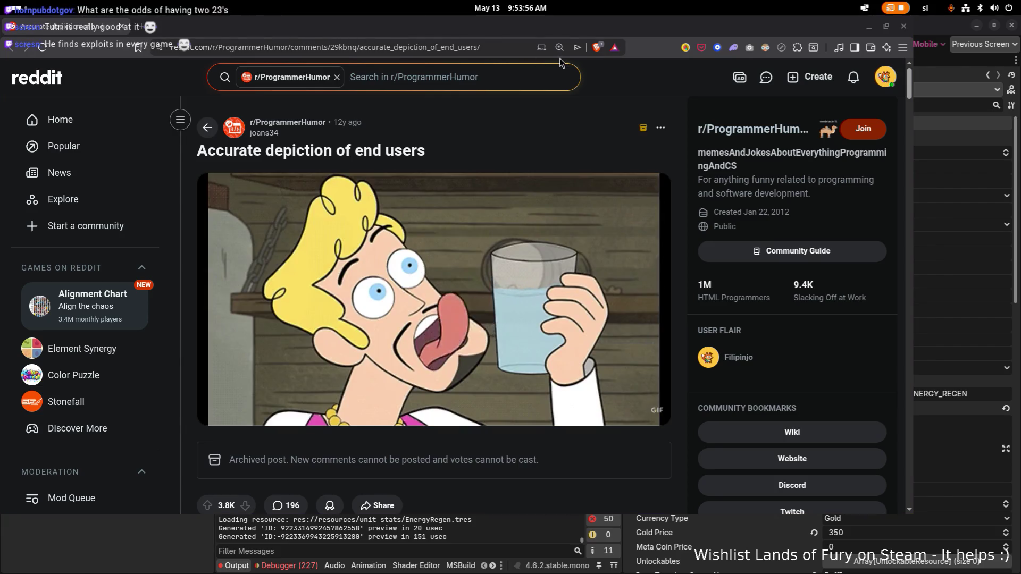
Restore and close the Reddit browser window to reveal the Godot editor
{"action": "double_click", "coordinate": [730, 34]}
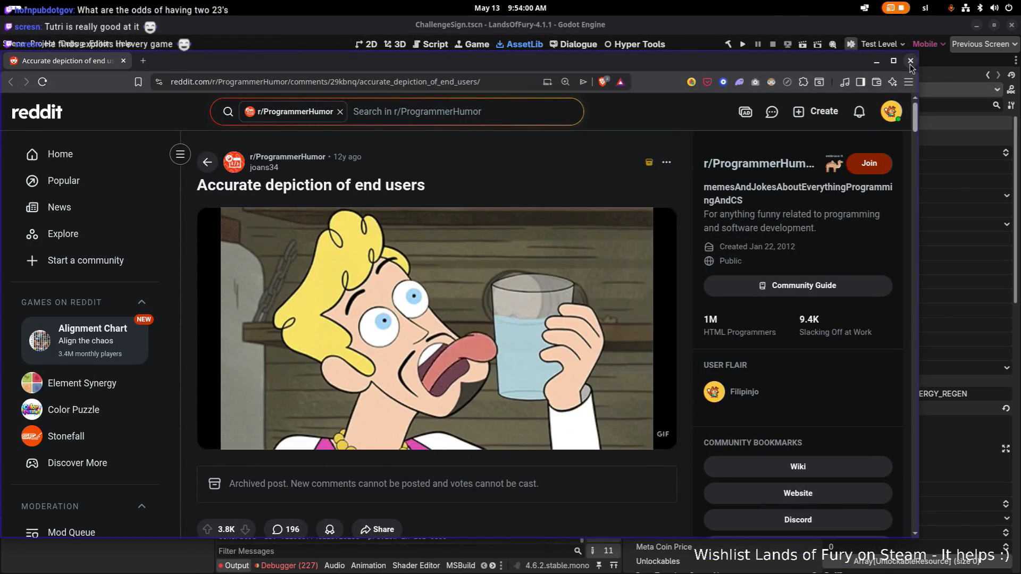
{"action": "left_click", "coordinate": [910, 62]}
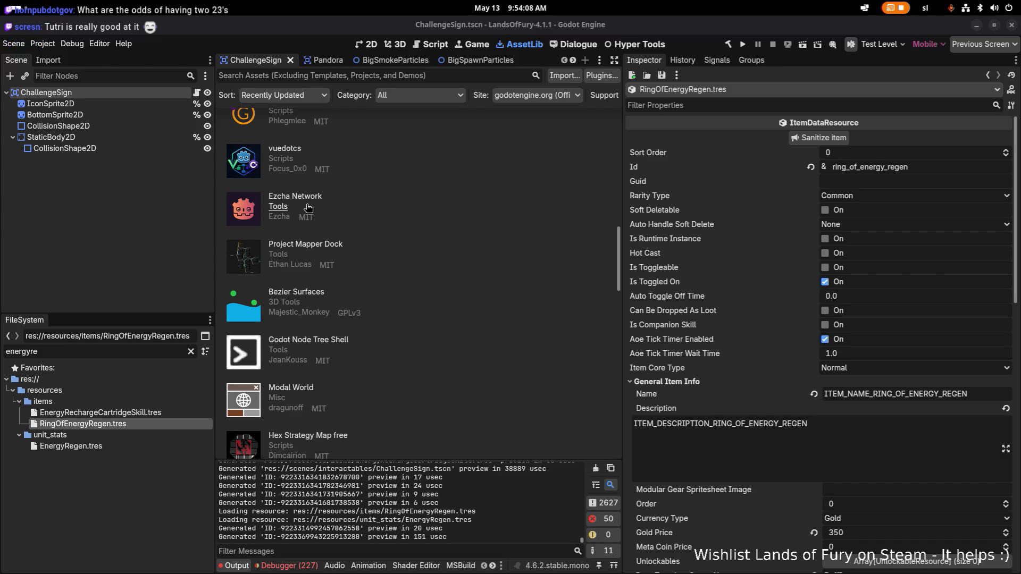
Show EnergyRechargeCartridgeSkill.tres in the Inspector and select its item name key for the spreadsheet
{"action": "left_click", "coordinate": [845, 436]}
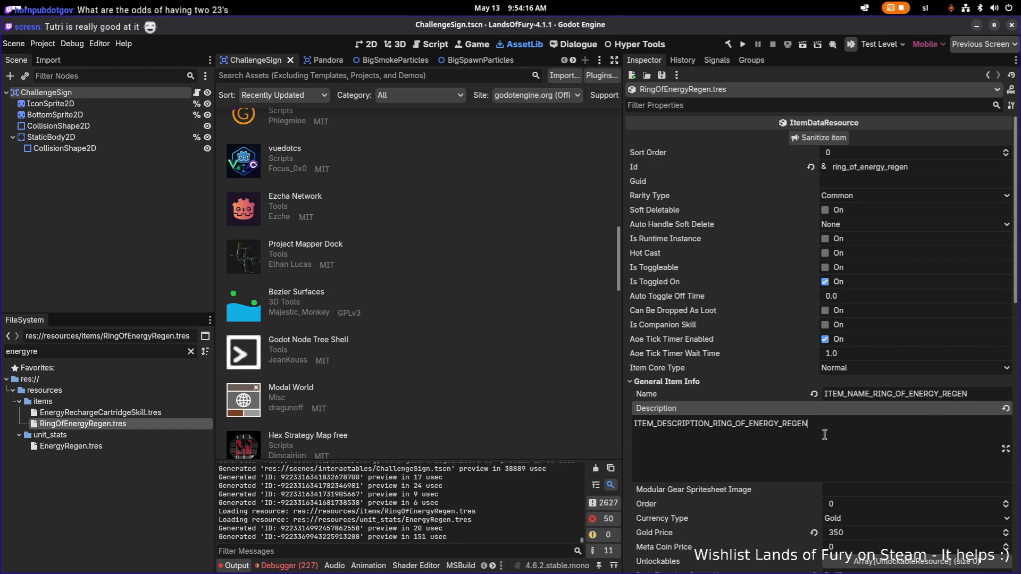
{"action": "left_click", "coordinate": [133, 413]}
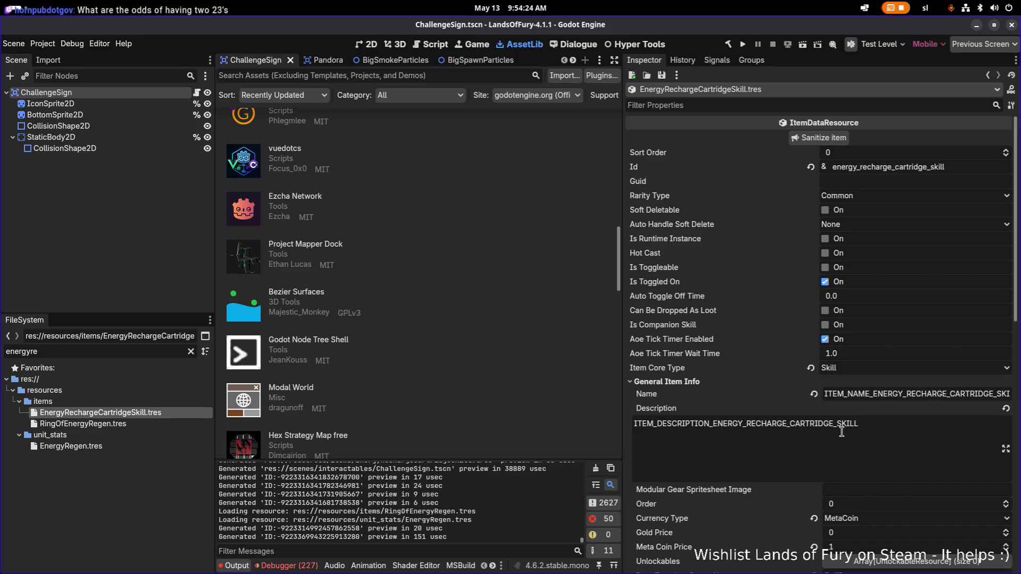
{"action": "left_click", "coordinate": [116, 353]}
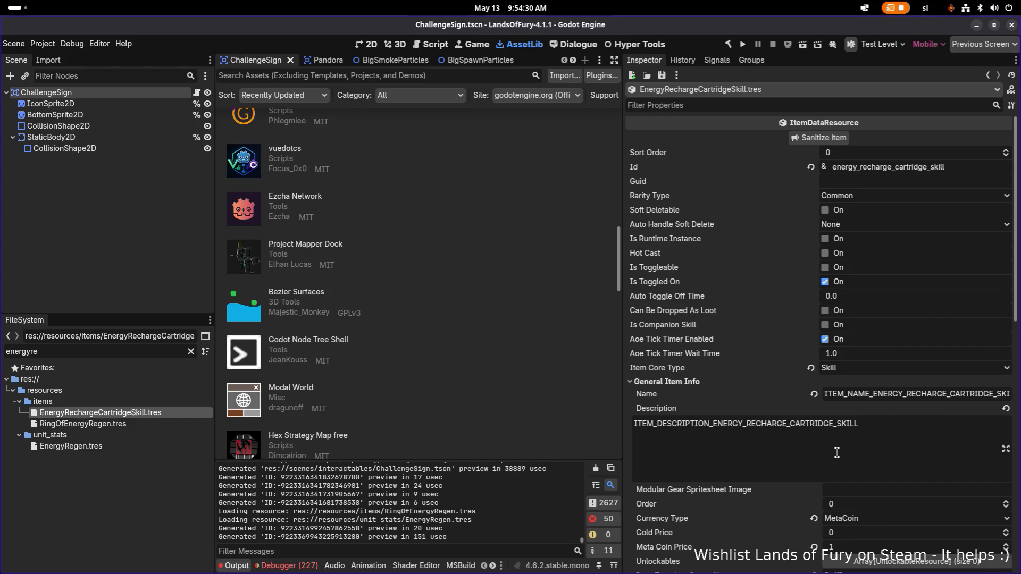
{"action": "double_click", "coordinate": [957, 394]}
{"action": "key", "text": "alt+Tab"}
{"action": "key", "text": "alt+Tab"}
{"action": "key", "text": "alt+Tab"}
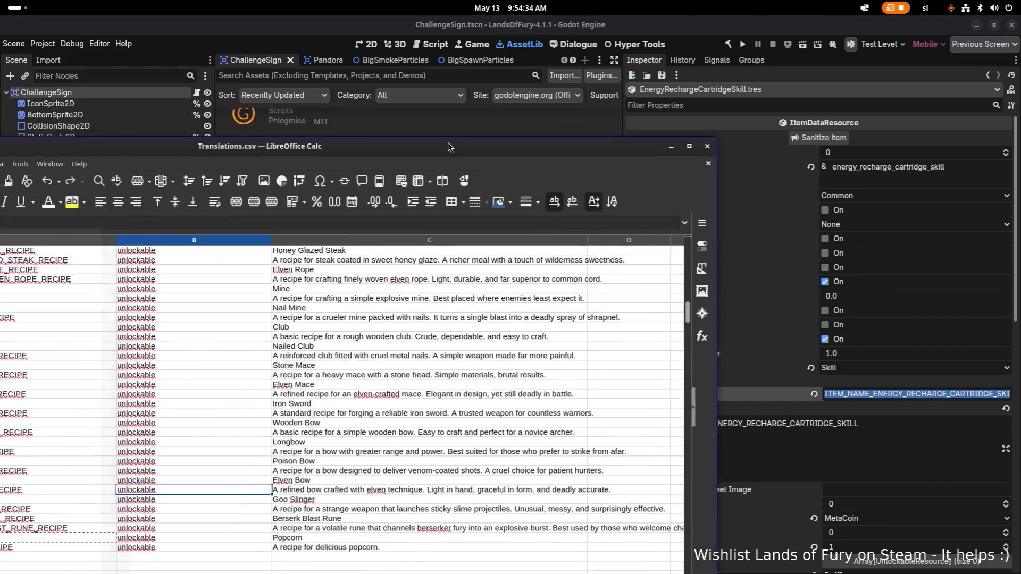
Find the cartridge rows and paste the item name key into A980 and A981
{"action": "scroll", "coordinate": [355, 428], "scroll_direction": "up", "scroll_amount": 20}
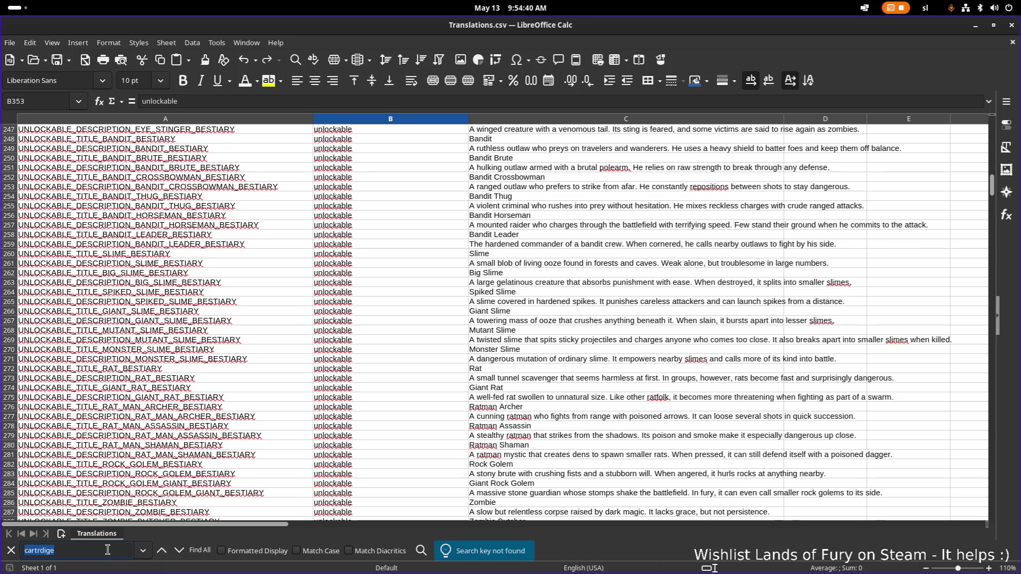
{"action": "type", "text": "c"}
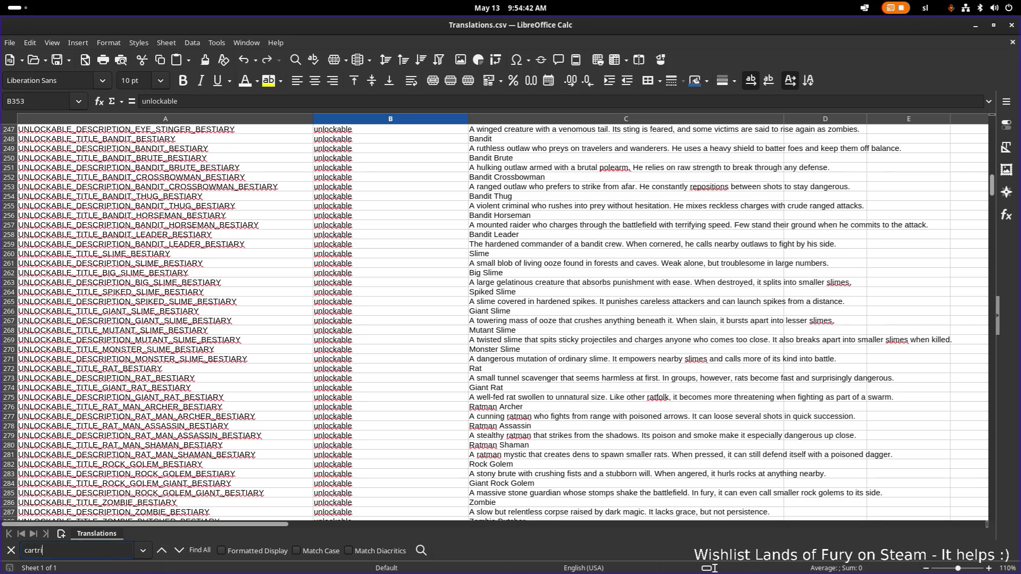
{"action": "type", "text": "dge"}
{"action": "key", "text": "Return"}
{"action": "key", "text": "Return"}
{"action": "key", "text": "Return"}
{"action": "key", "text": "Return"}
{"action": "key", "text": "Return"}
{"action": "key", "text": "Return"}
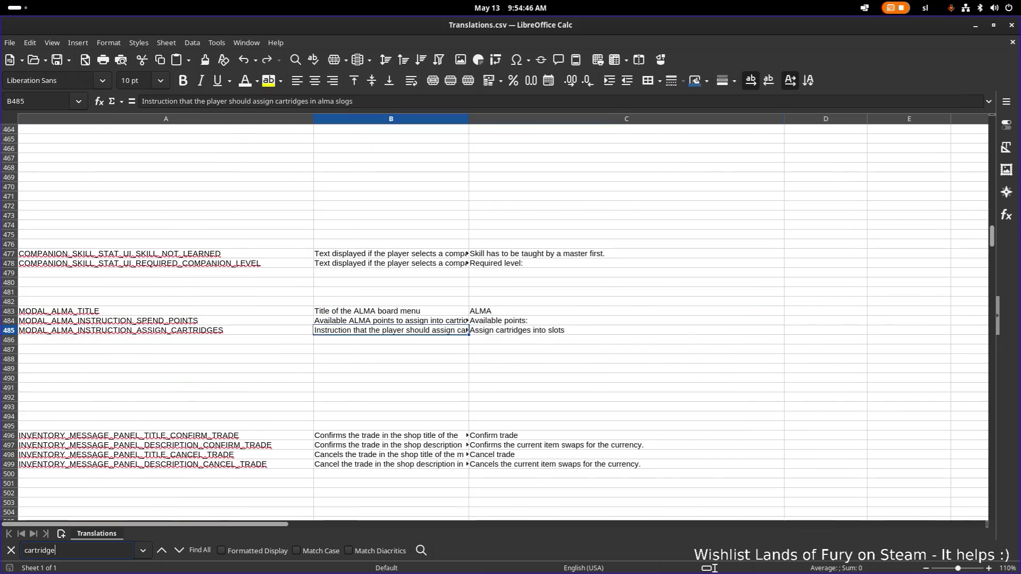
{"action": "scroll", "coordinate": [164, 454], "scroll_direction": "down", "scroll_amount": 5}
{"action": "left_click", "coordinate": [240, 370]}
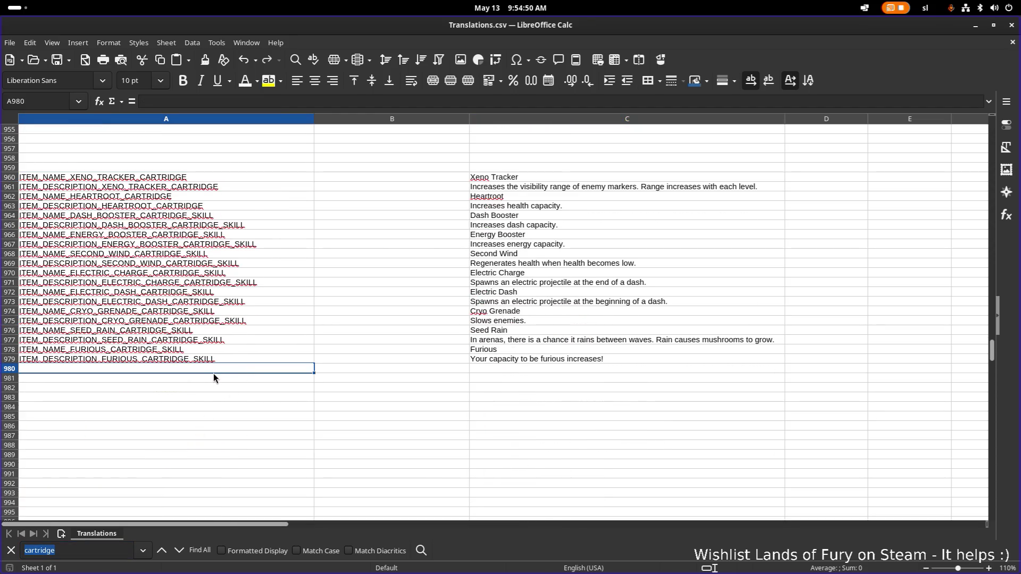
{"action": "type", "text": "ITEM_NAME_ENERGY_RECHARGE_CARTRIDGE_SKILL"}
{"action": "key", "text": "Return"}
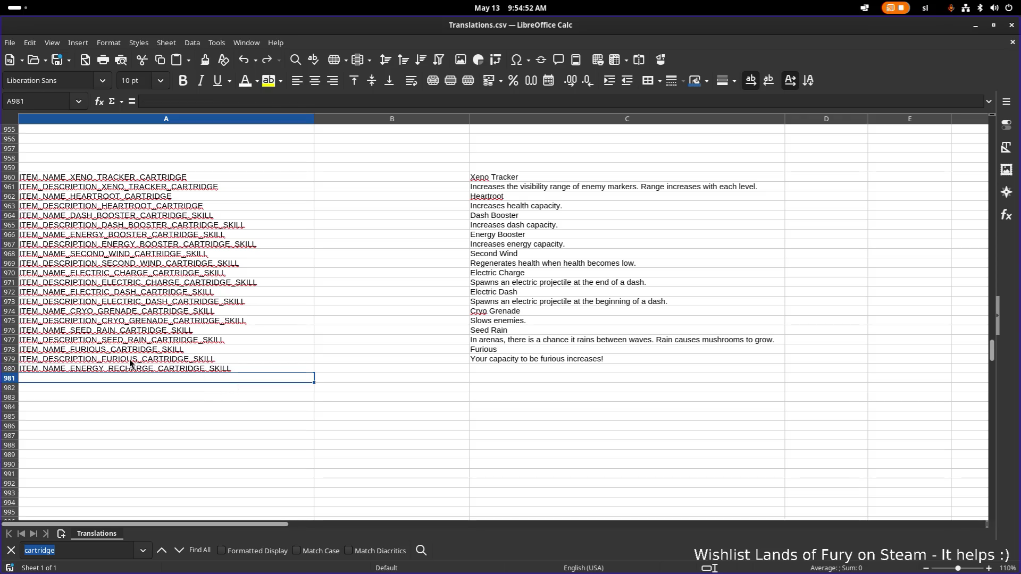
{"action": "type", "text": "ITEM_NAME_ENERGY_RECHARGE_CARTRIDGE_SKILL"}
Turn the A981 copy into the matching ITEM_DESCRIPTION key
{"action": "double_click", "coordinate": [137, 378]}
{"action": "double_click", "coordinate": [85, 378]}
{"action": "left_click", "coordinate": [65, 379]}
{"action": "left_click", "coordinate": [59, 359]}
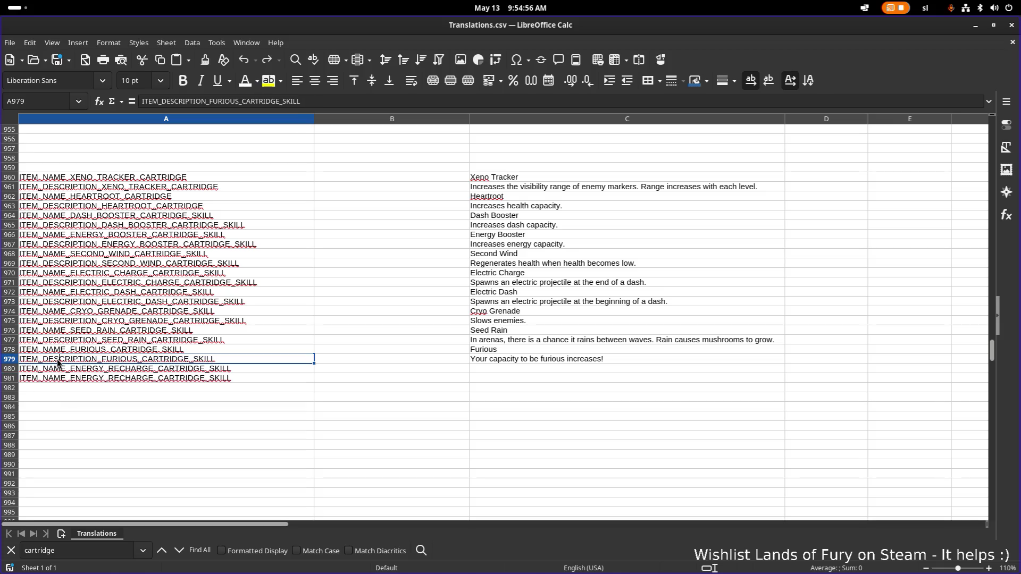
{"action": "double_click", "coordinate": [62, 358]}
{"action": "double_click", "coordinate": [62, 358]}
{"action": "key", "text": "ctrl+c"}
{"action": "left_click", "coordinate": [58, 378]}
{"action": "double_click", "coordinate": [58, 378]}
{"action": "double_click", "coordinate": [55, 378]}
{"action": "key", "text": "ctrl+v"}
{"action": "key", "text": "Return"}
Enter 'Energy Regen' as the English name in C980
{"action": "left_click", "coordinate": [551, 378]}
{"action": "left_click", "coordinate": [551, 366]}
{"action": "type", "text": "ENnergy rege"}
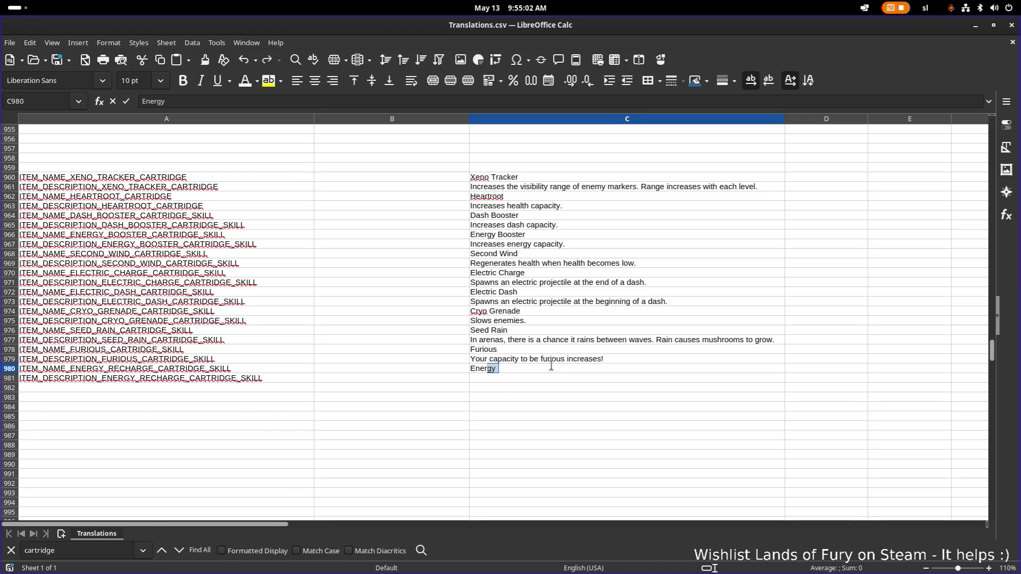
{"action": "key", "text": "BackSpace"}
{"action": "key", "text": "BackSpace"}
{"action": "key", "text": "BackSpace"}
{"action": "type", "text": "Regen"}
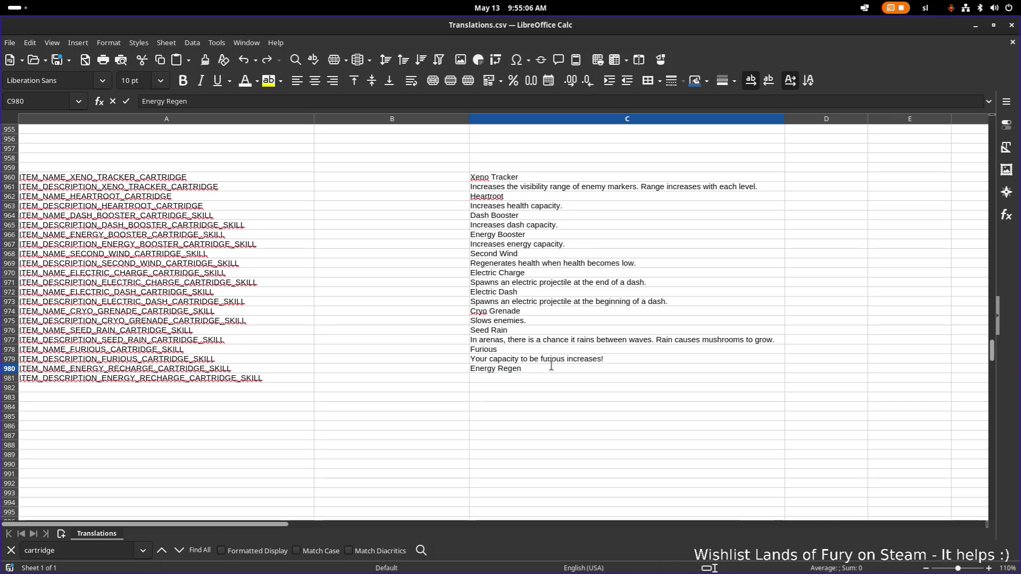
{"action": "key", "text": "Return"}
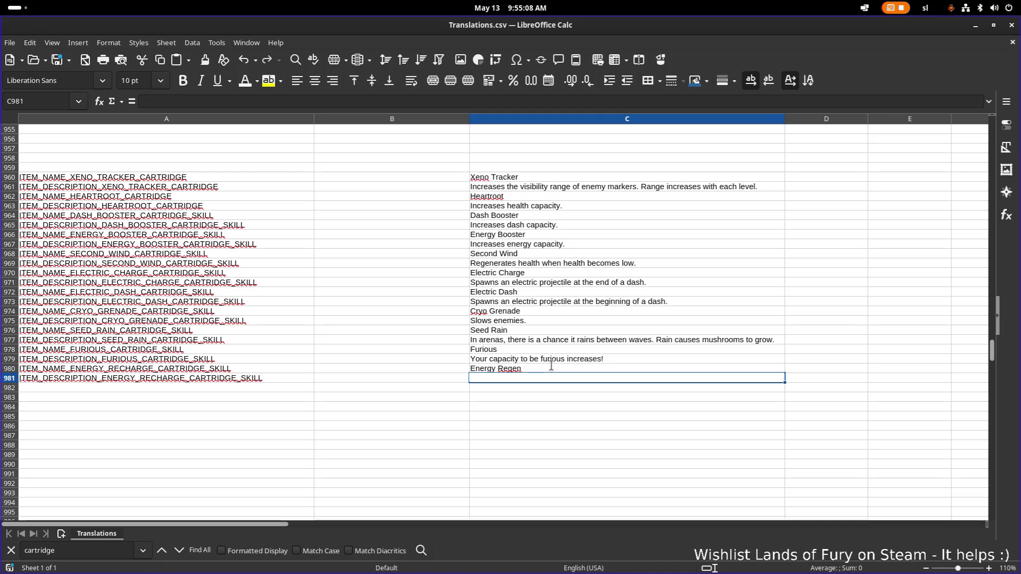
Enter 'Increases your energy regen!' as the English description in C981
{"action": "type", "text": "Increases your t"}
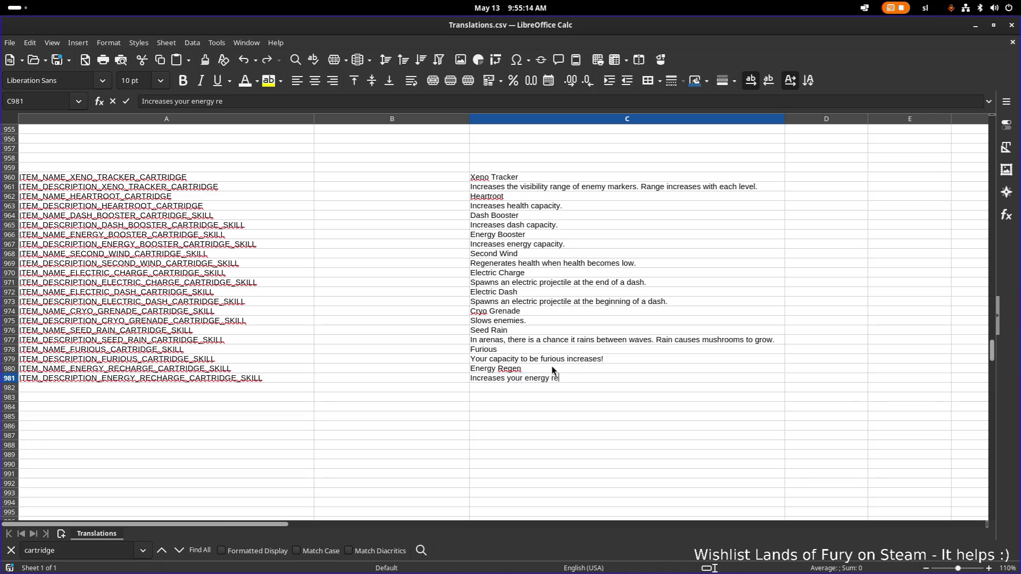
{"action": "key", "text": "BackSpace"}
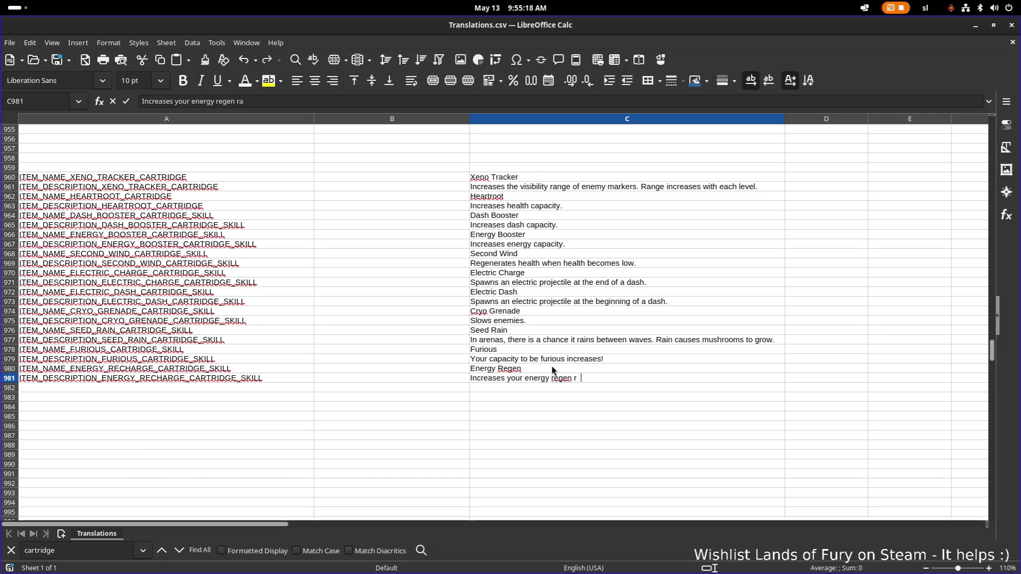
{"action": "key", "text": "BackSpace"}
{"action": "type", "text": "."}
{"action": "key", "text": "Return"}
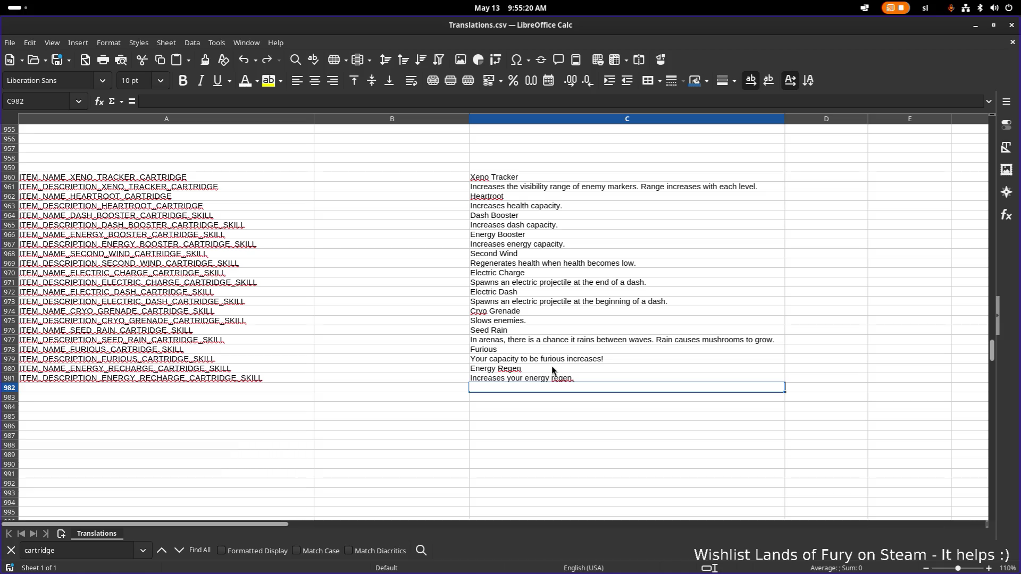
{"action": "left_click", "coordinate": [584, 381]}
{"action": "double_click", "coordinate": [584, 380]}
{"action": "key", "text": "ctrl+a"}
{"action": "left_click", "coordinate": [584, 381]}
{"action": "key", "text": "BackSpace"}
{"action": "type", "text": "!"}
{"action": "key", "text": "Return"}
Back in Godot, change the skill's Icon to items_cartridge_energy_regen
{"action": "left_click", "coordinate": [975, 27]}
{"action": "left_click", "coordinate": [156, 411]}
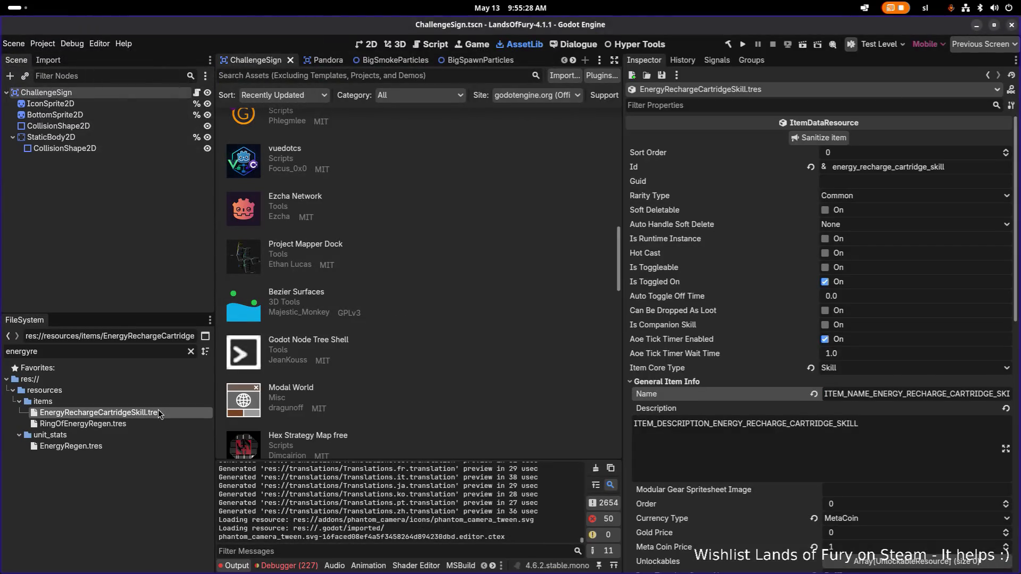
{"action": "scroll", "coordinate": [873, 354], "scroll_direction": "down", "scroll_amount": 5}
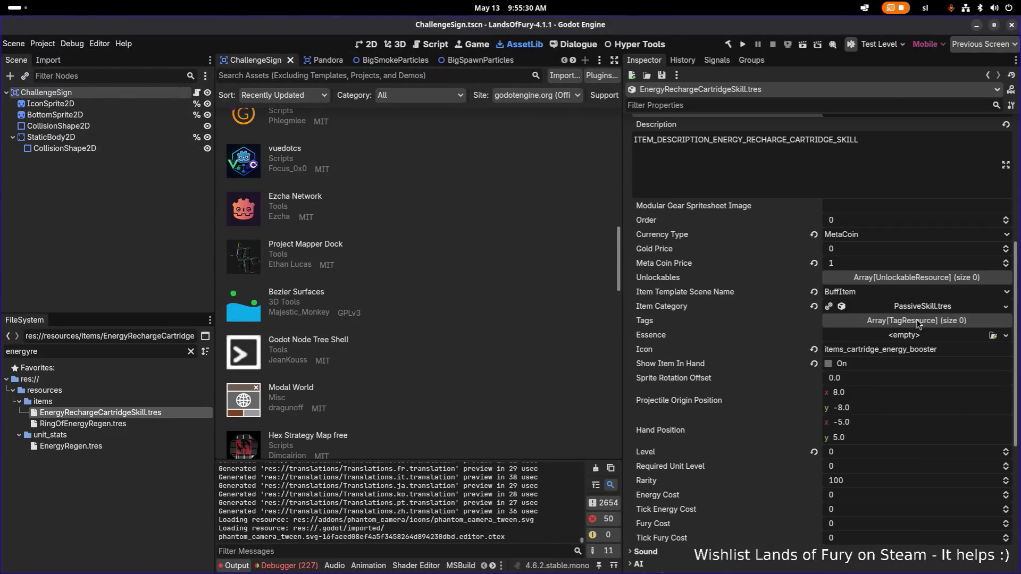
{"action": "left_click", "coordinate": [883, 350]}
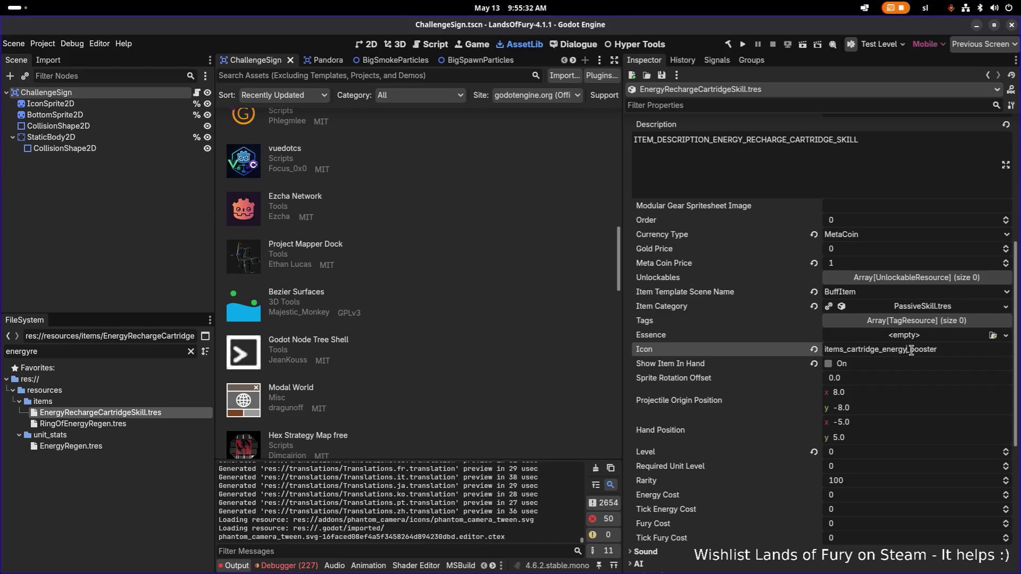
{"action": "double_click", "coordinate": [911, 351]}
{"action": "type", "text": "regen"}
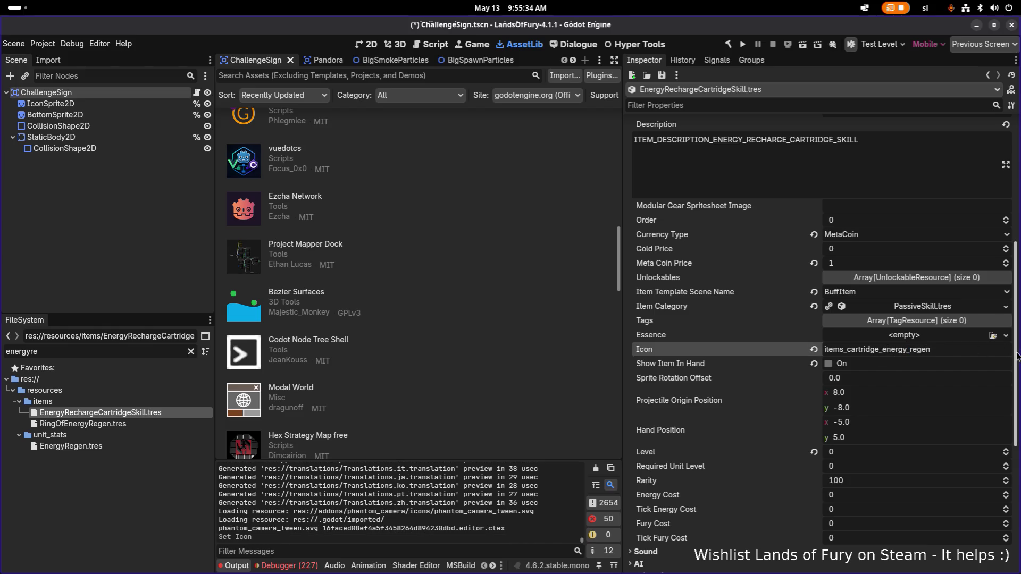
Make the first two item effects independent copies with Make Unique (Recursive)
{"action": "scroll", "coordinate": [972, 366], "scroll_direction": "down", "scroll_amount": 2}
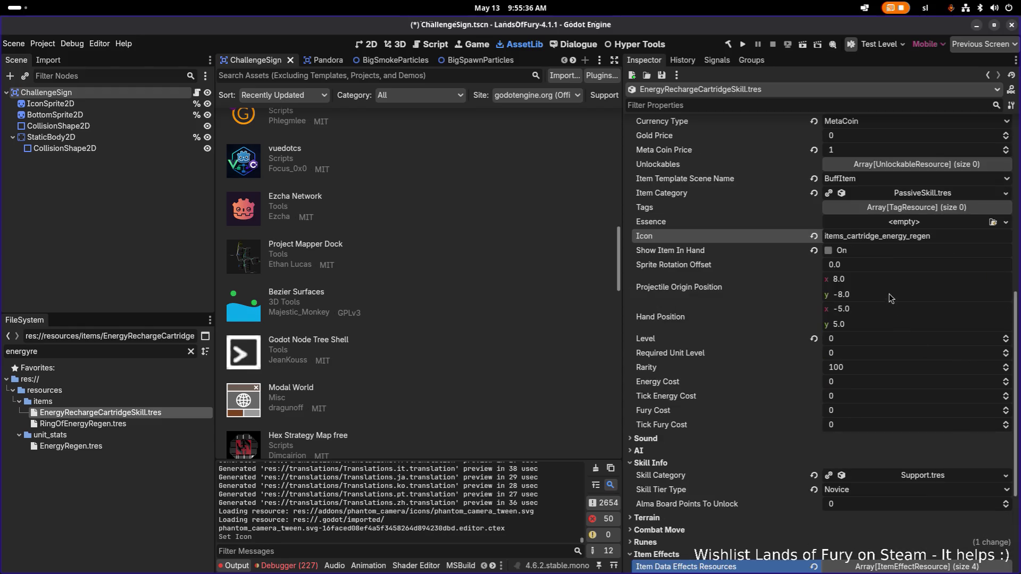
{"action": "scroll", "coordinate": [874, 316], "scroll_direction": "down", "scroll_amount": 3}
{"action": "right_click", "coordinate": [890, 430]}
{"action": "left_click", "coordinate": [940, 513]}
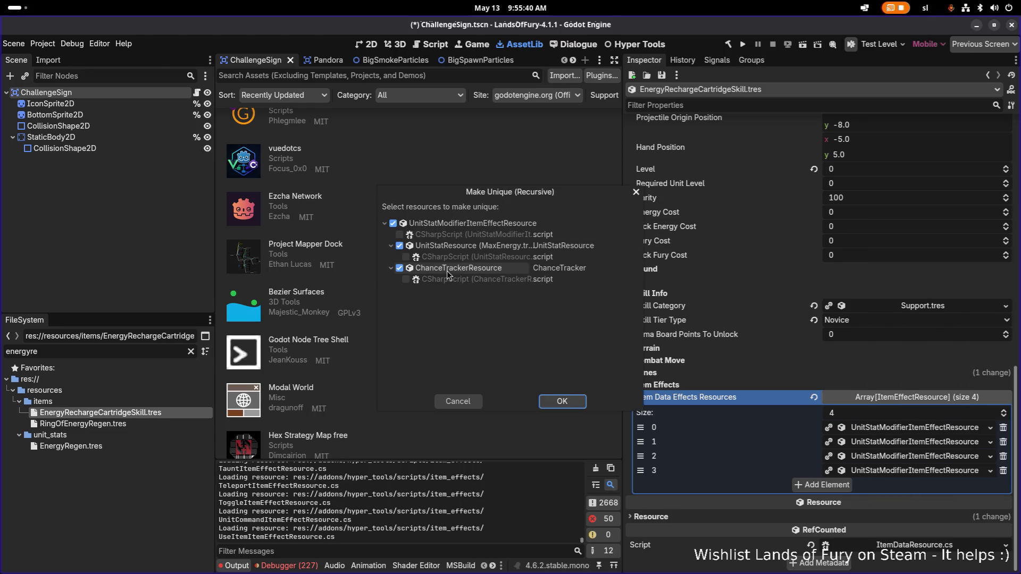
{"action": "left_click", "coordinate": [570, 401]}
{"action": "right_click", "coordinate": [920, 447]}
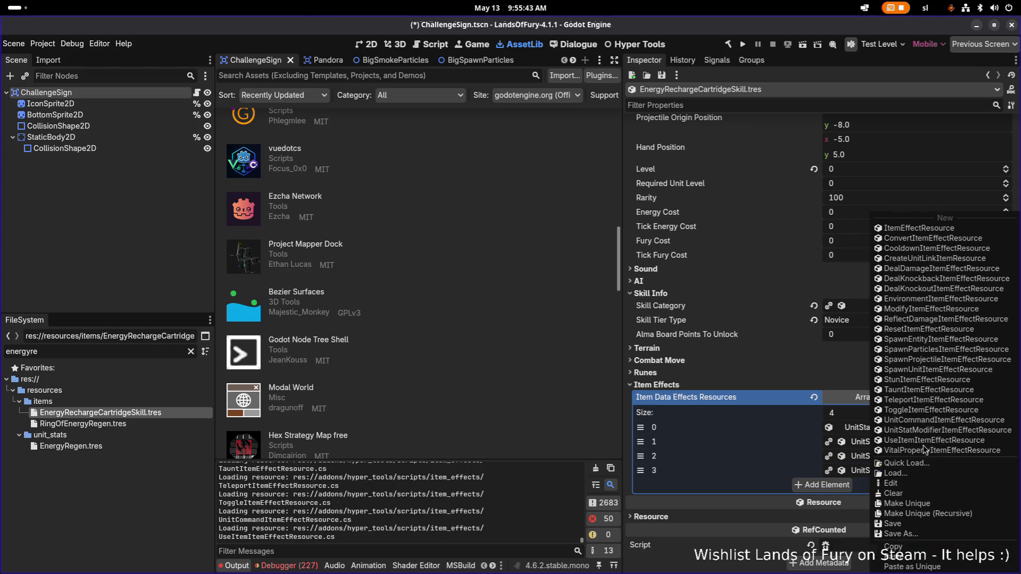
{"action": "left_click", "coordinate": [955, 518]}
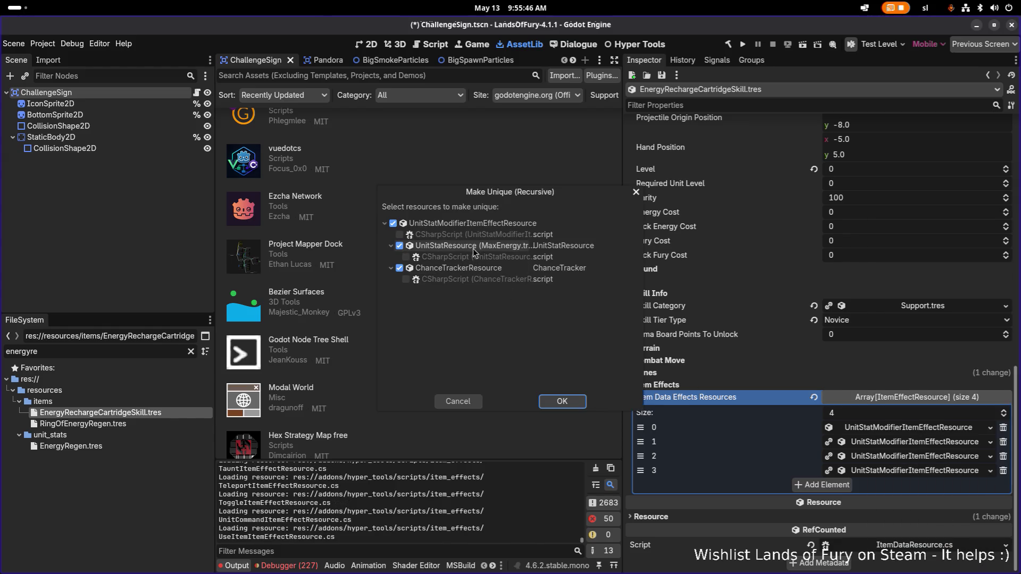
{"action": "left_click", "coordinate": [566, 402]}
Make the third and fourth item effects unique, leaving MaxEnergy.tres uncopied
{"action": "right_click", "coordinate": [898, 456]}
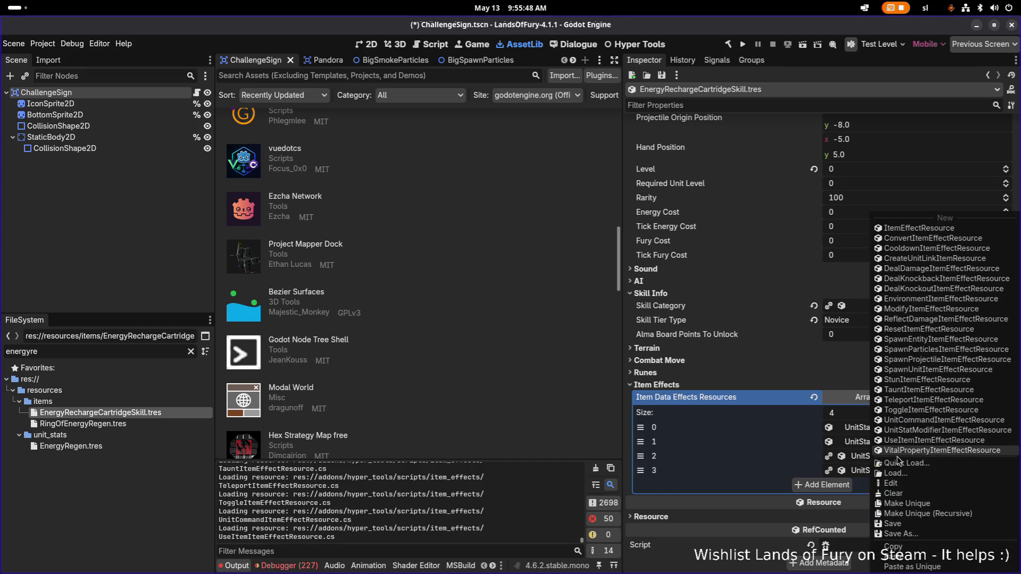
{"action": "left_click", "coordinate": [954, 513]}
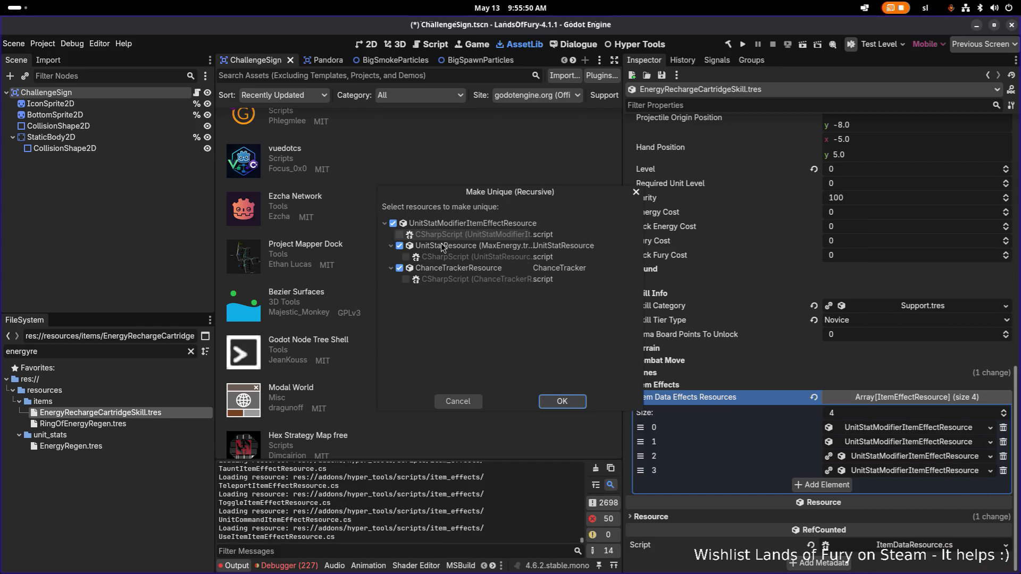
{"action": "left_click", "coordinate": [567, 402]}
{"action": "right_click", "coordinate": [904, 471]}
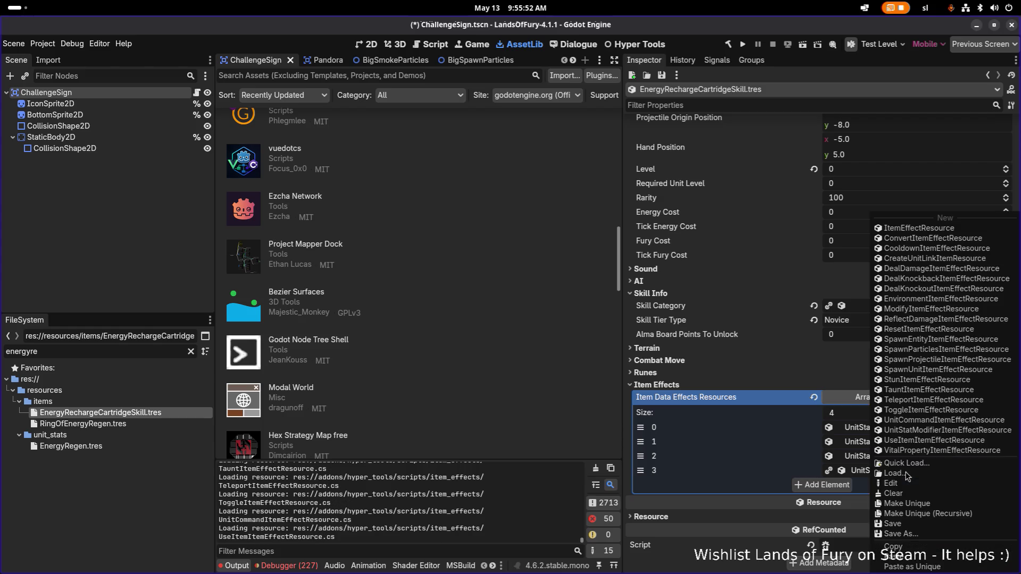
{"action": "left_click", "coordinate": [917, 502]}
{"action": "left_click", "coordinate": [479, 245]}
{"action": "left_click", "coordinate": [566, 401]}
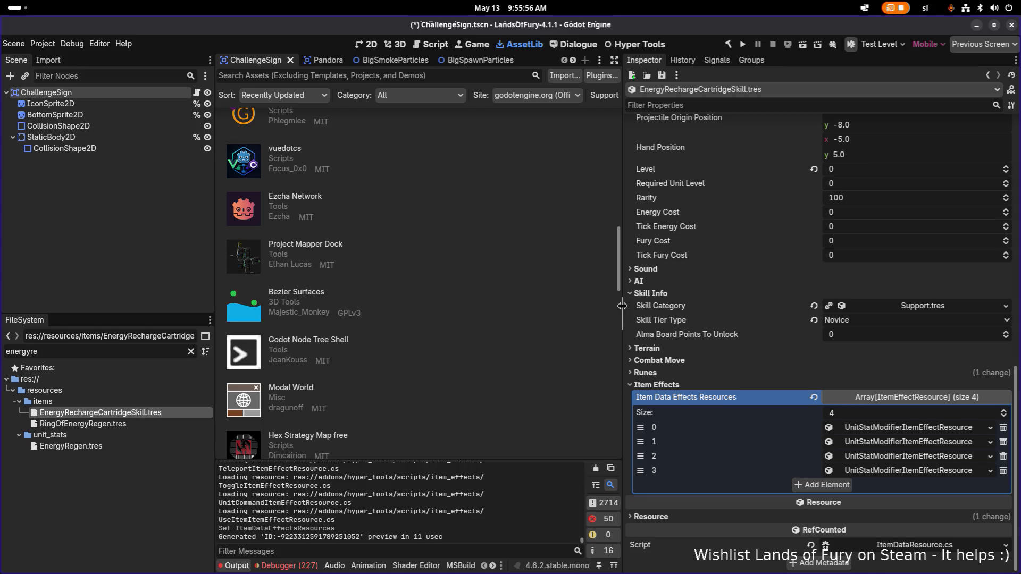
{"action": "left_click_drag", "start_coordinate": [621, 307], "coordinate": [596, 307]}
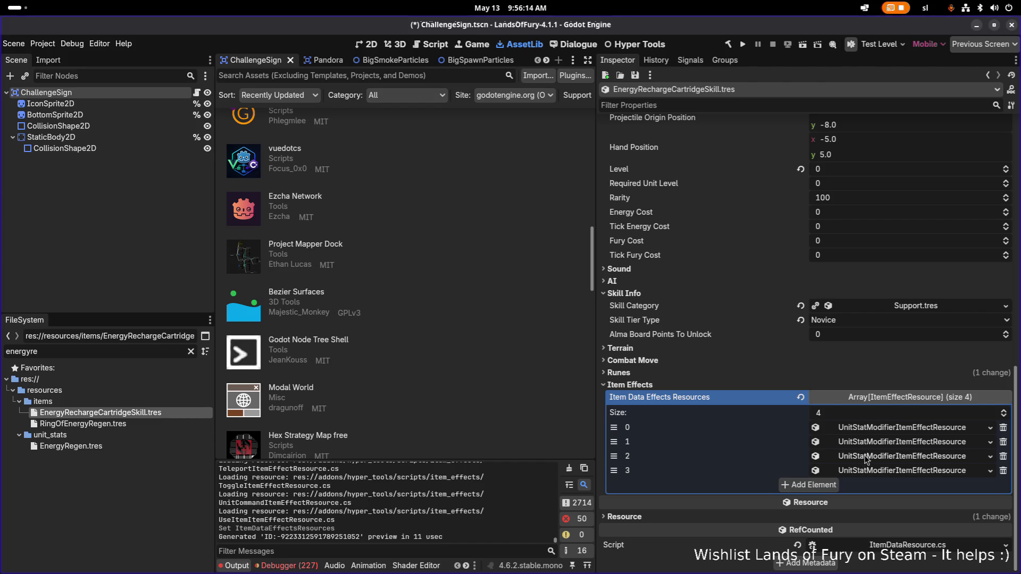
{"action": "left_click", "coordinate": [921, 428]}
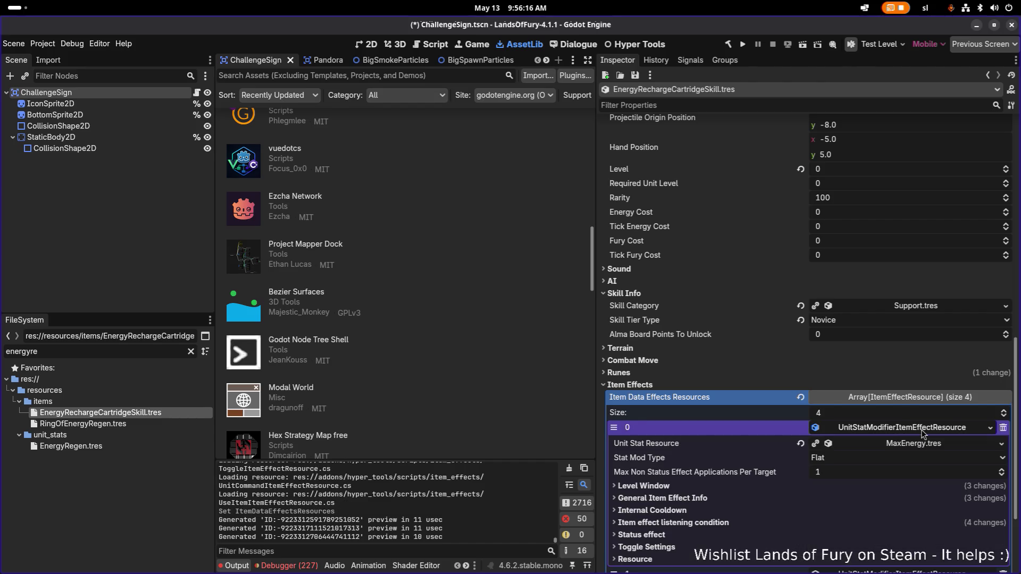
Quick Load EnergyRegen.tres as the first effect's Unit Stat Resource
{"action": "left_click", "coordinate": [1003, 445]}
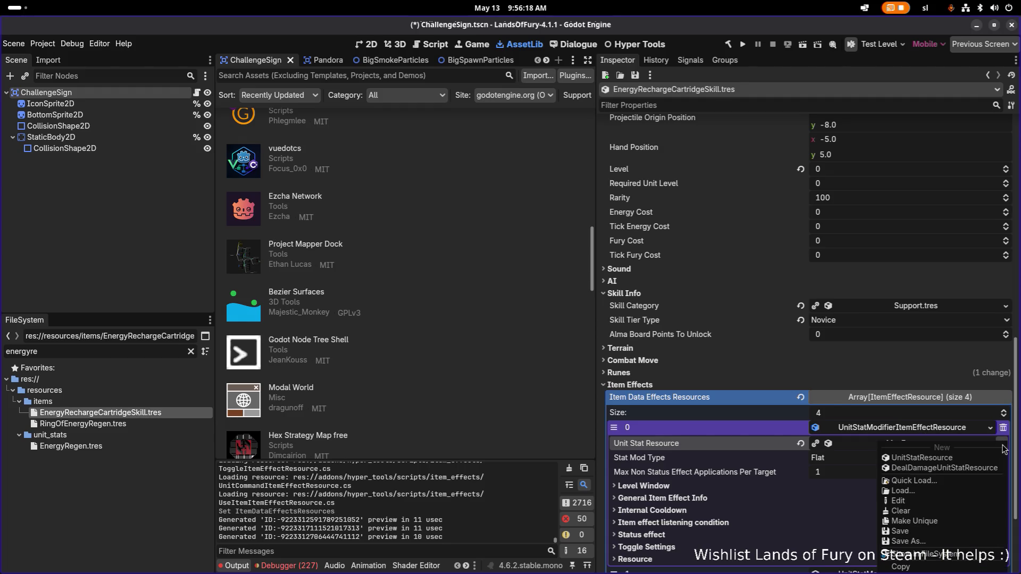
{"action": "left_click", "coordinate": [960, 485]}
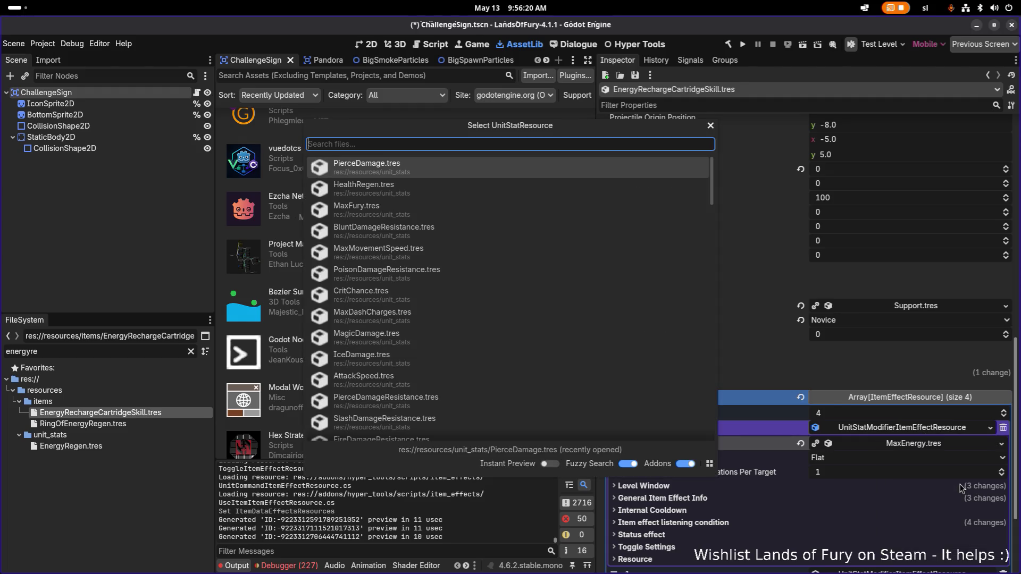
{"action": "type", "text": "energyre"}
{"action": "key", "text": "Return"}
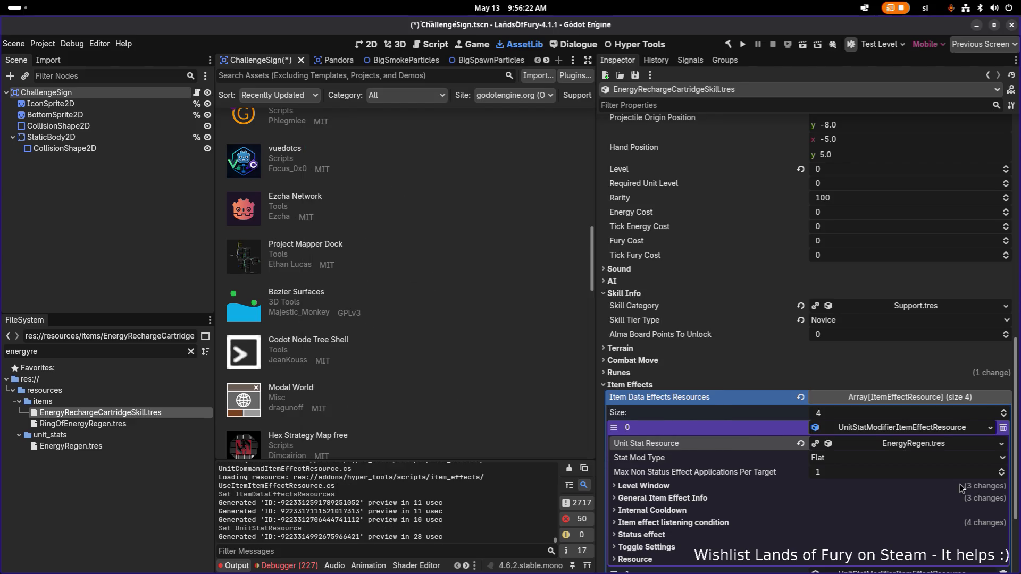
Set the first effect's Min Amount and Max Amount to 1.0
{"action": "left_click", "coordinate": [776, 498]}
{"action": "scroll", "coordinate": [867, 457], "scroll_direction": "down", "scroll_amount": 4}
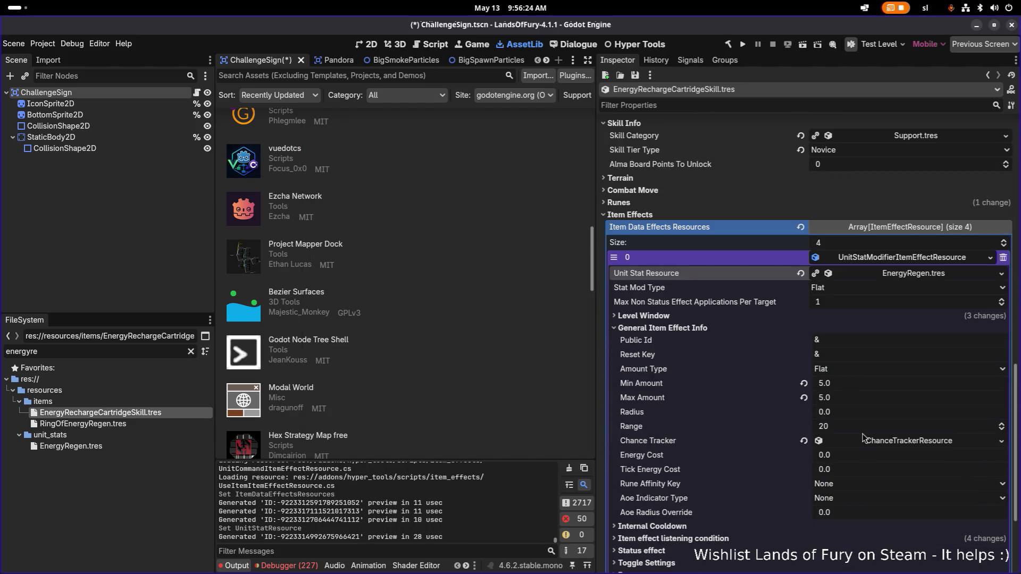
{"action": "left_click", "coordinate": [865, 383]}
{"action": "type", "text": "1"}
{"action": "key", "text": "Tab"}
{"action": "type", "text": "1"}
{"action": "key", "text": "Return"}
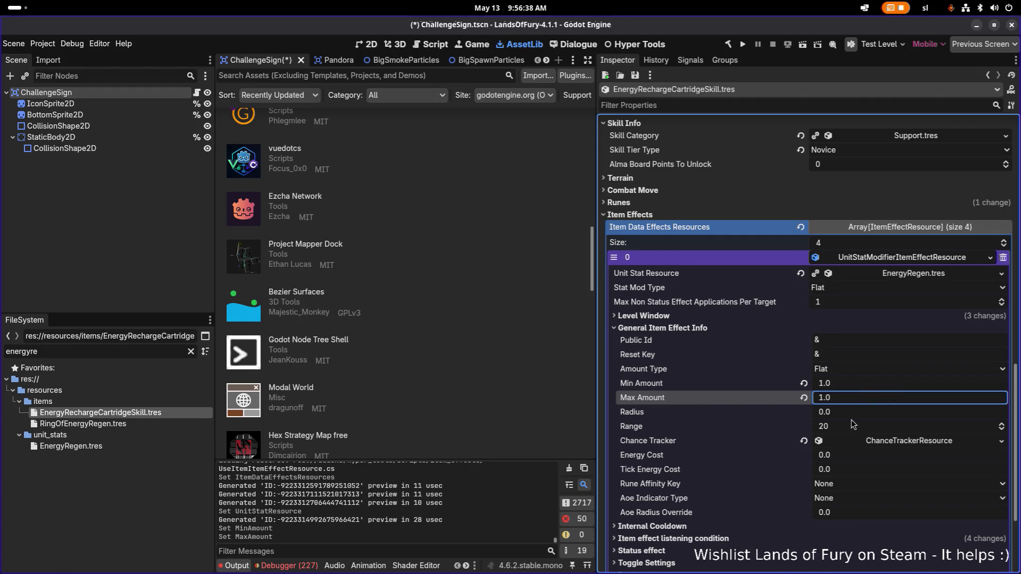
{"action": "scroll", "coordinate": [797, 404], "scroll_direction": "down", "scroll_amount": 3}
{"action": "left_click", "coordinate": [776, 392]}
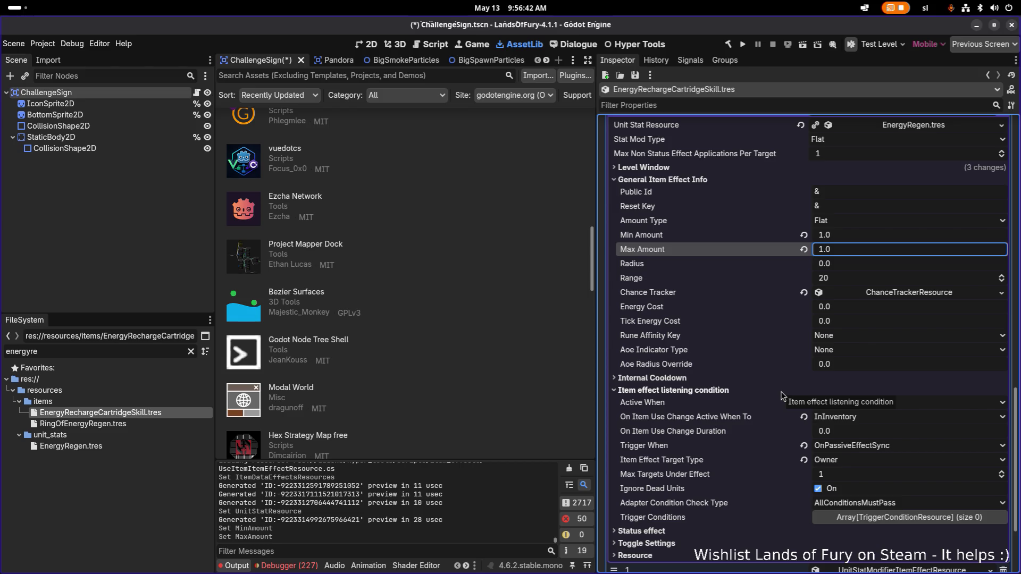
{"action": "left_click", "coordinate": [781, 391]}
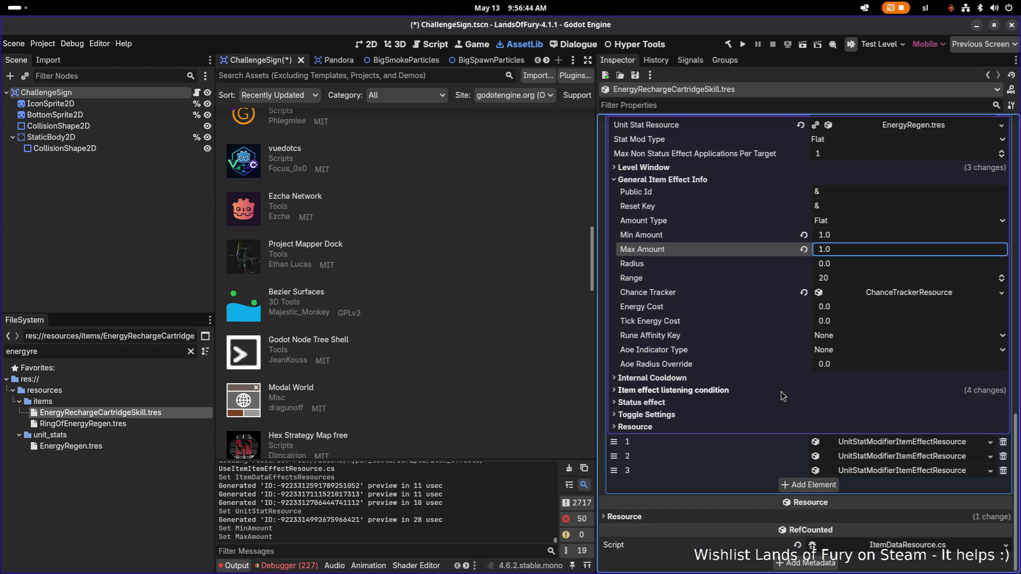
{"action": "scroll", "coordinate": [862, 456], "scroll_direction": "down", "scroll_amount": 3}
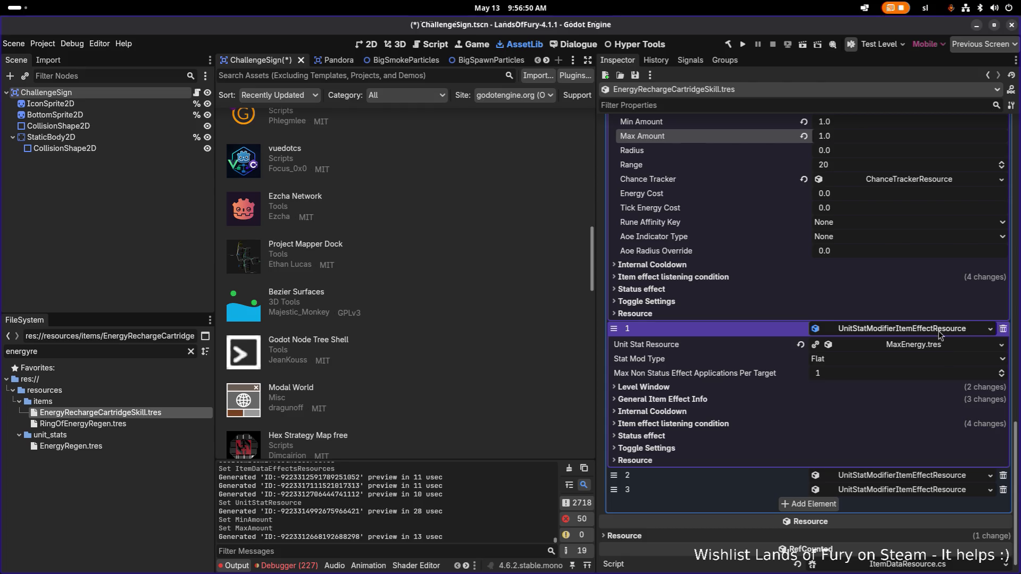
{"action": "scroll", "coordinate": [916, 336], "scroll_direction": "up", "scroll_amount": 5}
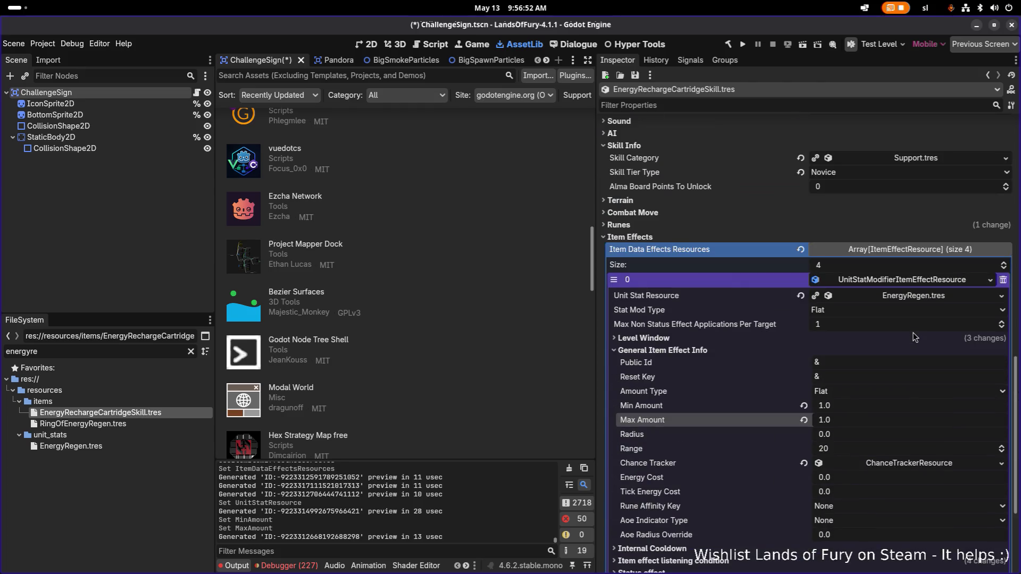
{"action": "scroll", "coordinate": [914, 337], "scroll_direction": "up", "scroll_amount": 2}
{"action": "scroll", "coordinate": [909, 335], "scroll_direction": "up", "scroll_amount": 2}
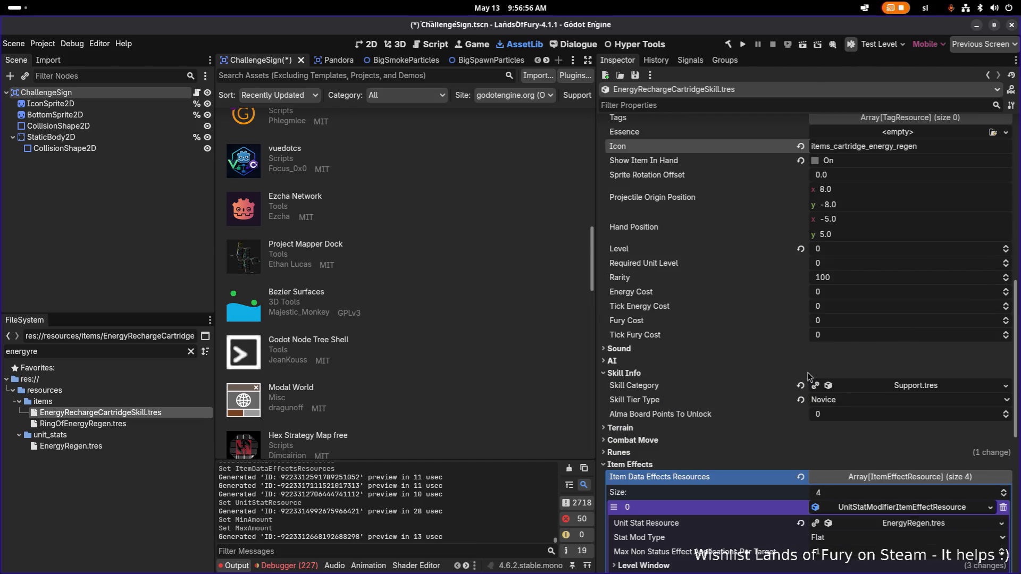
{"action": "scroll", "coordinate": [776, 419], "scroll_direction": "down", "scroll_amount": 3}
{"action": "scroll", "coordinate": [775, 419], "scroll_direction": "down", "scroll_amount": 3}
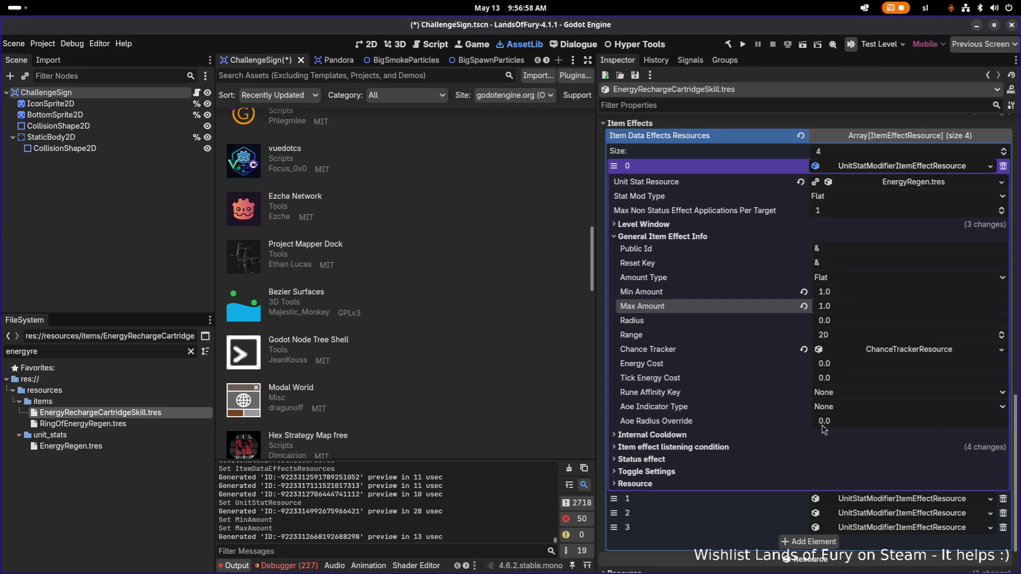
{"action": "left_click", "coordinate": [747, 227]}
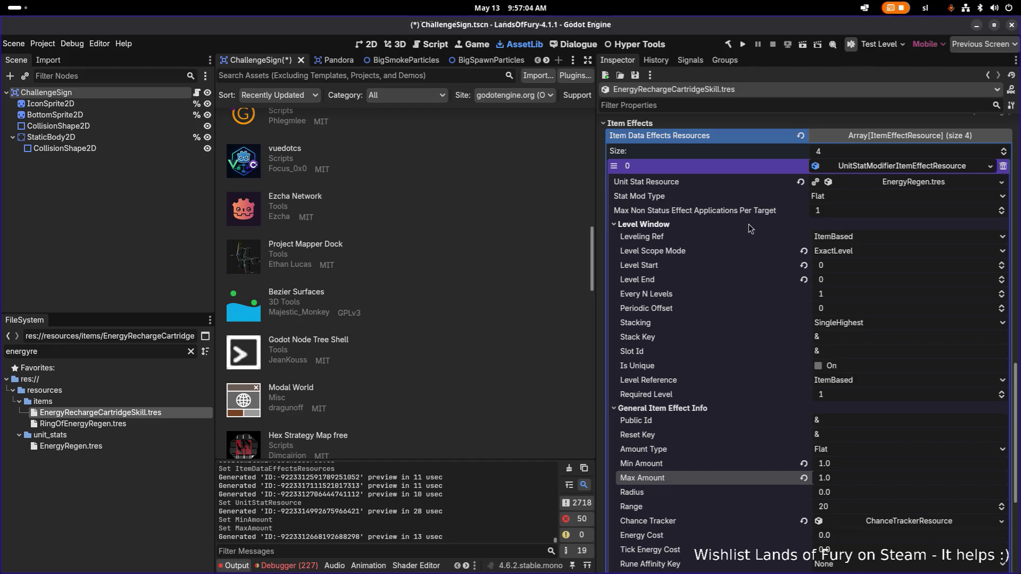
{"action": "scroll", "coordinate": [766, 274], "scroll_direction": "down", "scroll_amount": 3}
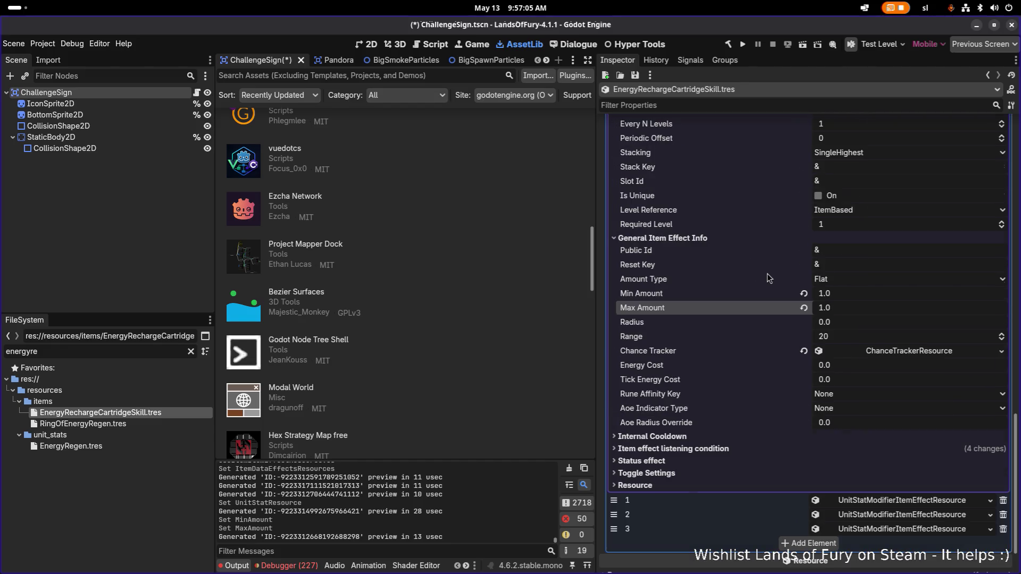
{"action": "left_click", "coordinate": [726, 449]}
{"action": "scroll", "coordinate": [726, 449], "scroll_direction": "down", "scroll_amount": 1}
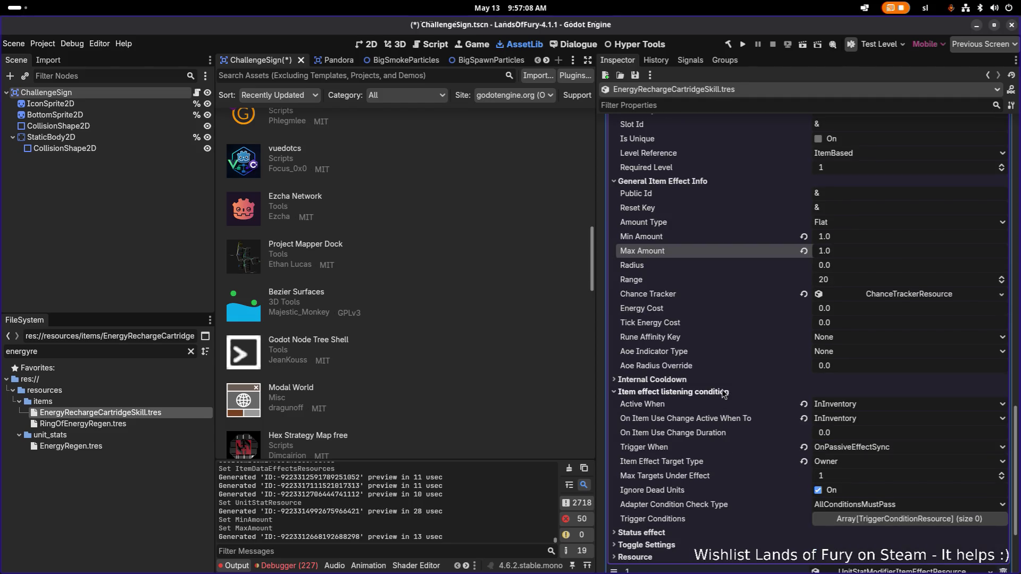
{"action": "left_click", "coordinate": [669, 534]}
{"action": "left_click", "coordinate": [668, 534]}
{"action": "scroll", "coordinate": [728, 397], "scroll_direction": "up", "scroll_amount": 1}
{"action": "scroll", "coordinate": [727, 398], "scroll_direction": "up", "scroll_amount": 2}
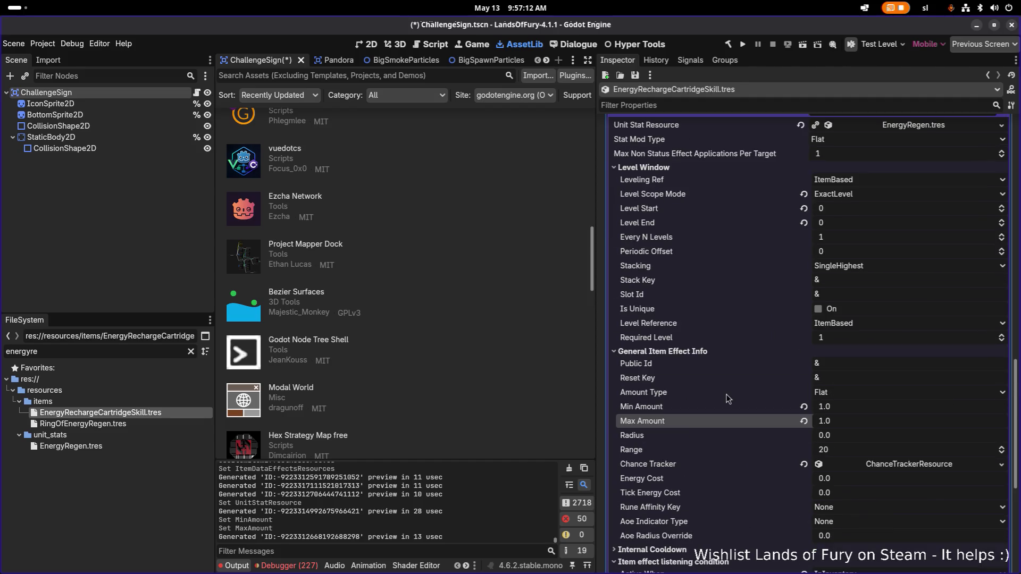
{"action": "scroll", "coordinate": [742, 380], "scroll_direction": "up", "scroll_amount": 3}
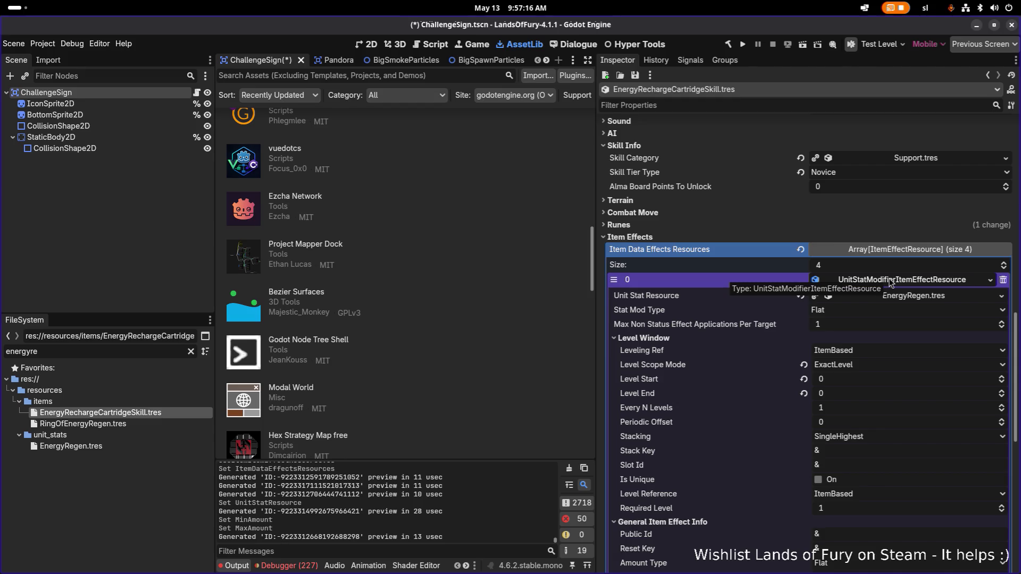
{"action": "left_click", "coordinate": [918, 280]}
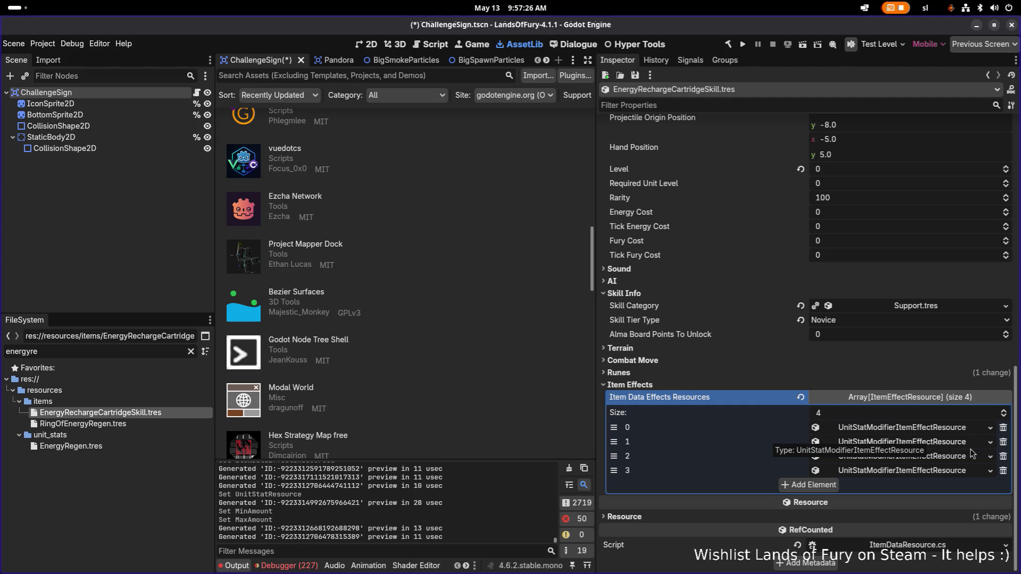
Delete item effects 1–3, leaving one stat modifier, save, and peek at Support.tres
{"action": "left_click", "coordinate": [947, 430]}
{"action": "scroll", "coordinate": [914, 449], "scroll_direction": "down", "scroll_amount": 3}
{"action": "scroll", "coordinate": [914, 449], "scroll_direction": "up", "scroll_amount": 1}
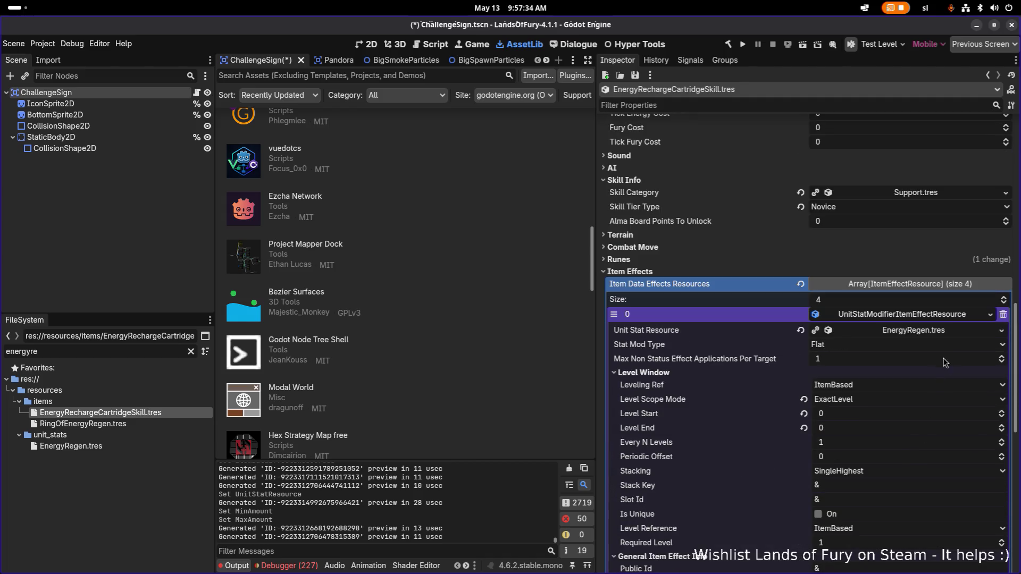
{"action": "left_click", "coordinate": [954, 319]}
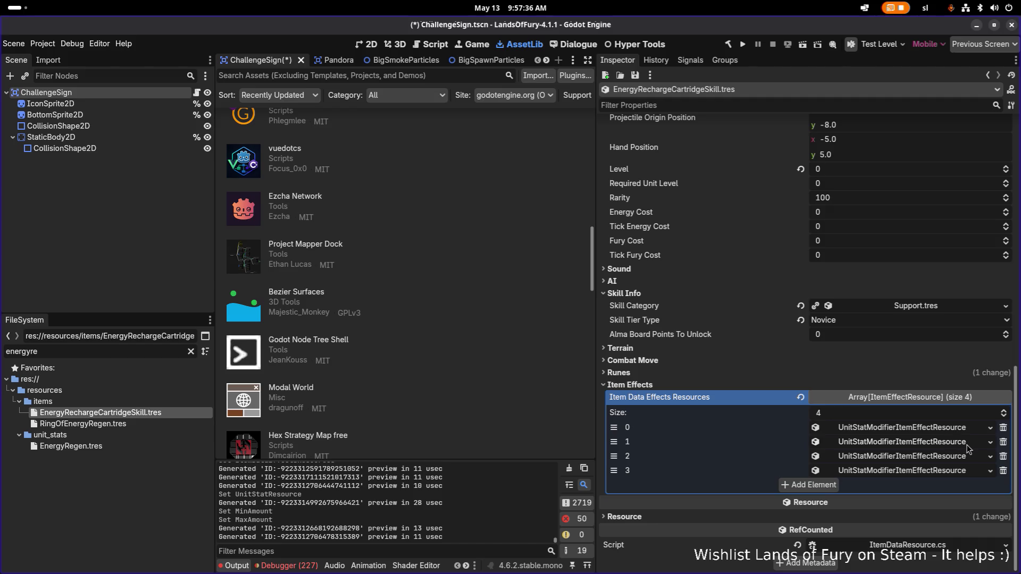
{"action": "left_click", "coordinate": [1004, 449]}
{"action": "left_click", "coordinate": [1005, 469]}
{"action": "left_click", "coordinate": [1004, 472]}
{"action": "key", "text": "ctrl+s"}
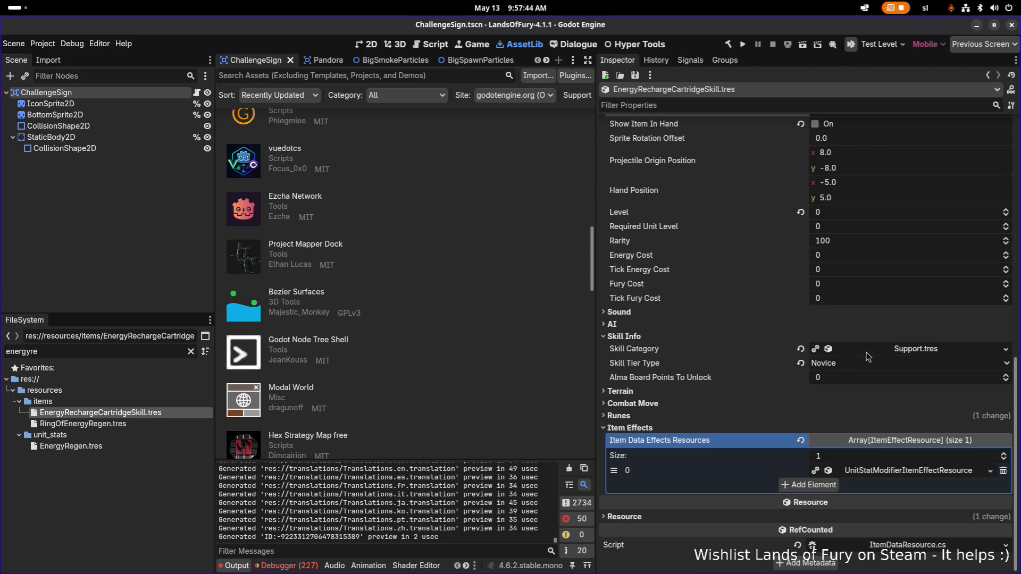
{"action": "left_click", "coordinate": [870, 355]}
{"action": "left_click", "coordinate": [875, 354]}
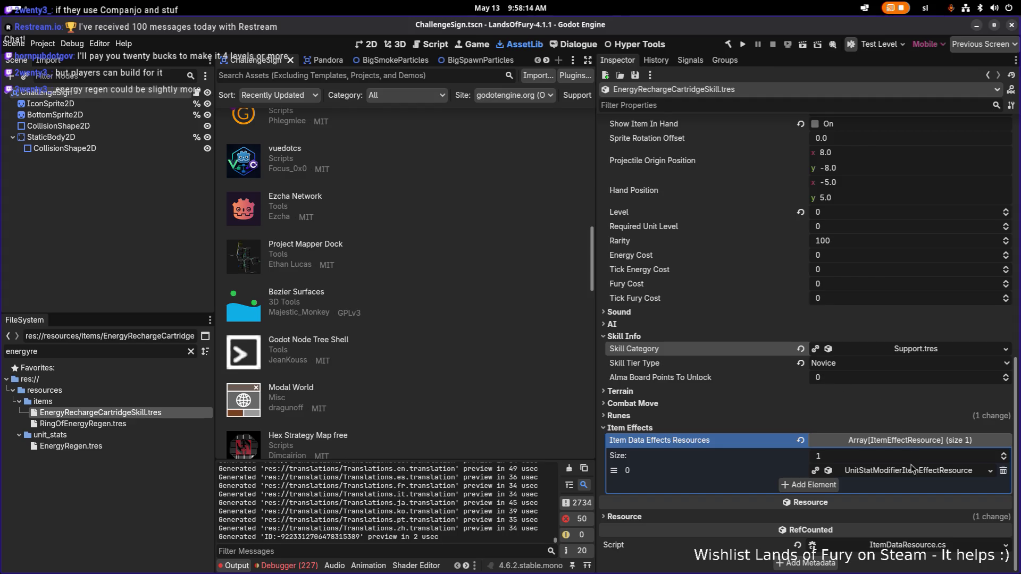
Restore all four effects and make element 1 unique, excluding MaxEnergy.tres
{"action": "key", "text": "ctrl+z"}
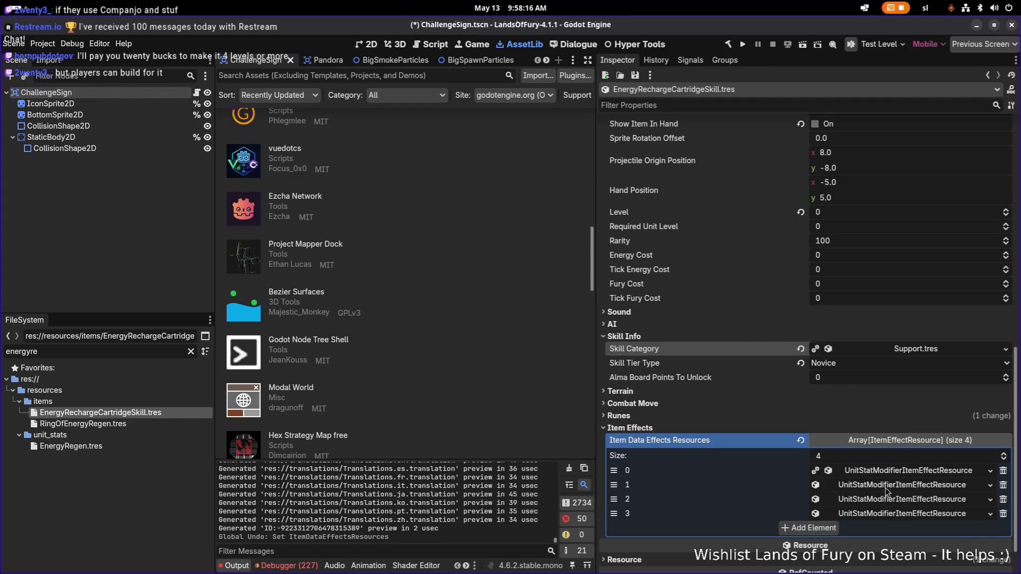
{"action": "left_click", "coordinate": [893, 488]}
{"action": "scroll", "coordinate": [893, 488], "scroll_direction": "down", "scroll_amount": 3}
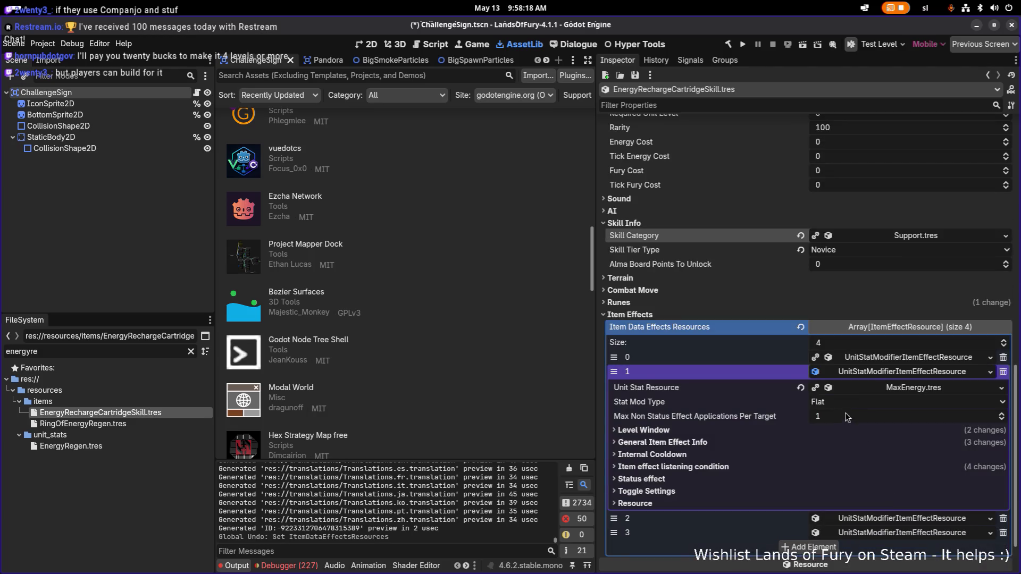
{"action": "left_click", "coordinate": [871, 375]}
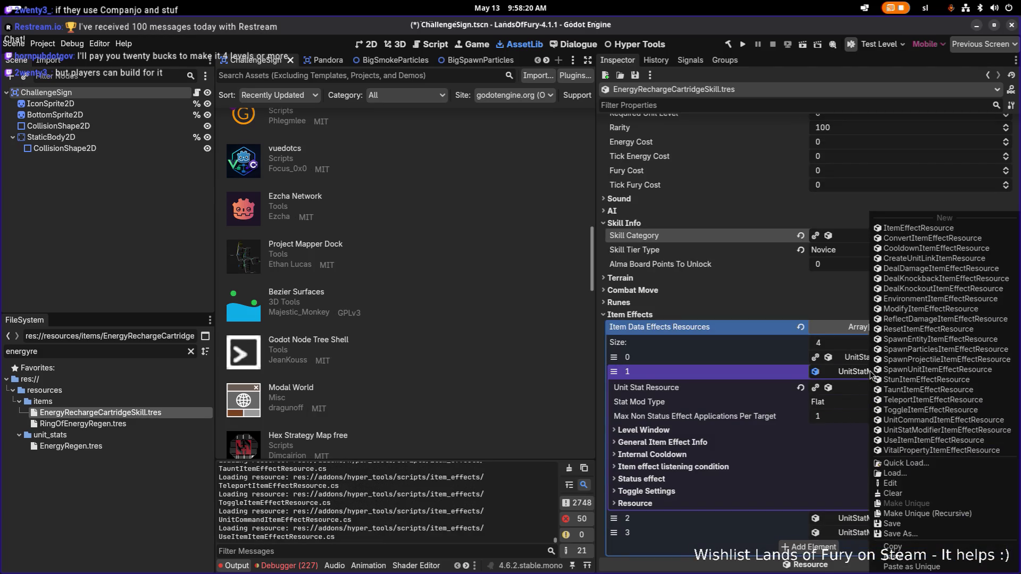
{"action": "left_click", "coordinate": [934, 515]}
{"action": "left_click", "coordinate": [462, 247]}
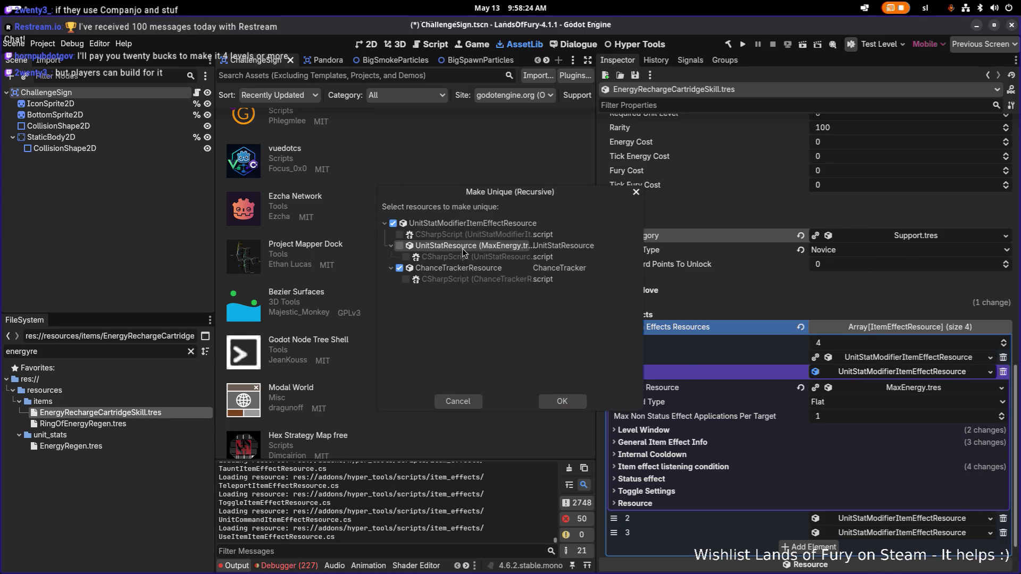
{"action": "left_click", "coordinate": [562, 401]}
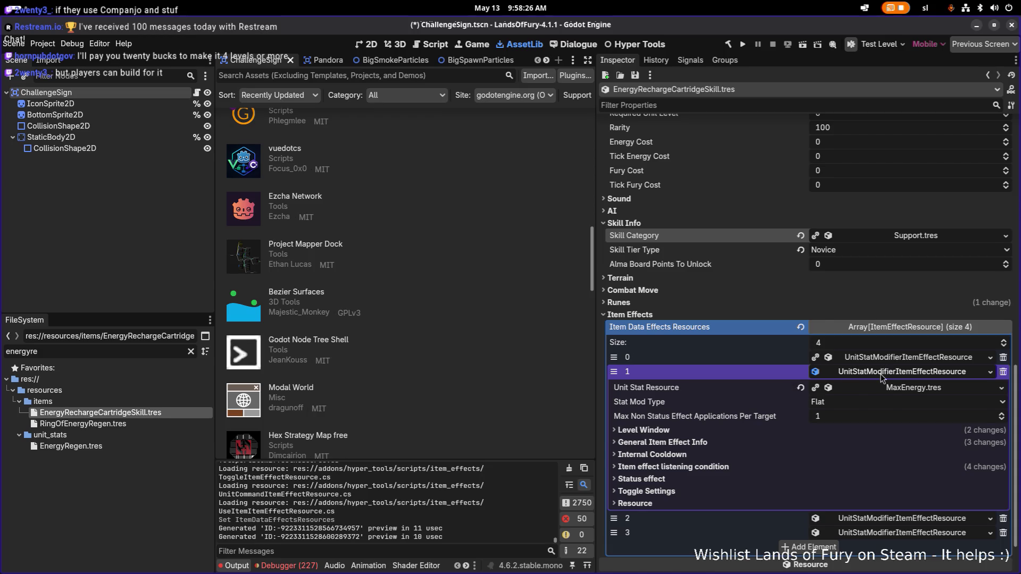
{"action": "left_click", "coordinate": [880, 375]}
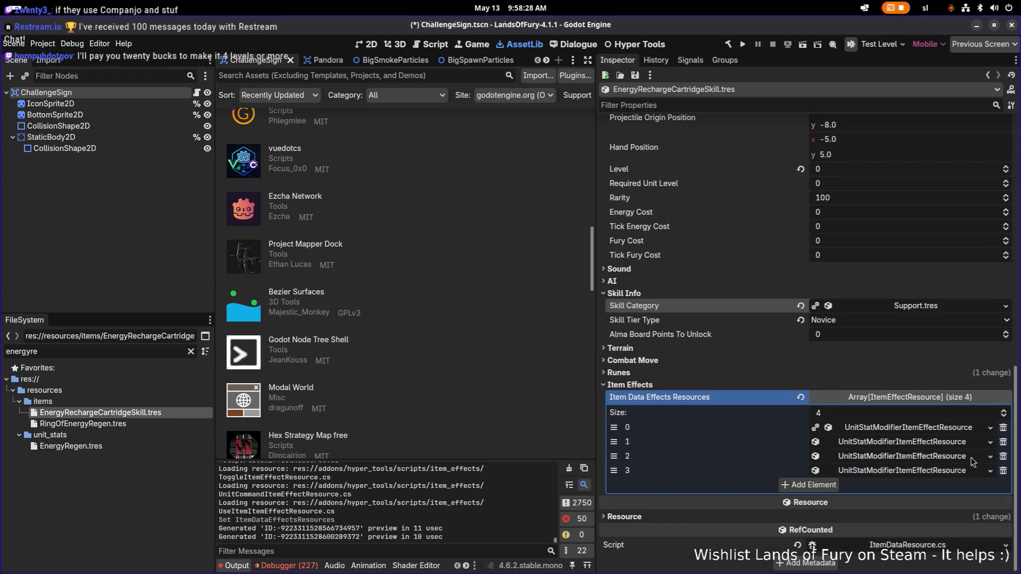
Delete elements 2–3 and switch the second effect's stat to EnergyRegen.tres
{"action": "left_click", "coordinate": [1003, 456]}
{"action": "left_click", "coordinate": [1003, 470]}
{"action": "left_click", "coordinate": [928, 471]}
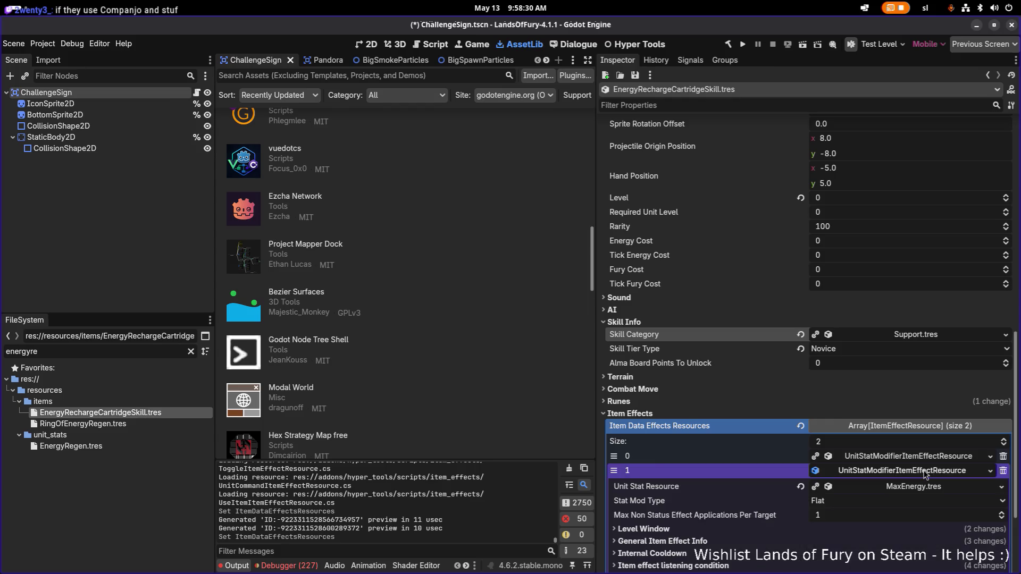
{"action": "scroll", "coordinate": [928, 473], "scroll_direction": "down", "scroll_amount": 3}
{"action": "left_click", "coordinate": [1000, 355]}
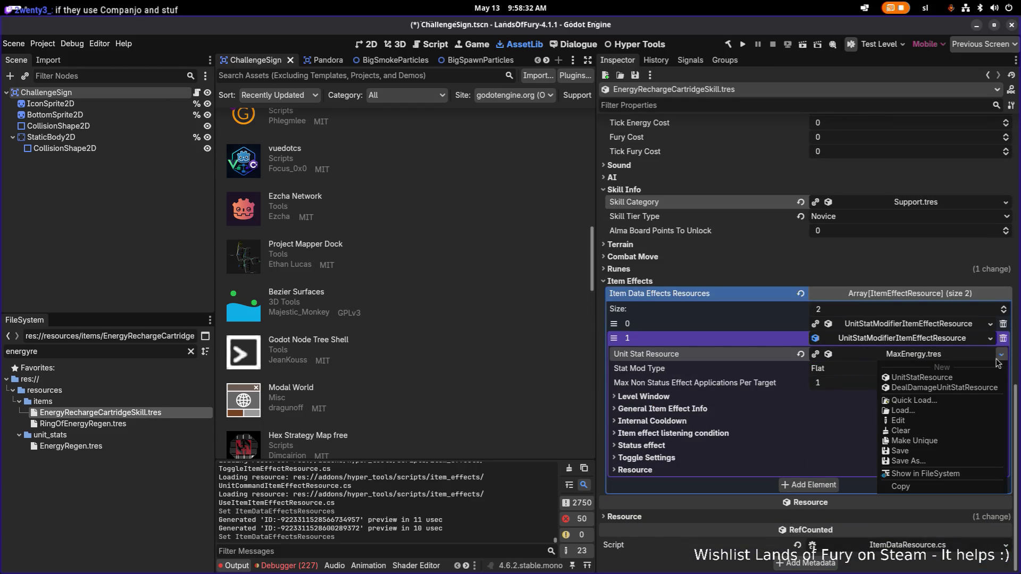
{"action": "left_click", "coordinate": [955, 400]}
{"action": "left_click", "coordinate": [407, 168]}
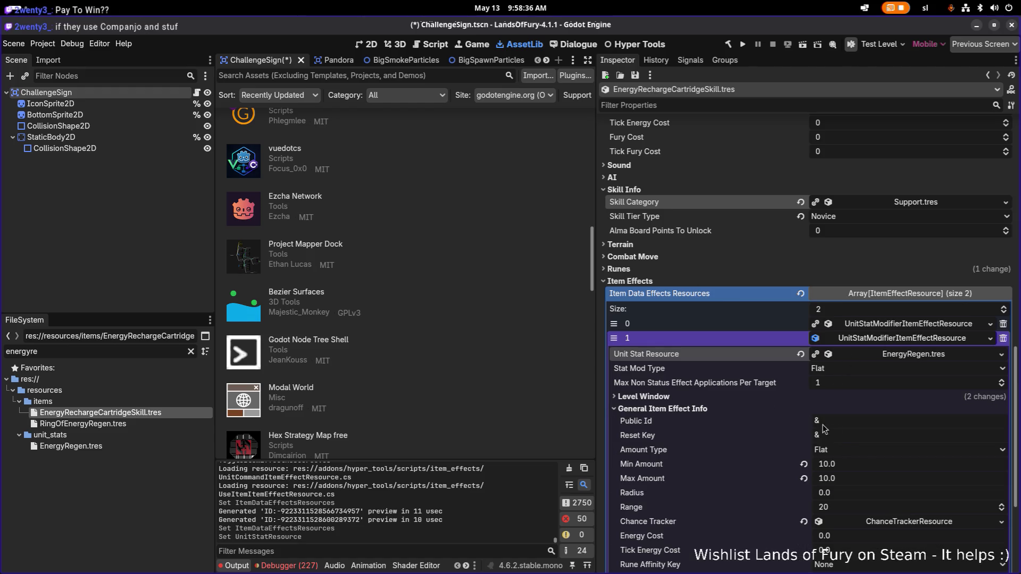
Set the second effect's Min and Max Amount to 2.0 and save
{"action": "left_click", "coordinate": [877, 463]}
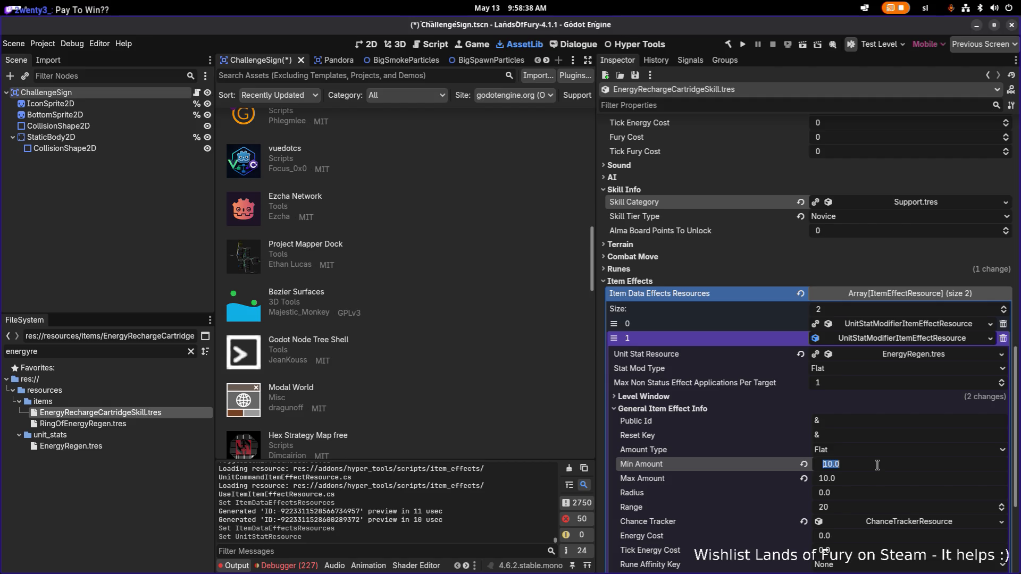
{"action": "type", "text": "2"}
{"action": "left_click", "coordinate": [852, 481]}
{"action": "type", "text": "2"}
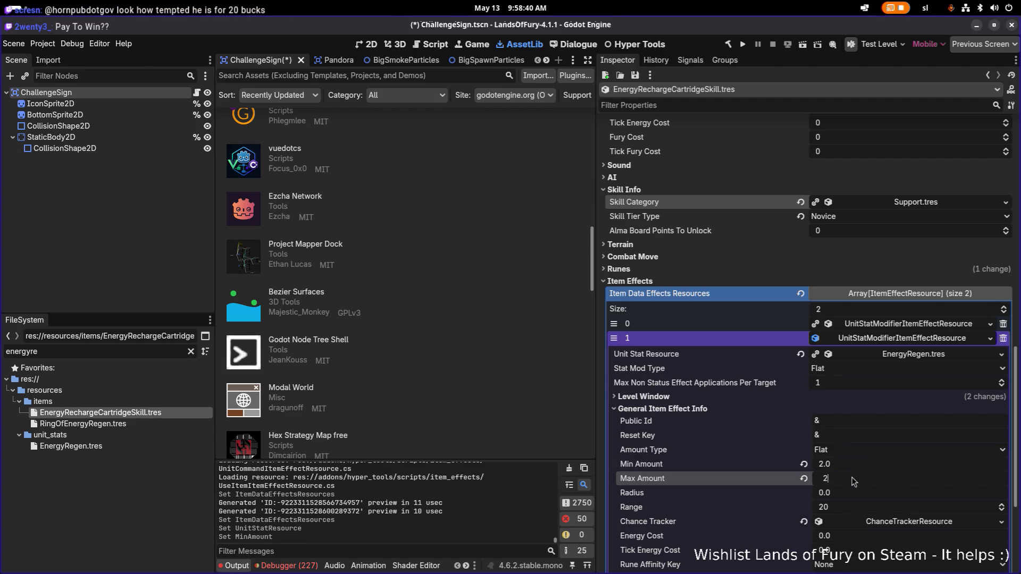
{"action": "key", "text": "Return"}
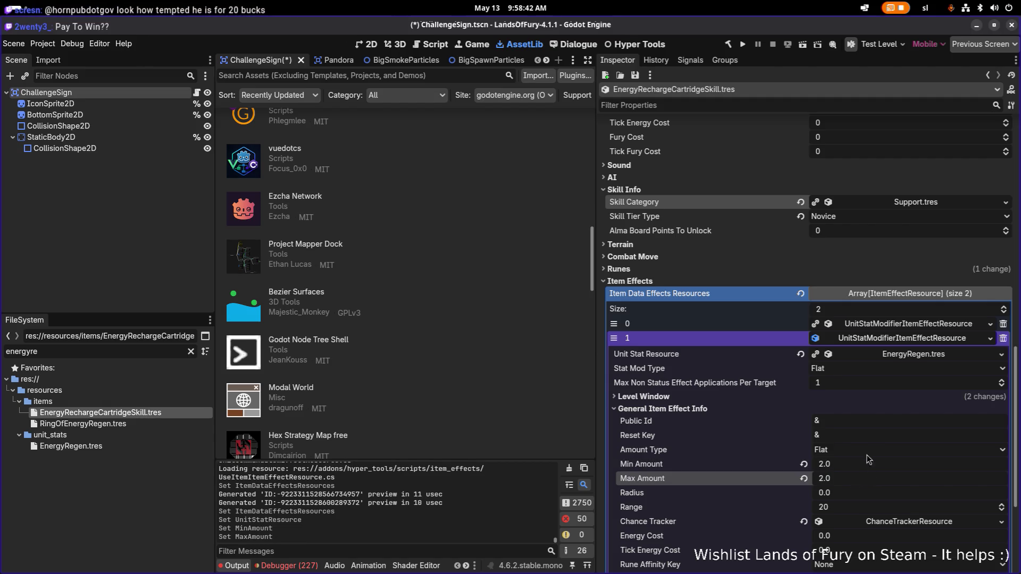
{"action": "left_click", "coordinate": [915, 343]}
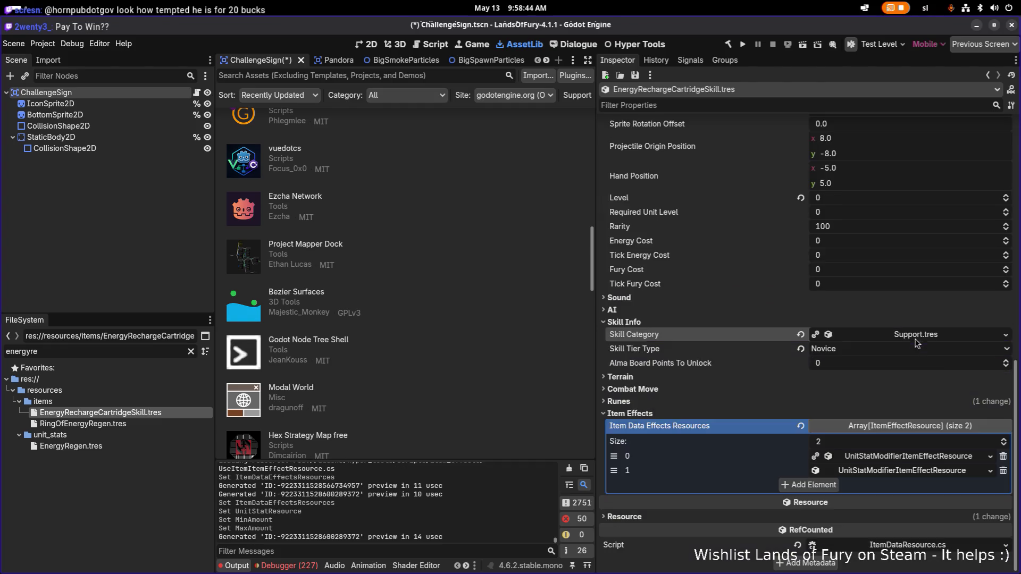
{"action": "key", "text": "ctrl+s"}
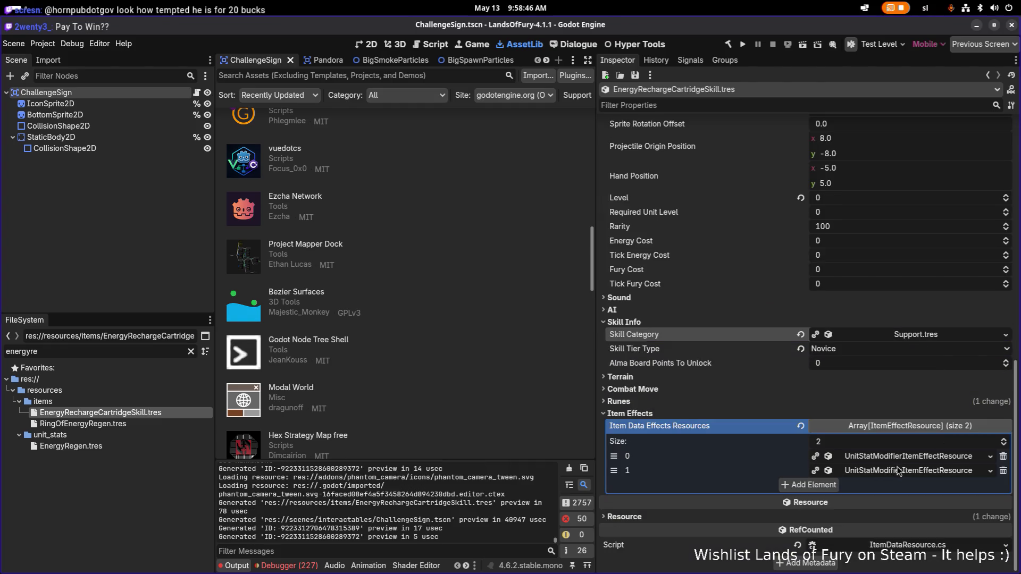
Review the Support.tres category and both EnergyRegen effects, then save EnergyRechargeCartridgeSkill.tres
{"action": "left_click", "coordinate": [899, 458]}
{"action": "left_click", "coordinate": [899, 456]}
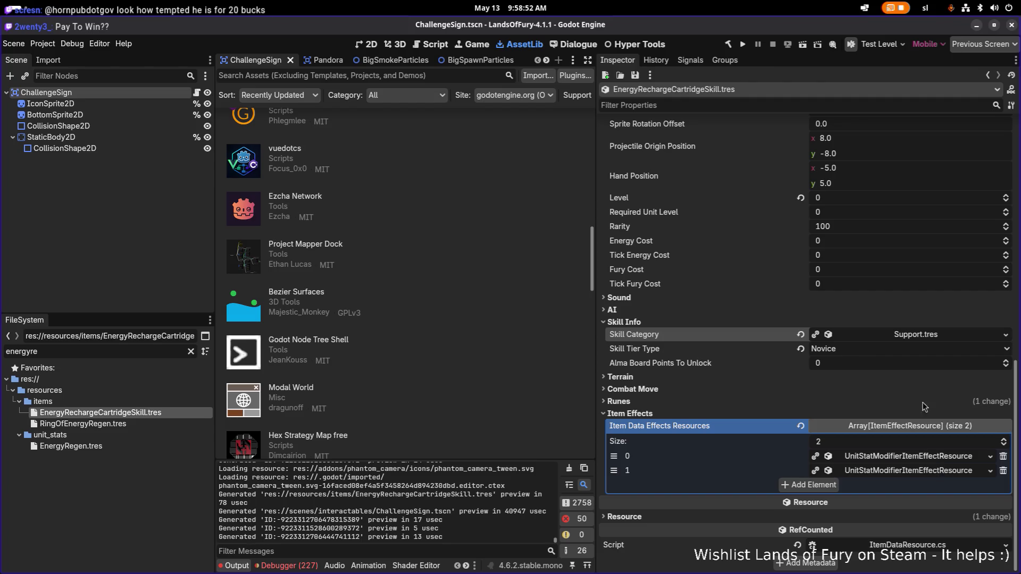
{"action": "left_click", "coordinate": [997, 334]}
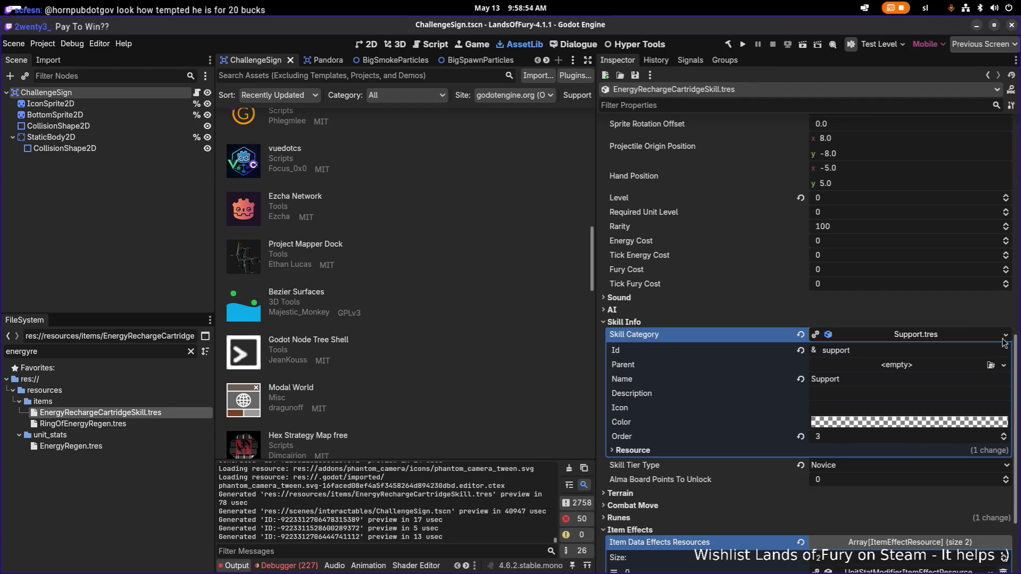
{"action": "left_click", "coordinate": [1004, 335]}
{"action": "left_click", "coordinate": [976, 375]}
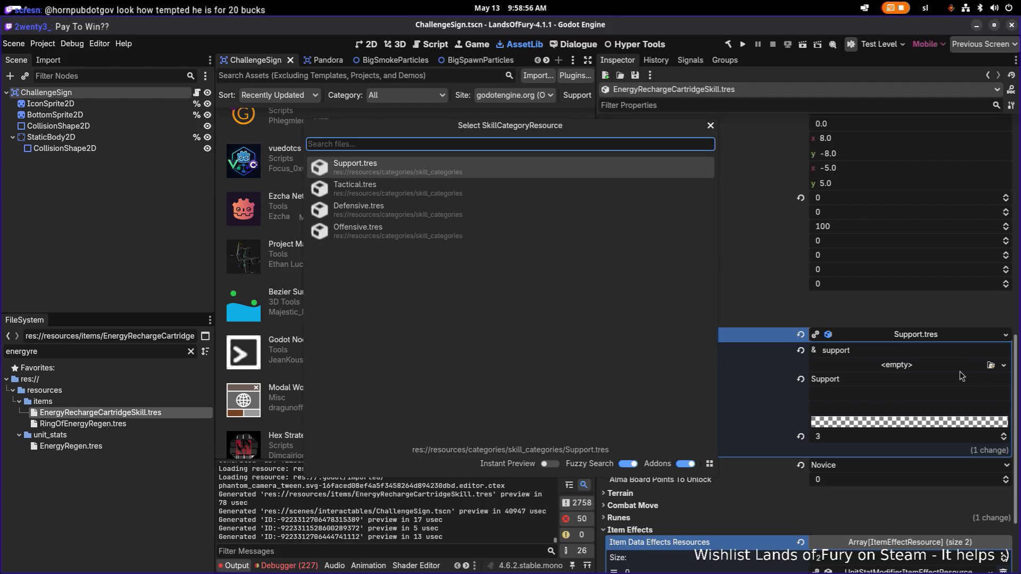
{"action": "left_click", "coordinate": [710, 125]}
{"action": "left_click", "coordinate": [939, 338]}
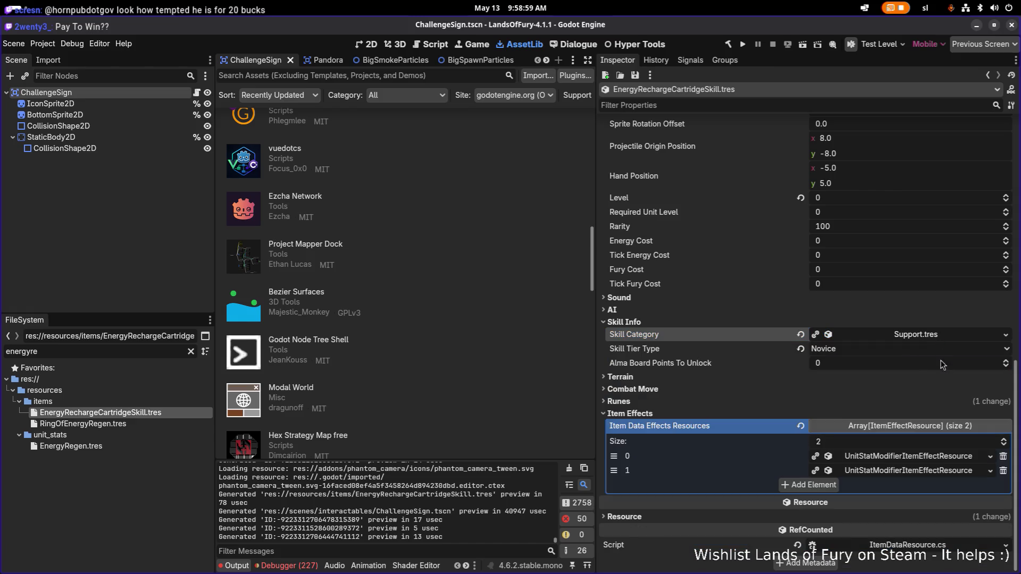
{"action": "left_click", "coordinate": [941, 457]}
{"action": "left_click", "coordinate": [941, 457]}
{"action": "left_click", "coordinate": [936, 471]}
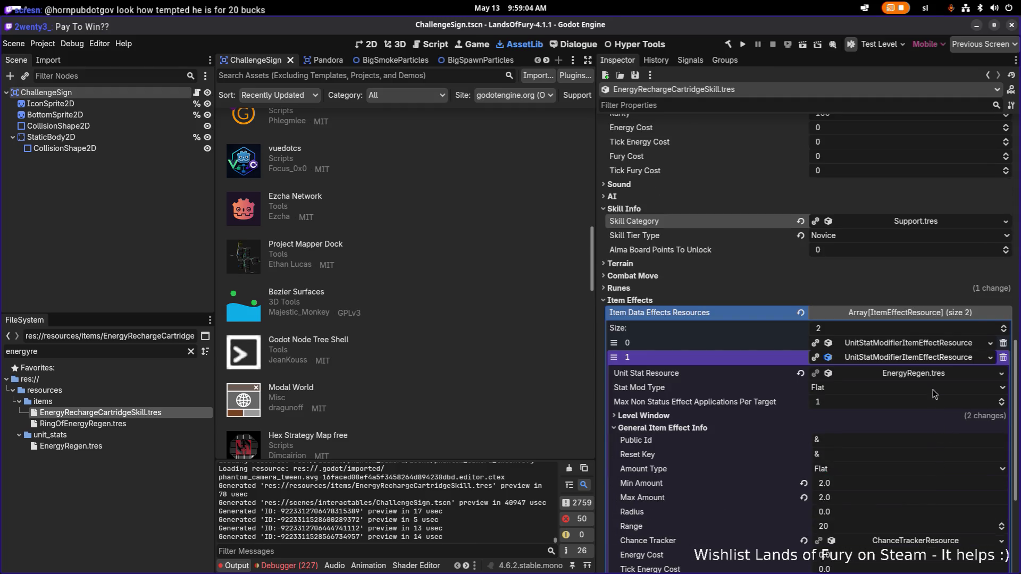
{"action": "key", "text": "ctrl+s"}
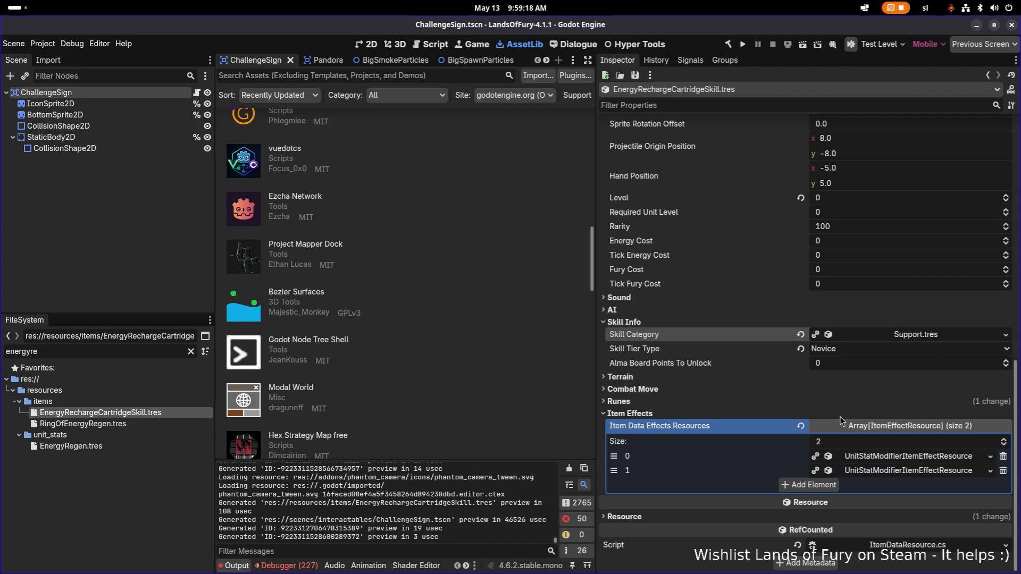
{"action": "left_click", "coordinate": [912, 460]}
{"action": "left_click", "coordinate": [911, 458]}
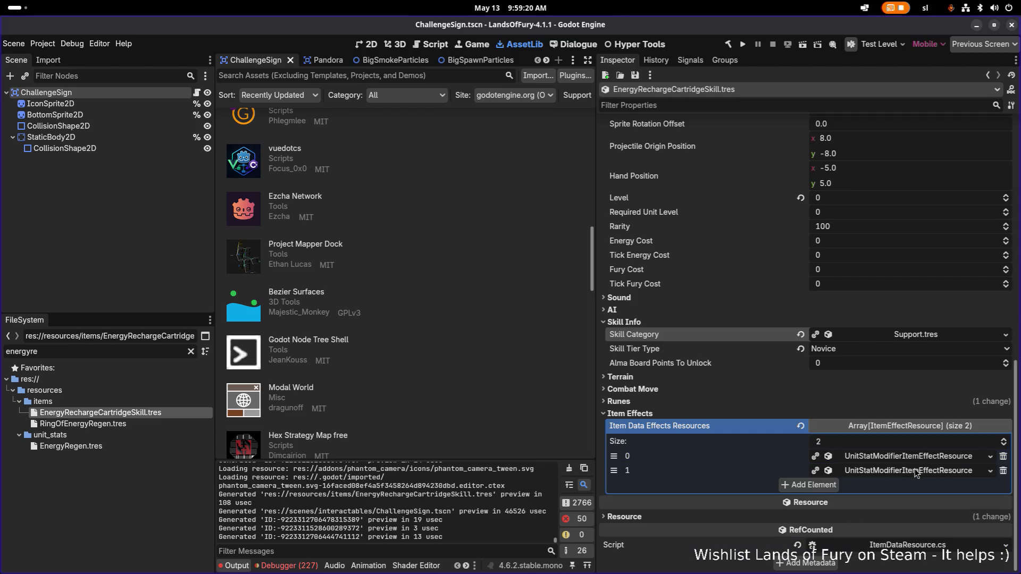
{"action": "left_click", "coordinate": [914, 471]}
{"action": "left_click", "coordinate": [915, 471]}
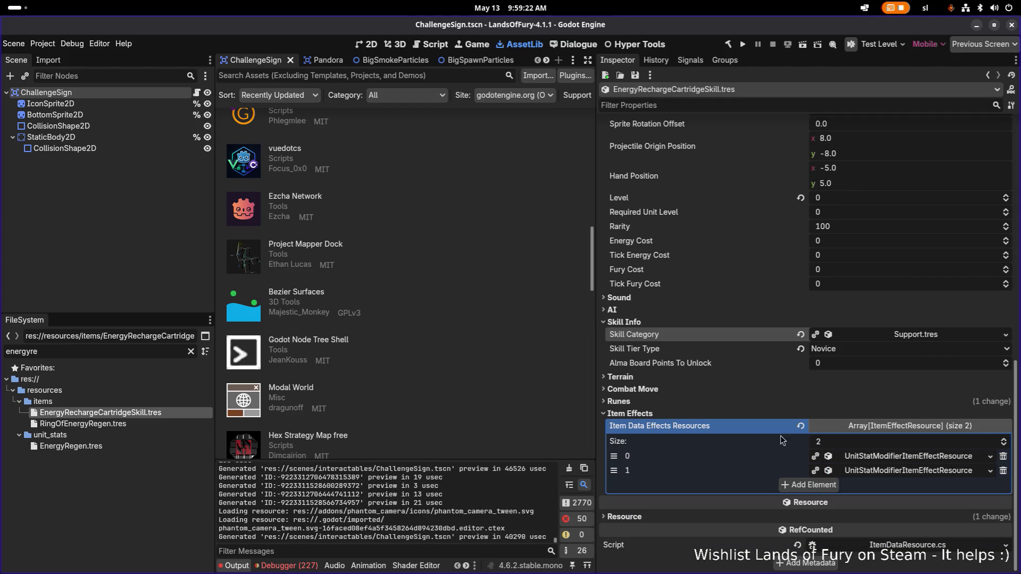
{"action": "left_click", "coordinate": [123, 424]}
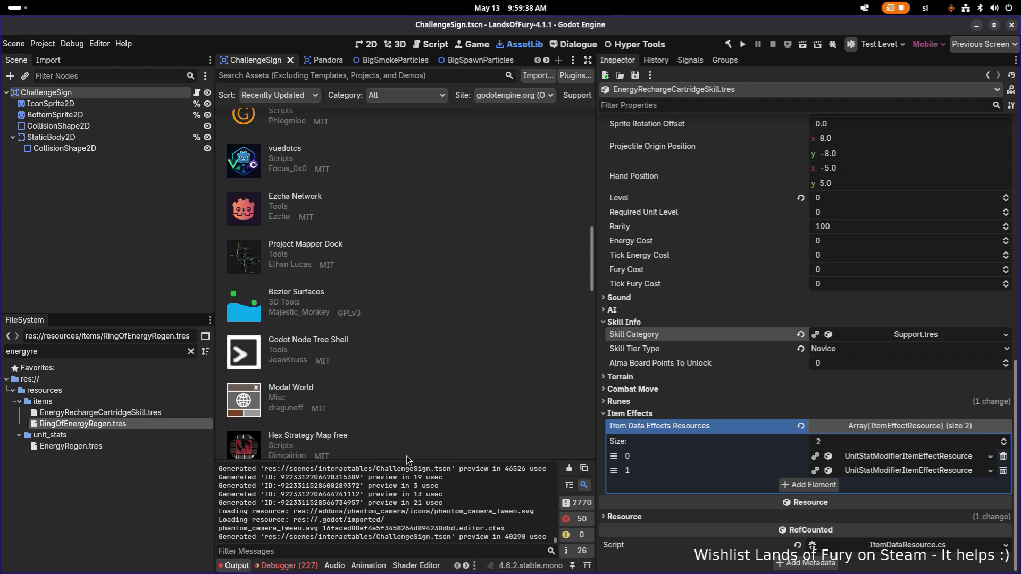
{"action": "scroll", "coordinate": [391, 460], "scroll_direction": "up", "scroll_amount": 1}
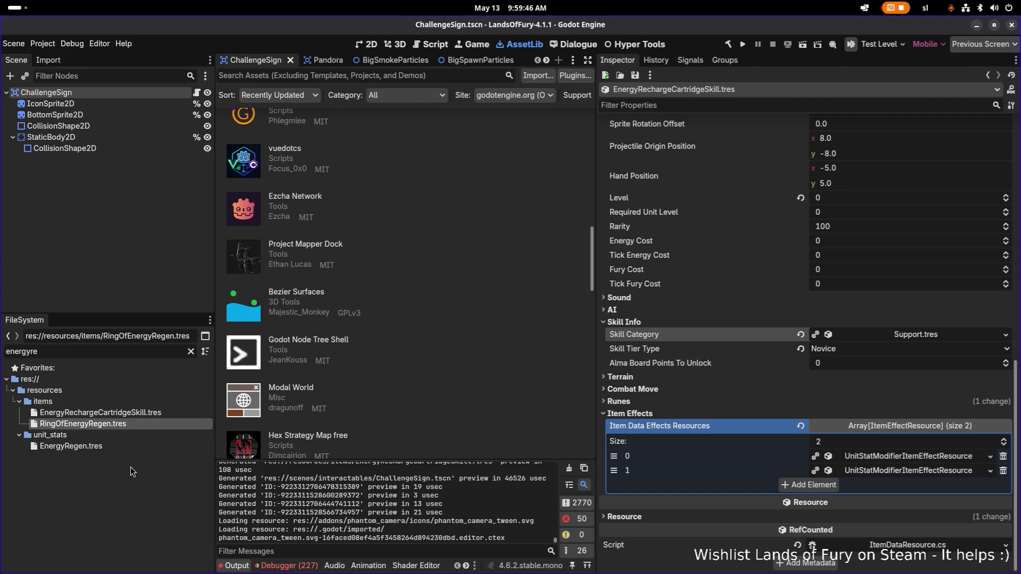
{"action": "left_click", "coordinate": [897, 456]}
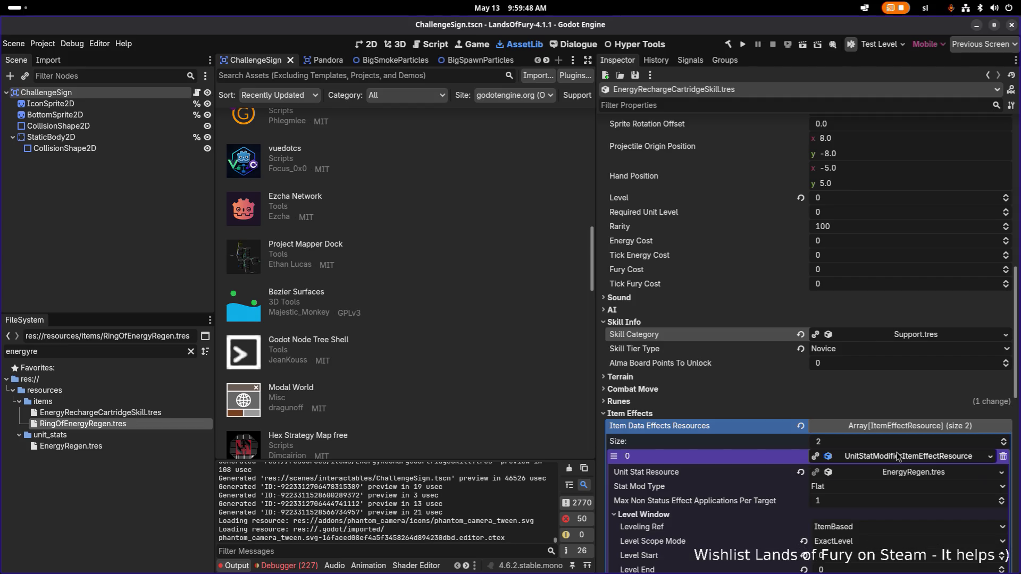
{"action": "left_click", "coordinate": [897, 456]}
{"action": "left_click", "coordinate": [884, 471]}
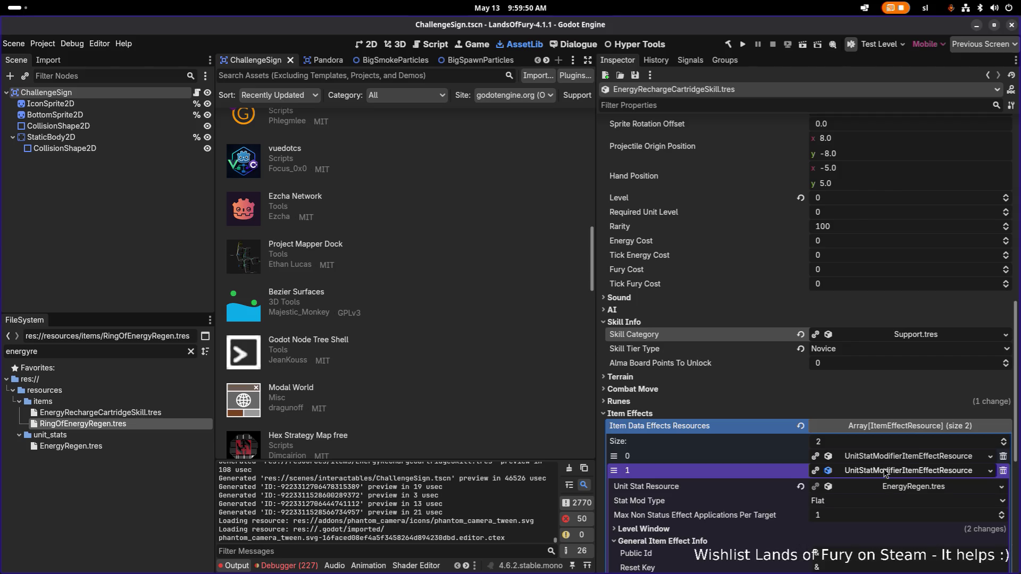
{"action": "scroll", "coordinate": [884, 473], "scroll_direction": "down", "scroll_amount": 5}
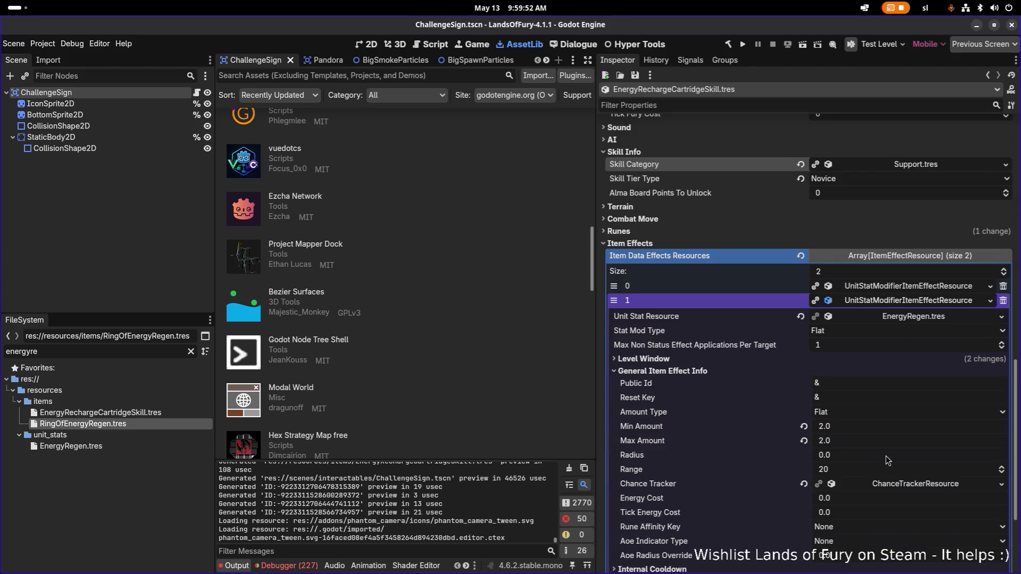
{"action": "left_click", "coordinate": [905, 301]}
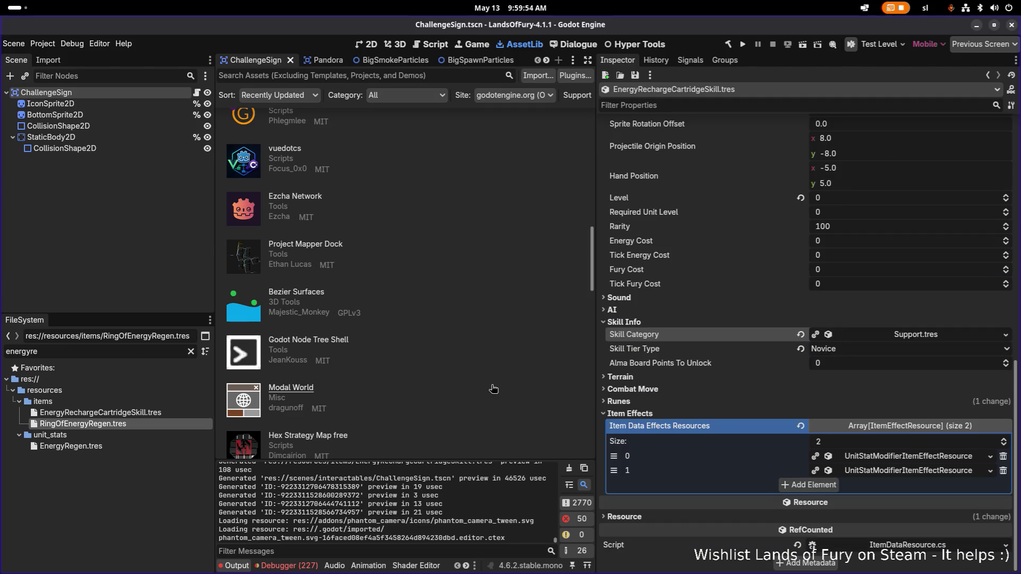
{"action": "left_click", "coordinate": [161, 413]}
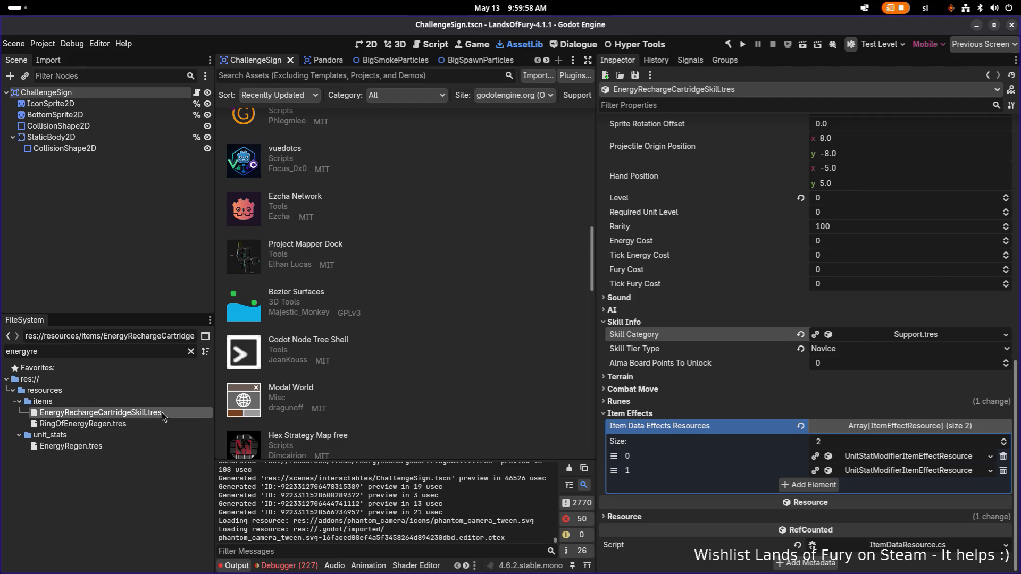
{"action": "double_click", "coordinate": [139, 350]}
Filter the FileSystem on 'energyre' and check RingOfEnergyRegen.tres and EnergyRechargeCartridgeSkill.tres
{"action": "type", "text": "energy"}
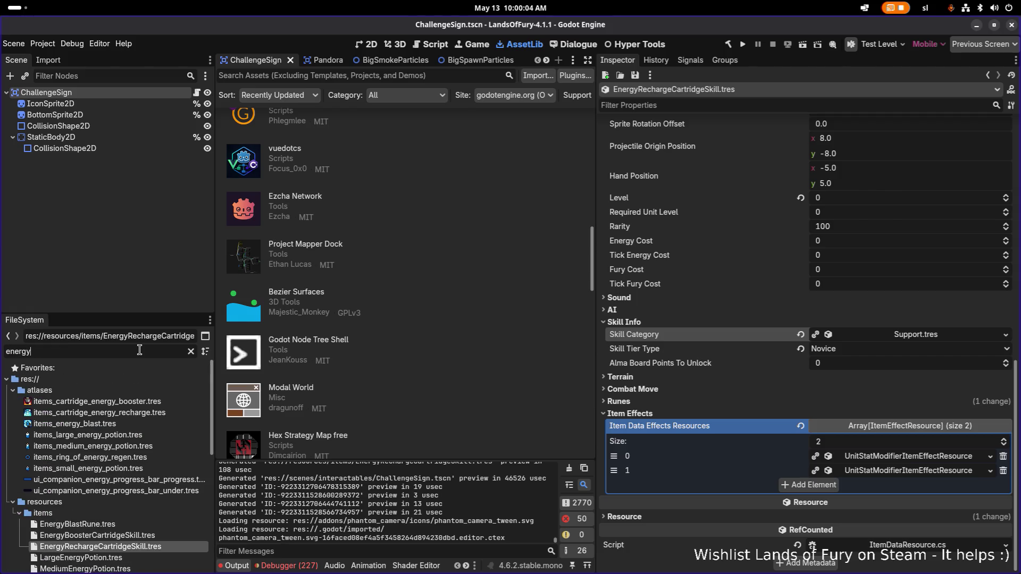
{"action": "type", "text": "re"}
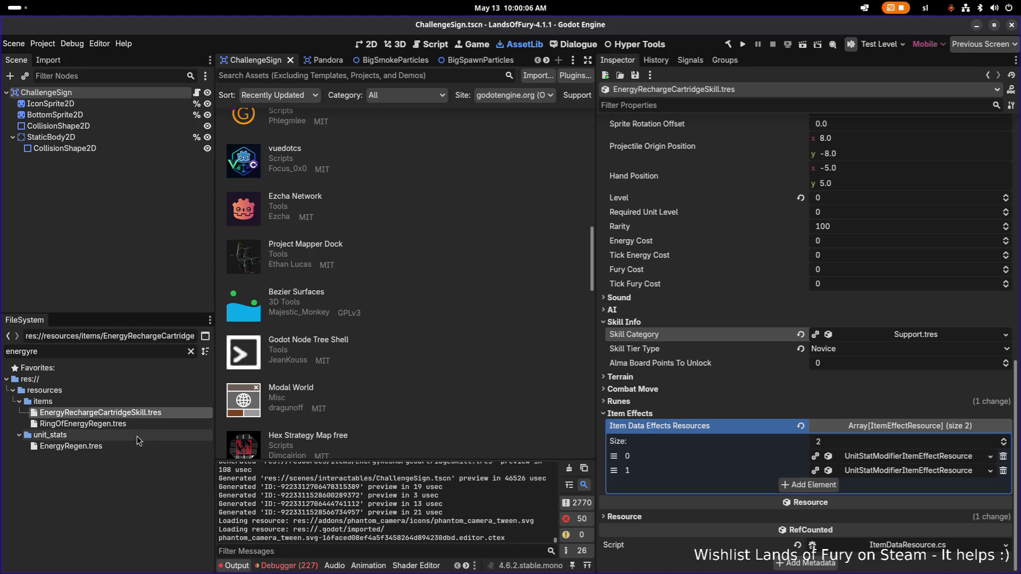
{"action": "left_click", "coordinate": [132, 424]}
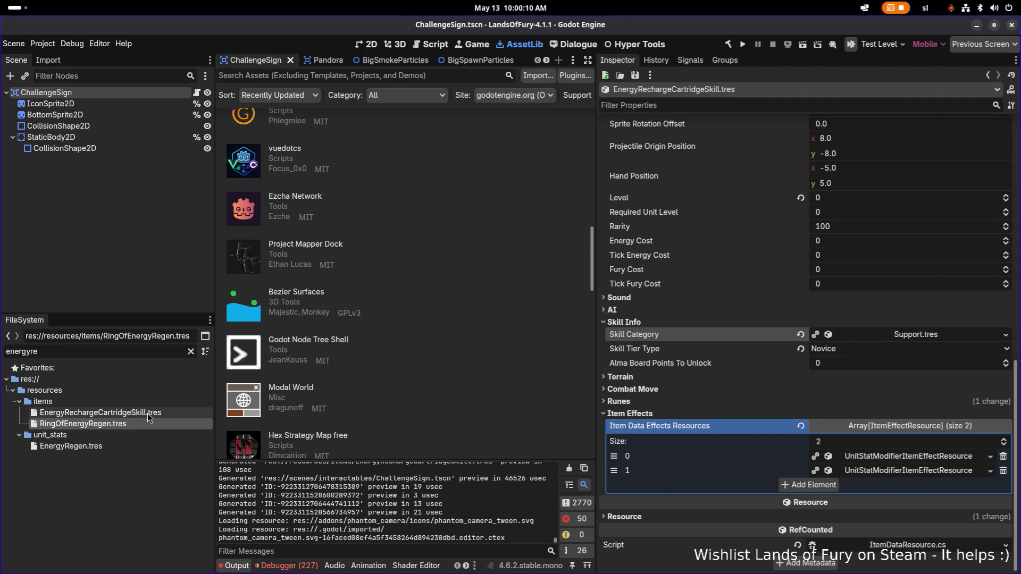
{"action": "left_click", "coordinate": [147, 415]}
Shorten the filter to 'energy' and select EnergyBoosterCartridgeSkill.tres under unlockables
{"action": "left_click", "coordinate": [133, 354]}
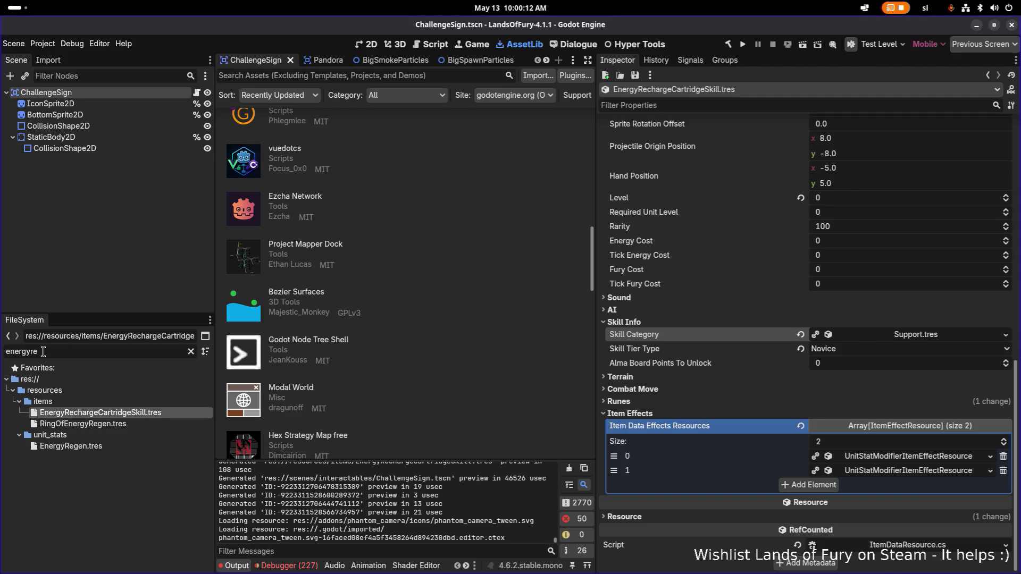
{"action": "key", "text": "BackSpace"}
{"action": "key", "text": "BackSpace"}
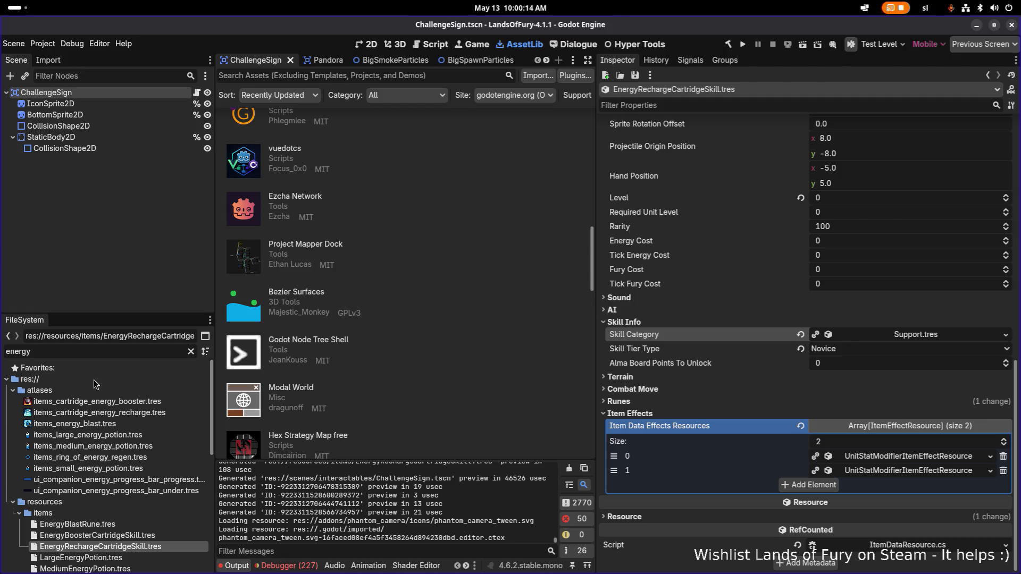
{"action": "scroll", "coordinate": [101, 493], "scroll_direction": "down", "scroll_amount": 5}
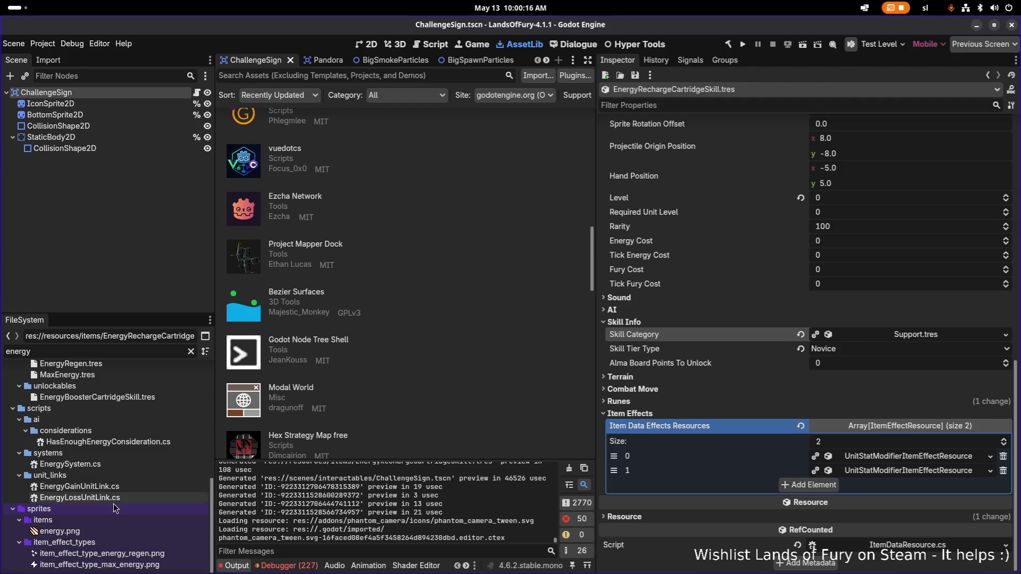
{"action": "scroll", "coordinate": [104, 494], "scroll_direction": "up", "scroll_amount": 4}
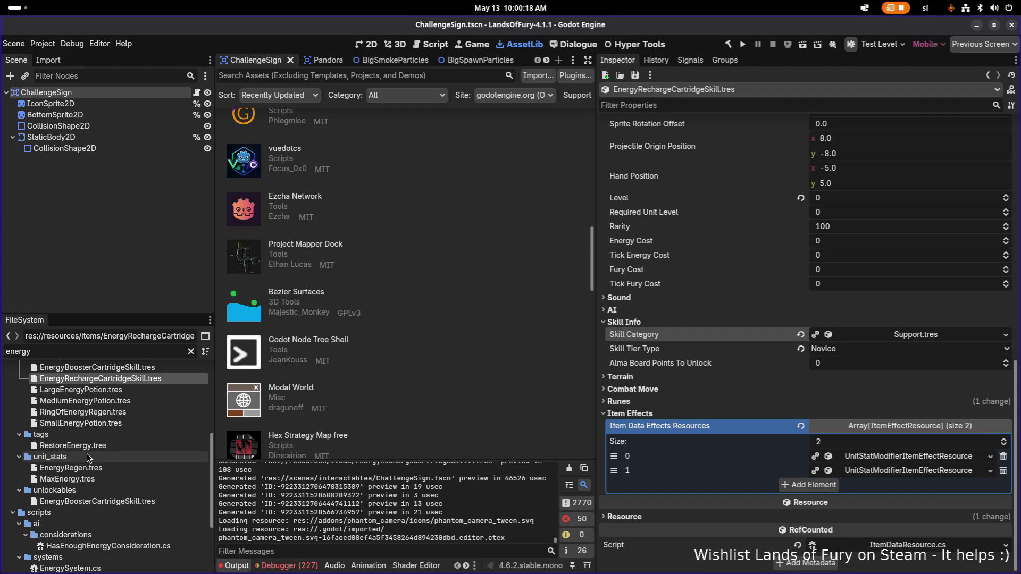
{"action": "scroll", "coordinate": [111, 458], "scroll_direction": "up", "scroll_amount": 1}
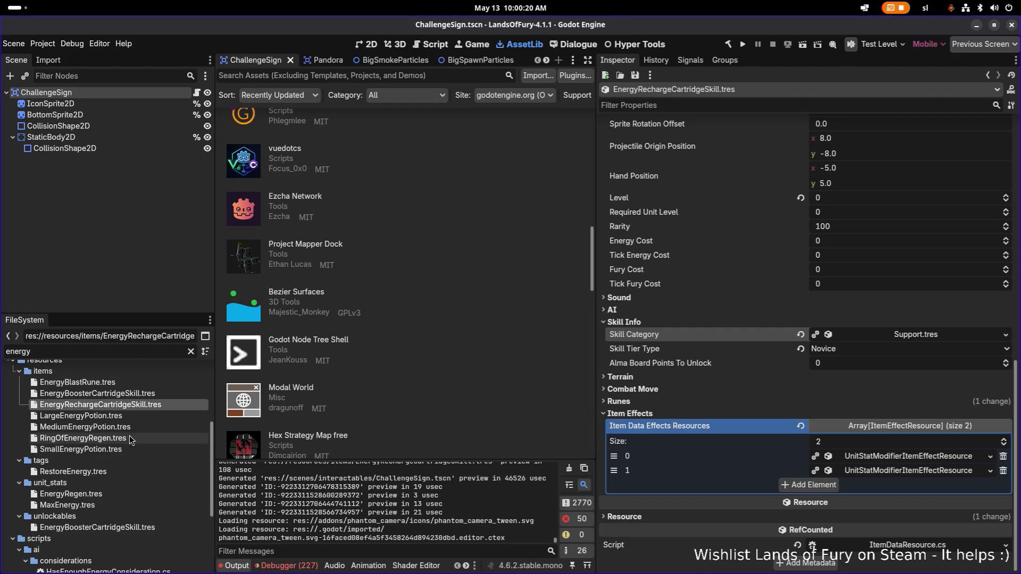
{"action": "scroll", "coordinate": [110, 462], "scroll_direction": "down", "scroll_amount": 1}
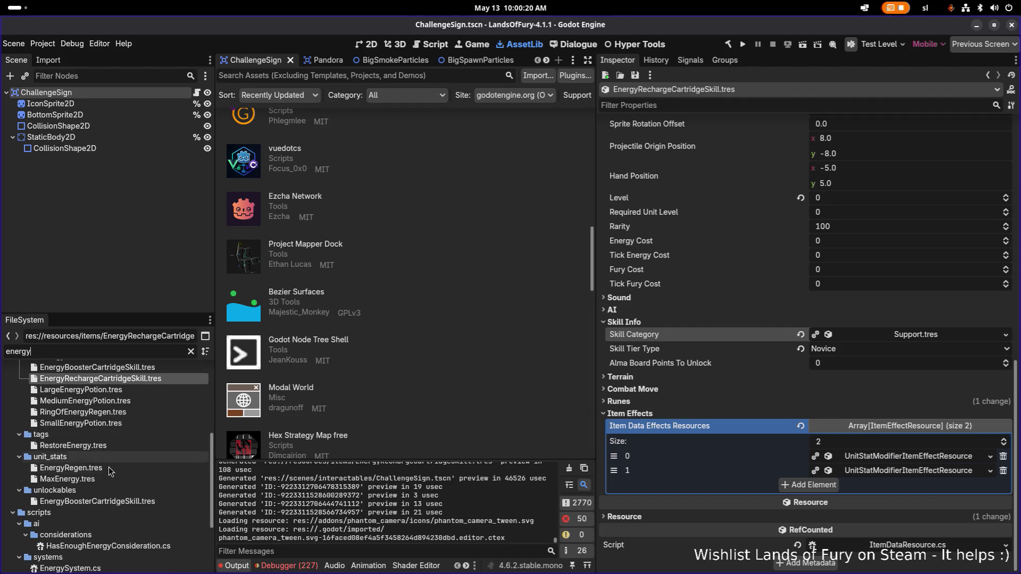
{"action": "left_click", "coordinate": [114, 501]}
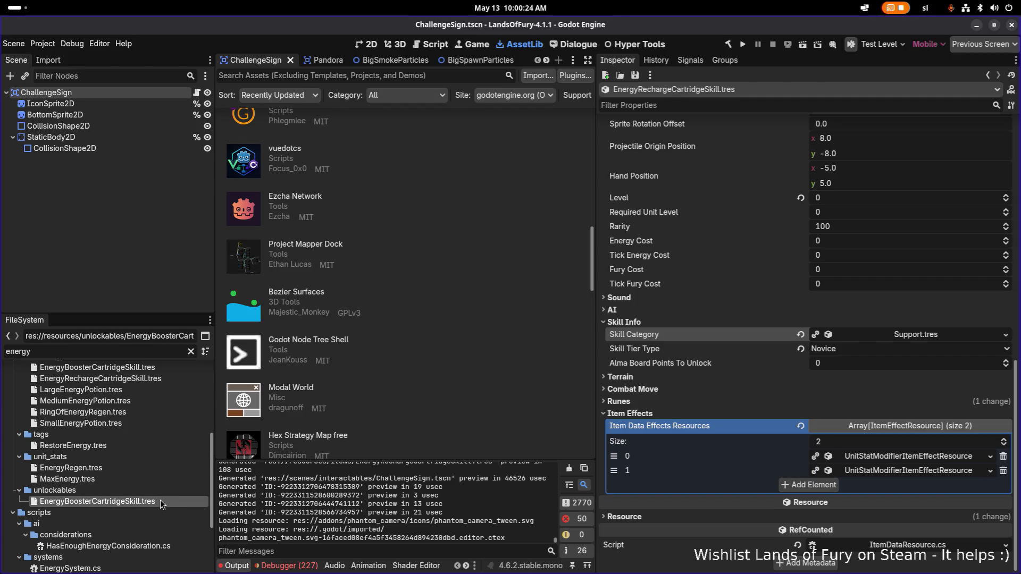
Duplicate EnergyBoosterCartridgeSkill.tres as EnergyRegenCartridgeSkill.tres with Ctrl+D
{"action": "key", "text": "ctrl+d"}
{"action": "key", "text": "Right"}
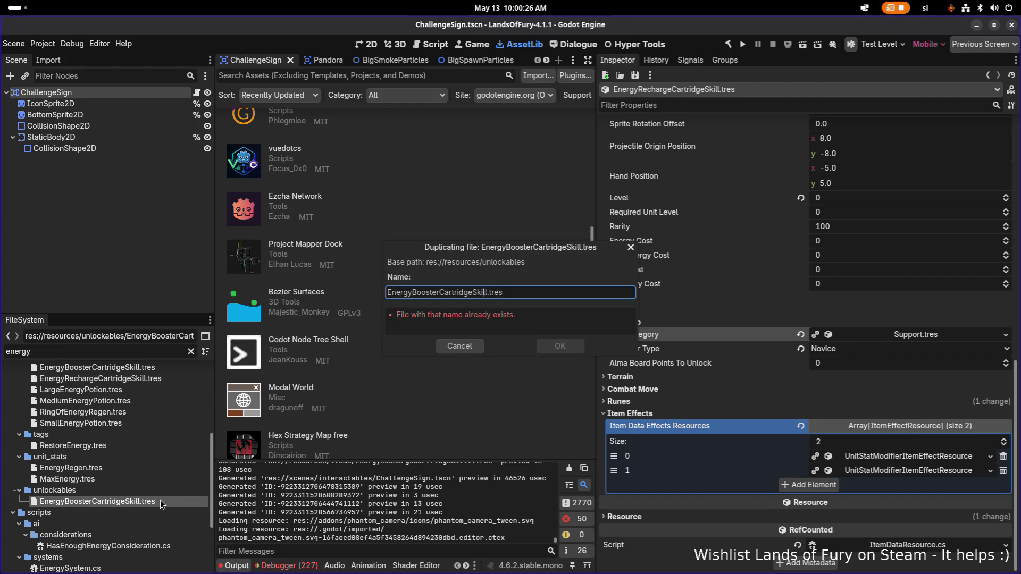
{"action": "key", "text": "BackSpace"}
{"action": "key", "text": "BackSpace"}
{"action": "key", "text": "BackSpace"}
{"action": "type", "text": "Regen"}
{"action": "key", "text": "Return"}
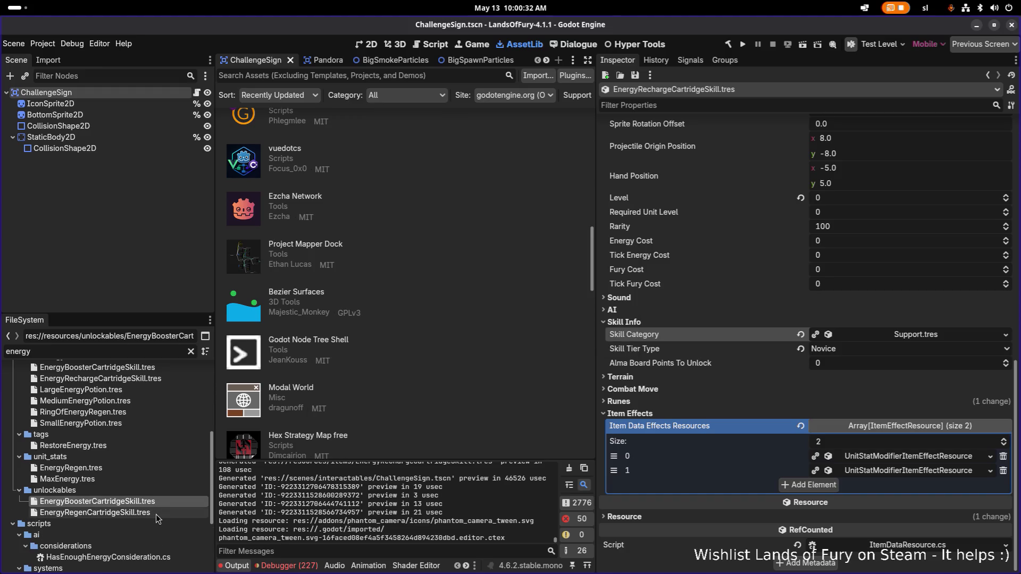
Check the new EnergyRegenCartridgeSkill.tres, then return to EnergyRechargeCartridgeSkill.tres
{"action": "scroll", "coordinate": [707, 291], "scroll_direction": "up", "scroll_amount": 15}
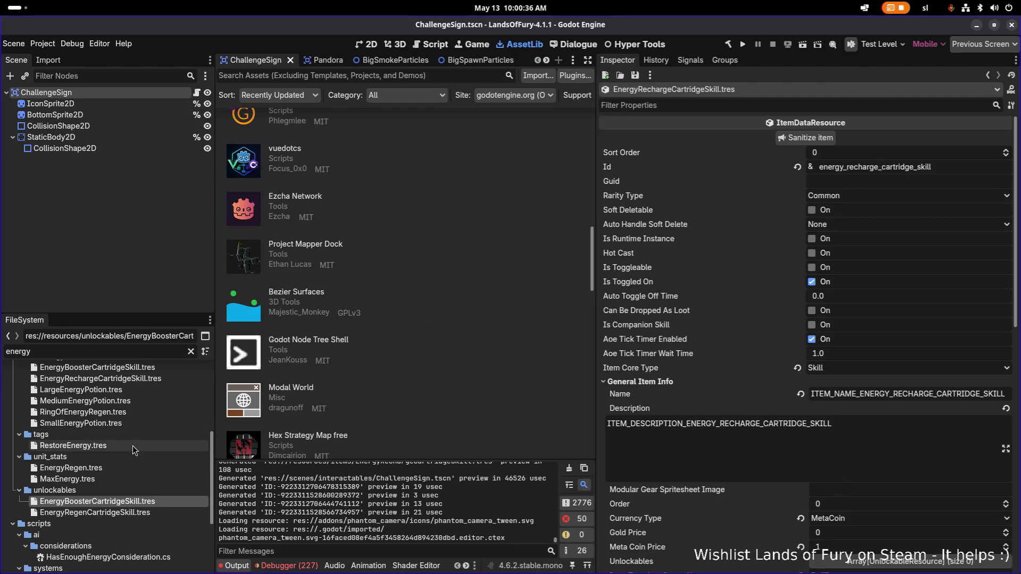
{"action": "left_click", "coordinate": [134, 513]}
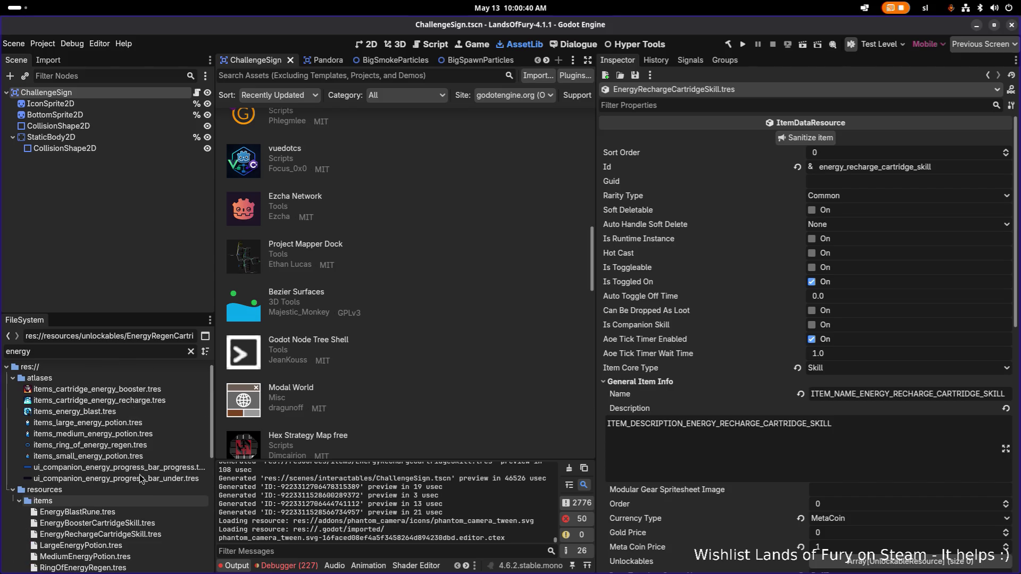
{"action": "scroll", "coordinate": [140, 478], "scroll_direction": "down", "scroll_amount": 2}
{"action": "left_click", "coordinate": [150, 481]}
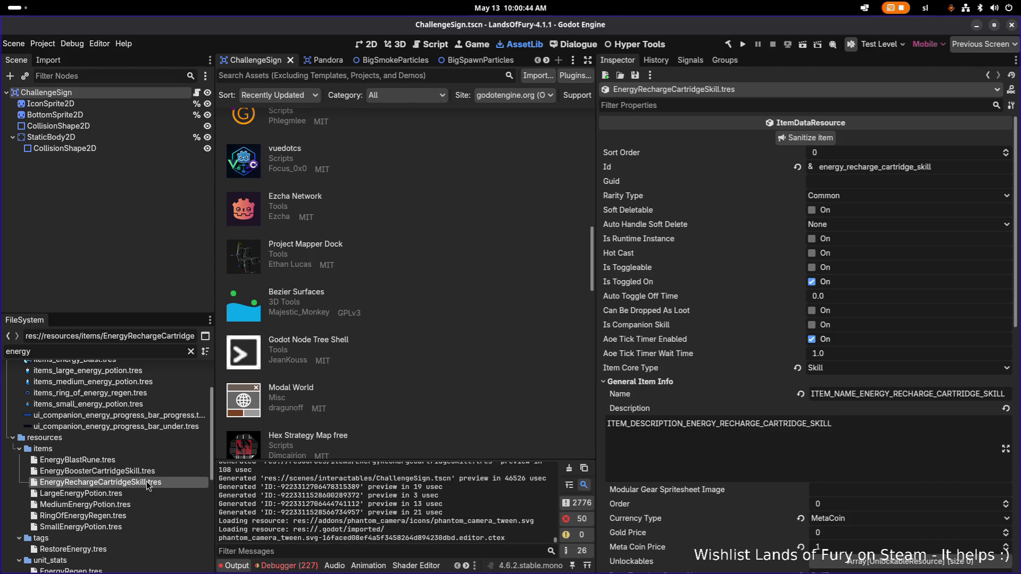